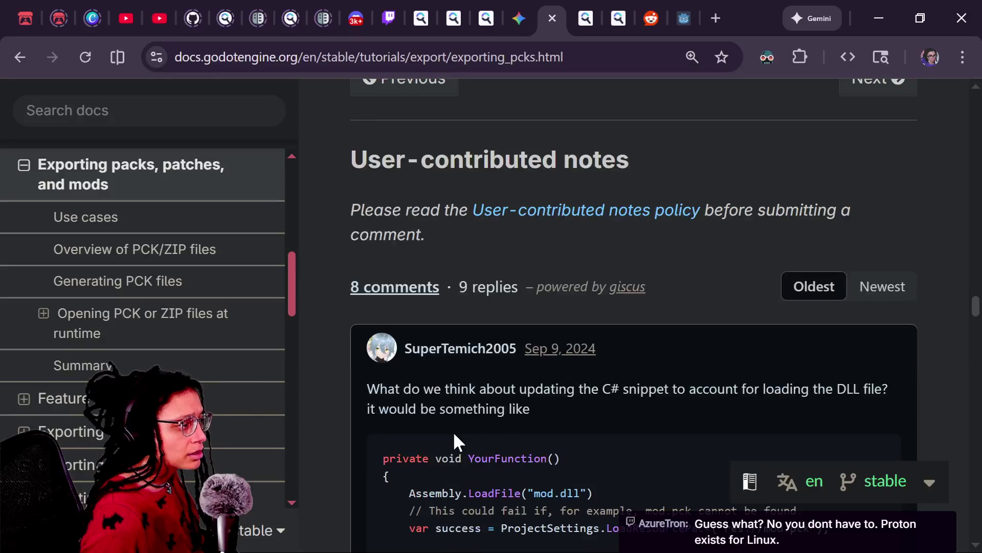
scroll(454, 434, "down", 15)
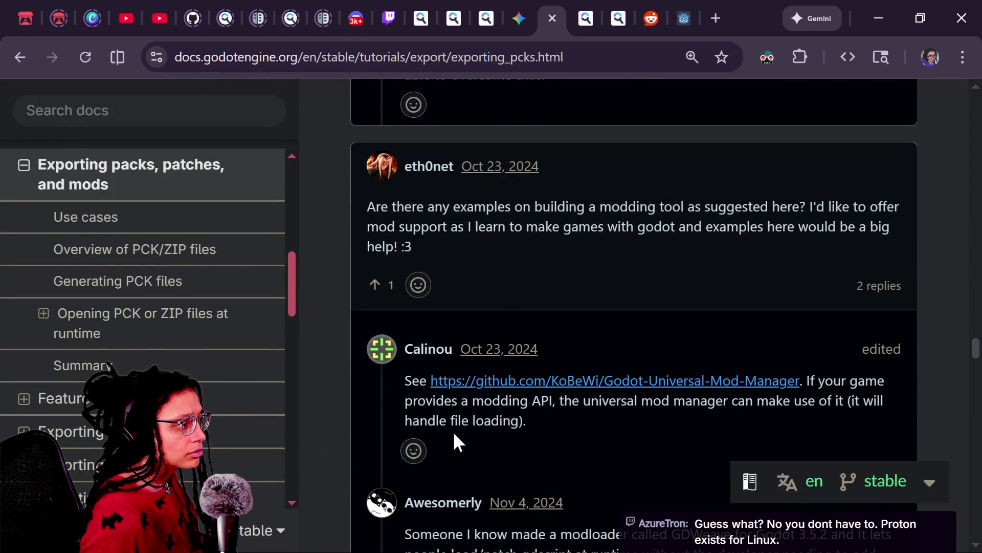
Scroll to the comment calling the article out of date and open issue godotengine/godot#75352
scroll(454, 434, "down", 3)
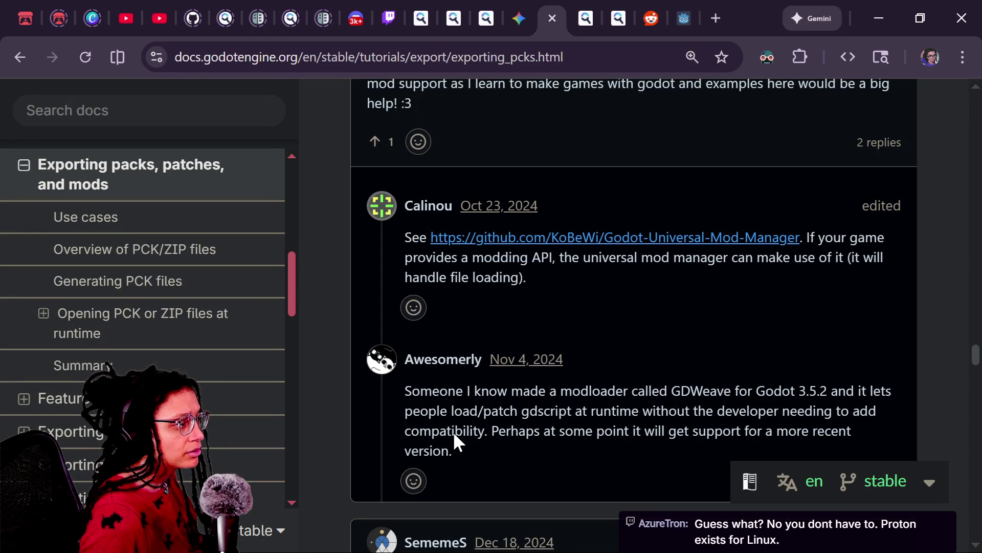
scroll(453, 431, "down", 11)
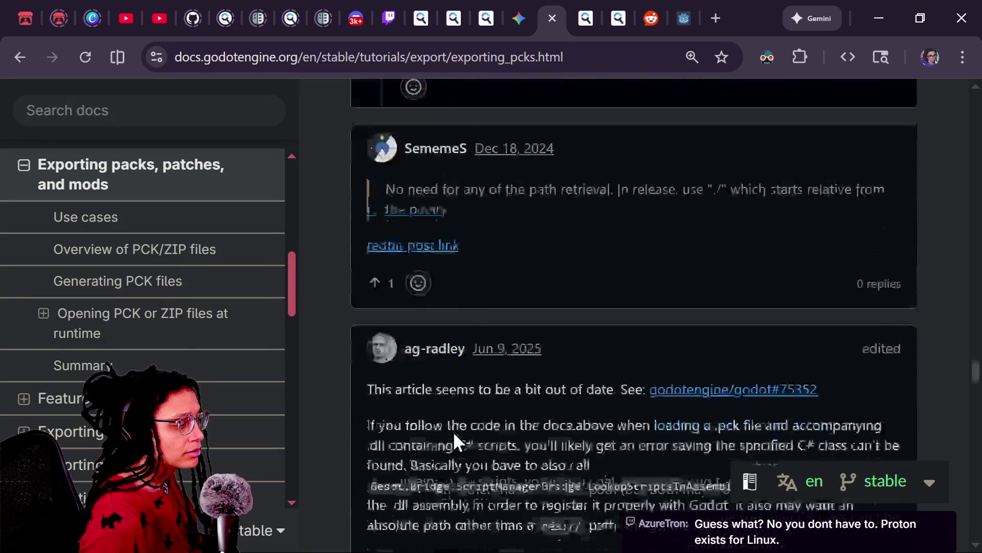
scroll(454, 434, "down", 1)
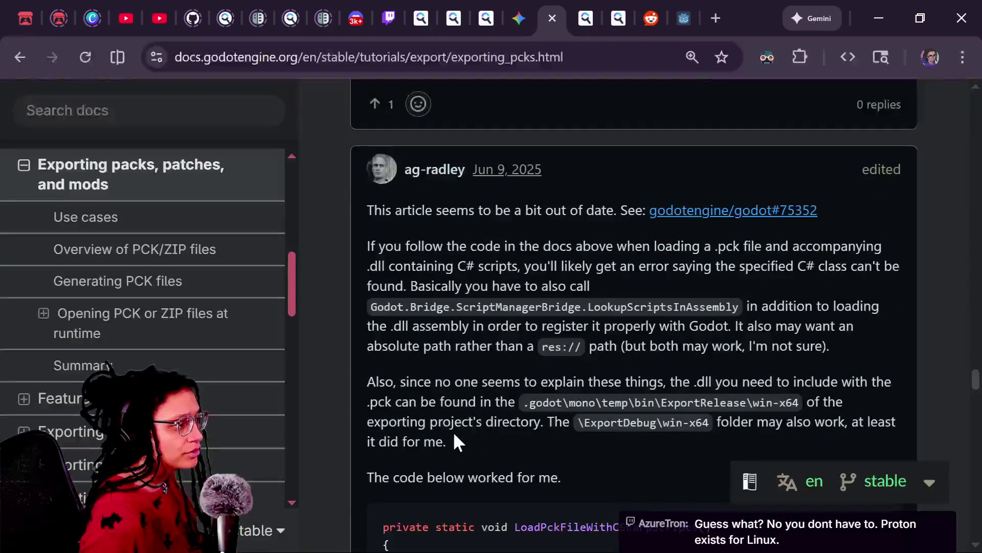
left_click_drag(453, 431, 541, 408)
left_click(706, 210)
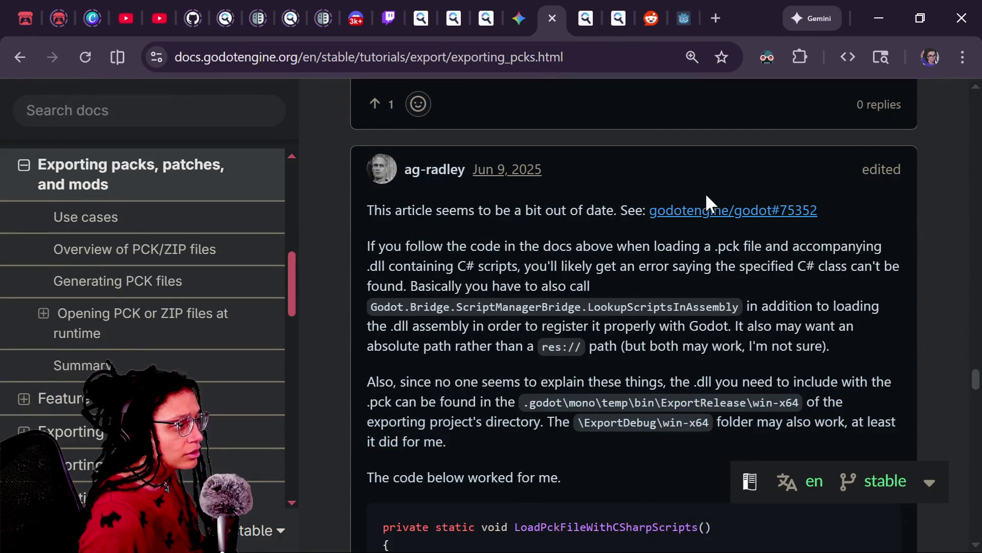
left_click_drag(517, 247, 606, 262)
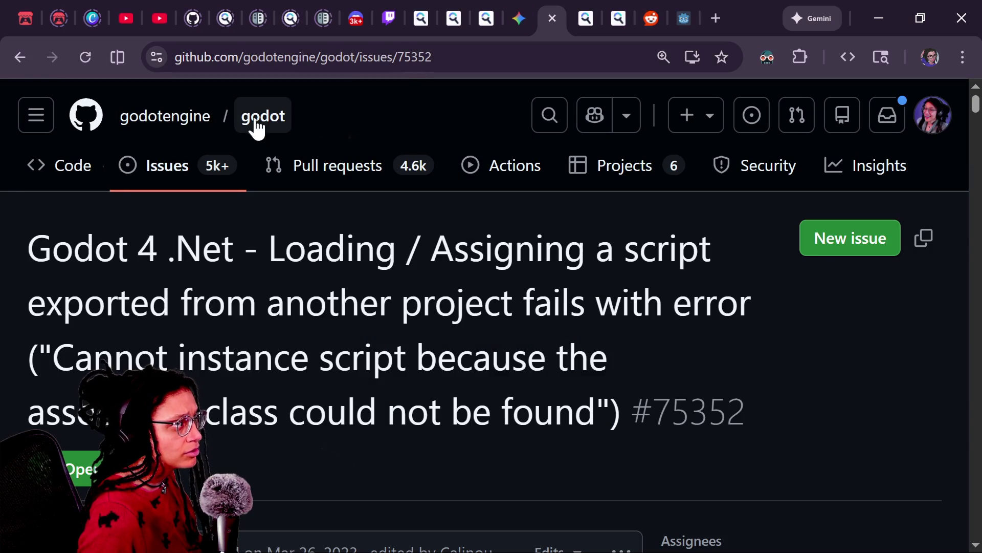
Leave GitHub issue #75352 and go back to the Godot docs exporting-packs comments
left_click(18, 59)
left_click(461, 277)
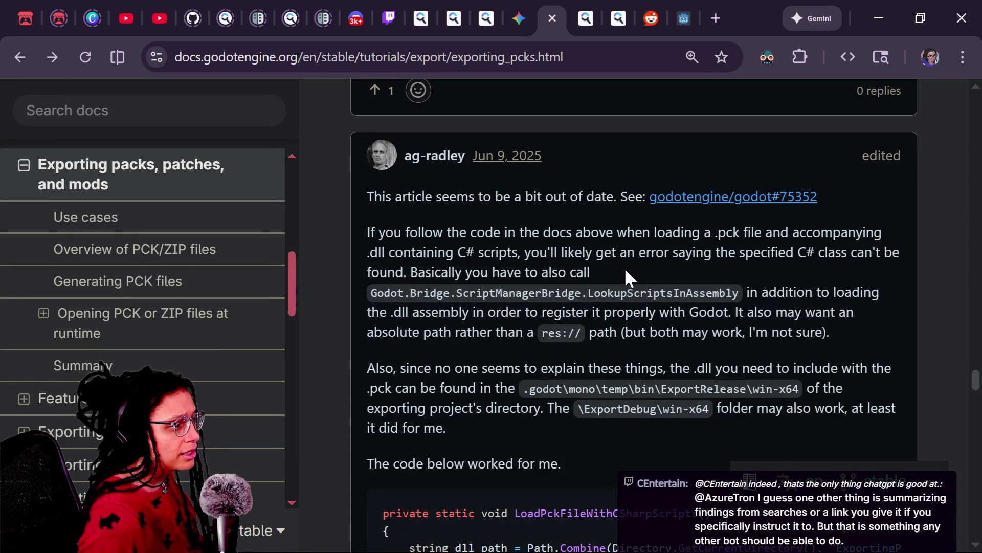
Scroll down the comments and highlight the point about making the engine aware of packs
scroll(620, 278, "down", 1)
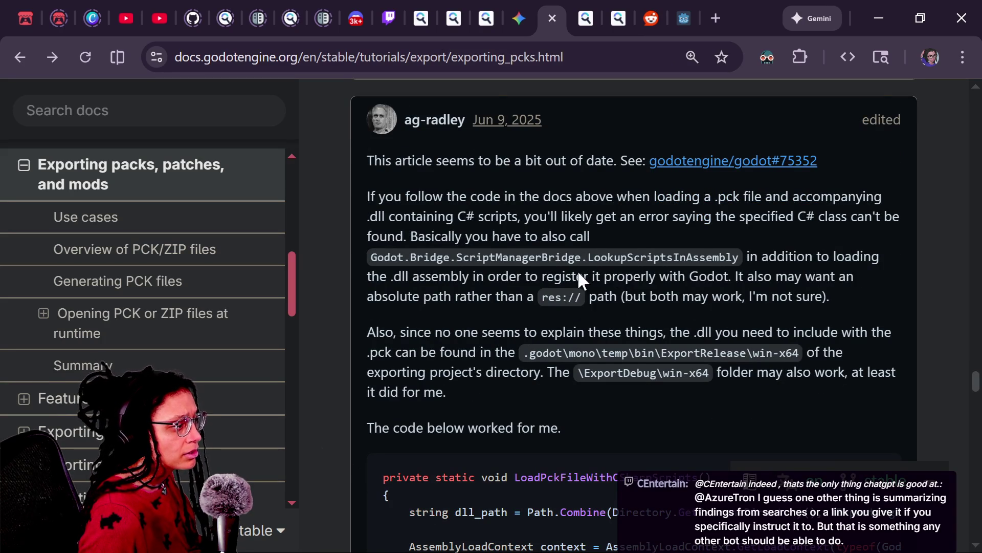
scroll(513, 308, "down", 3)
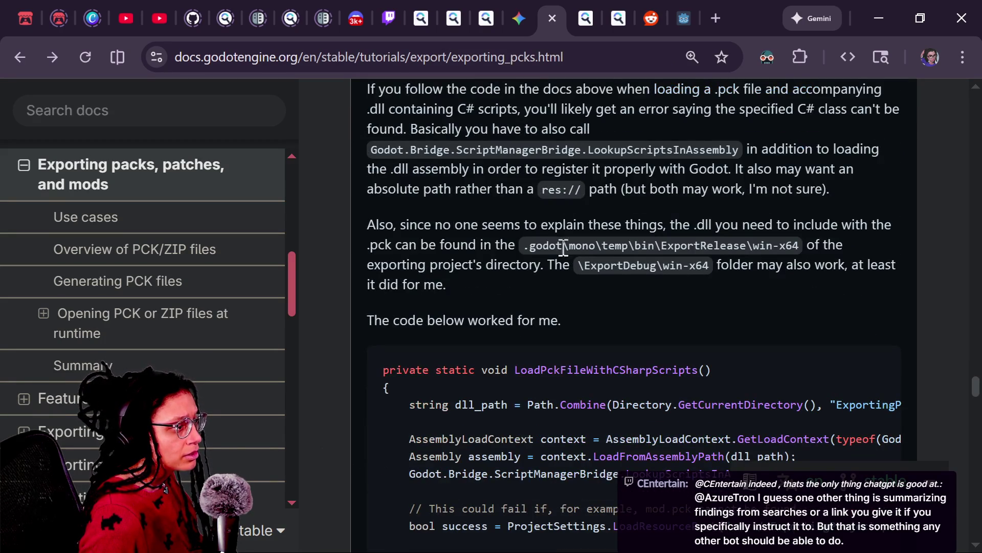
scroll(567, 175, "down", 14)
scroll(567, 173, "down", 3)
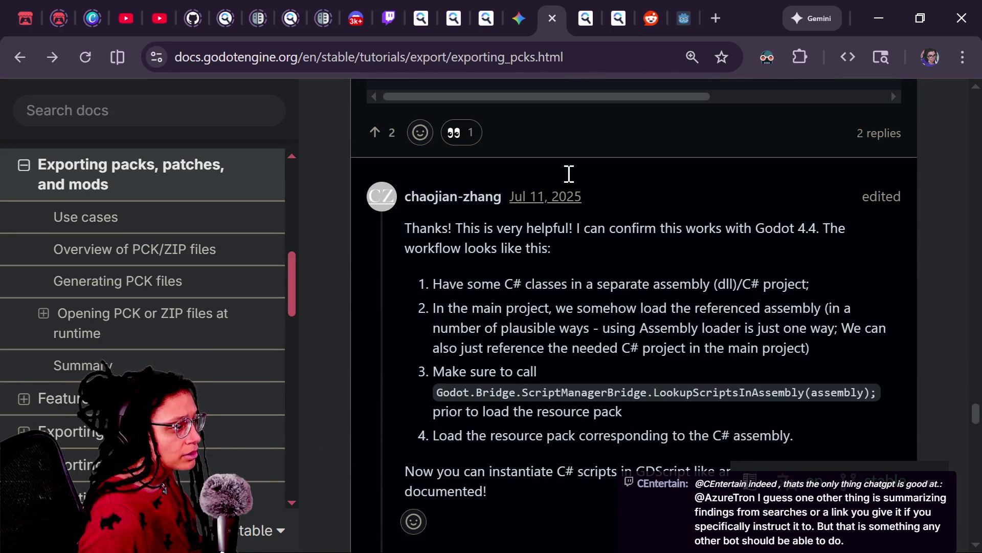
scroll(554, 258, "down", 10)
scroll(555, 260, "down", 2)
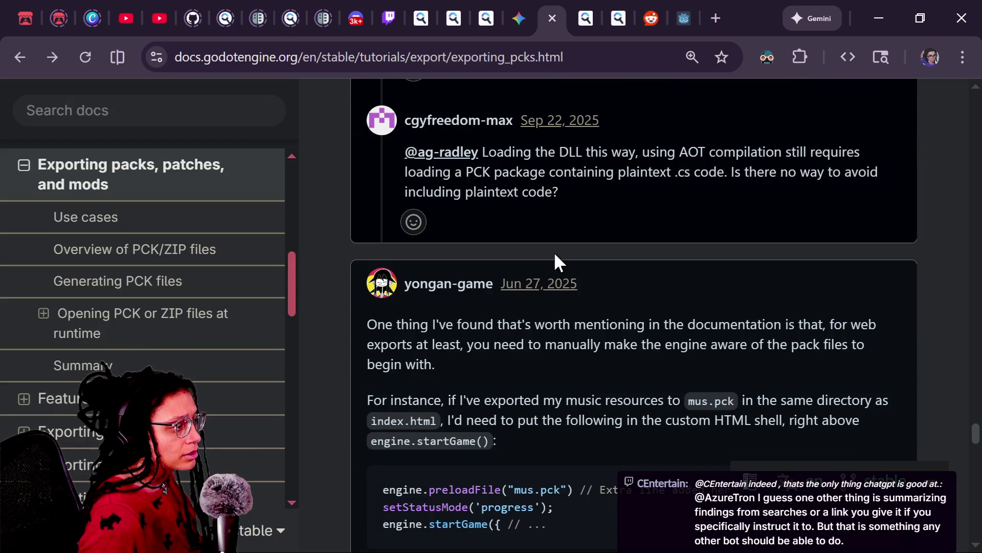
scroll(480, 352, "down", 2)
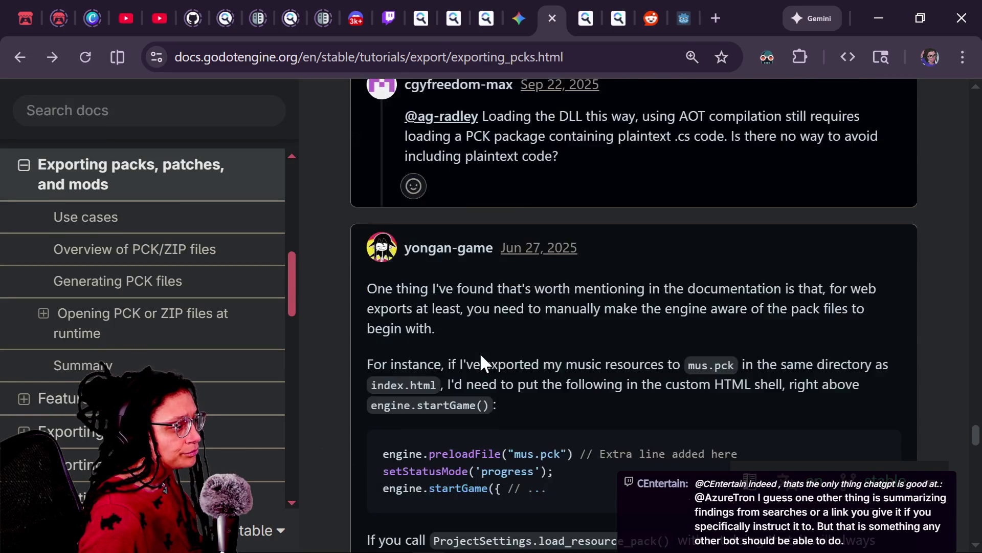
mouse_move(439, 253)
left_mouse_down()
mouse_move(502, 274)
mouse_move(526, 290)
mouse_move(516, 300)
left_mouse_up()
left_click(520, 296)
Read the web-export comment about preloading .pck files in the custom HTML shell
scroll(517, 297, "down", 1)
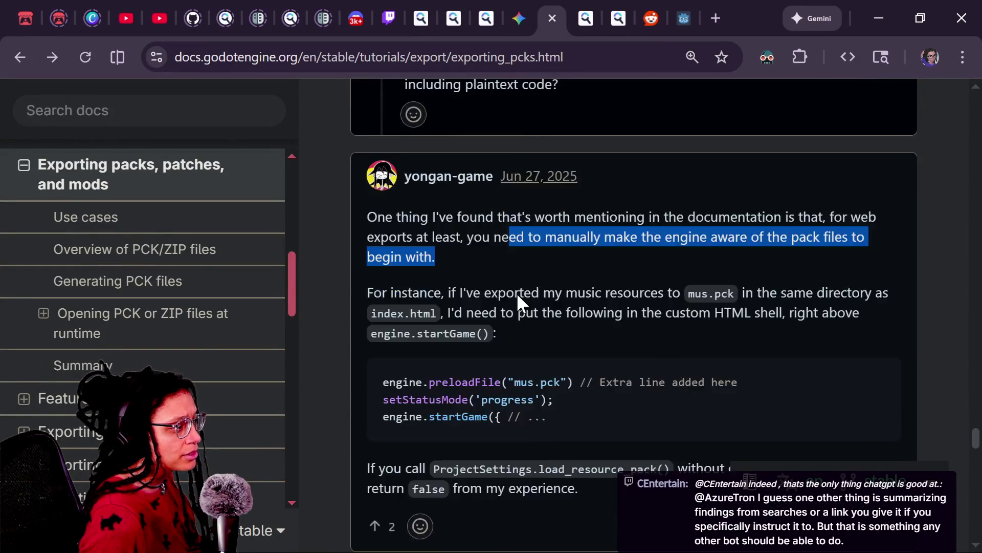
scroll(517, 293, "down", 2)
left_click(466, 211)
left_click_drag(465, 211, 556, 244)
left_click(573, 208)
left_click_drag(700, 240, 714, 249)
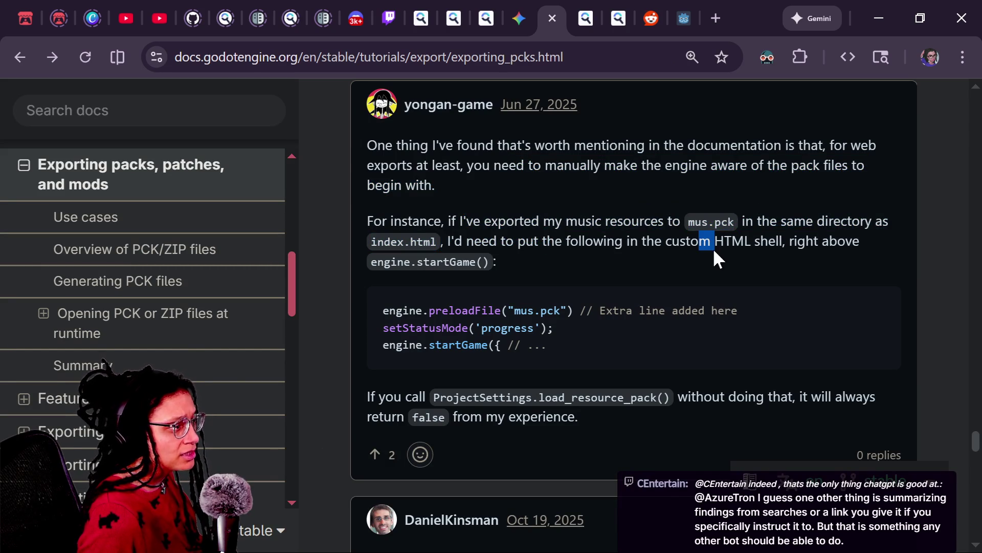
left_click(756, 233)
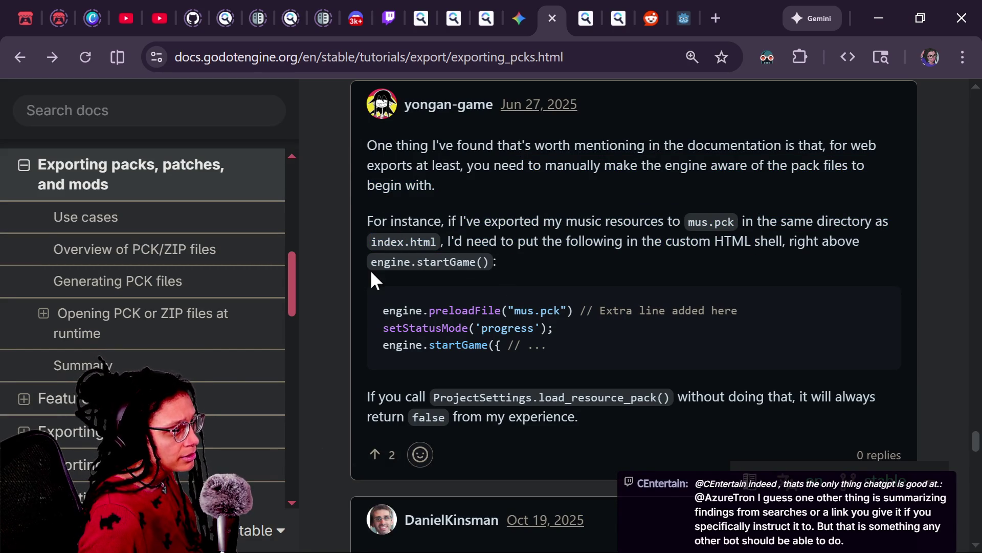
left_click_drag(445, 241, 491, 255)
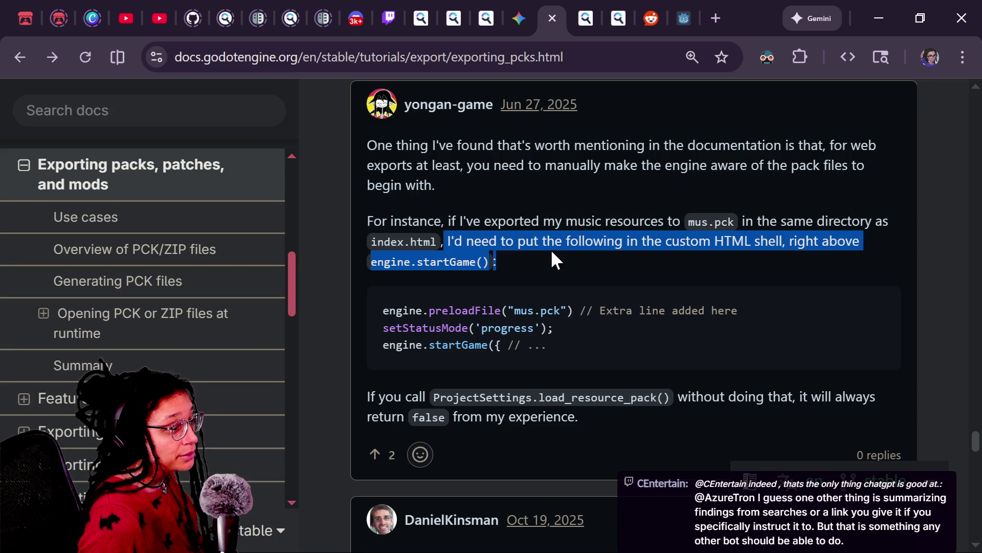
left_click(552, 270)
scroll(550, 268, "down", 2)
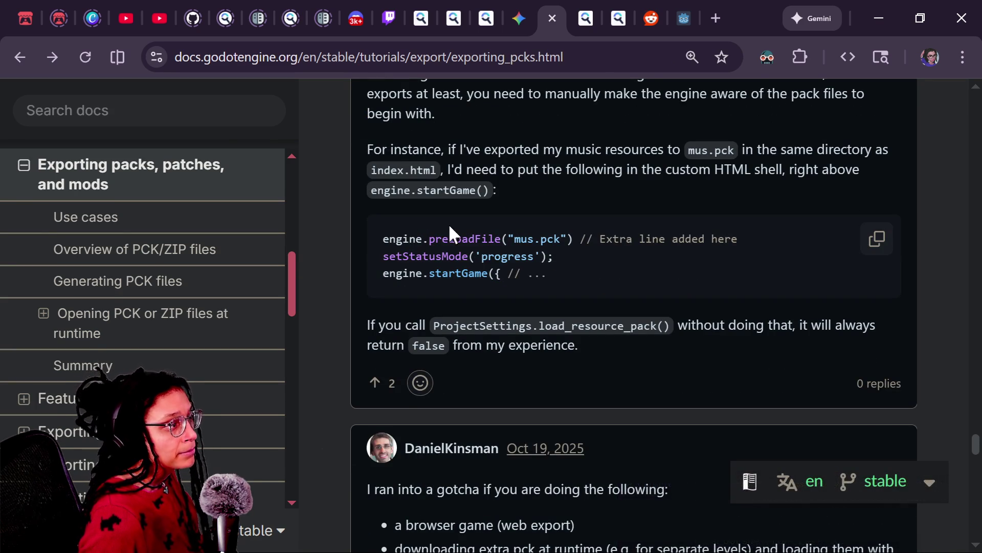
scroll(499, 204, "up", 3)
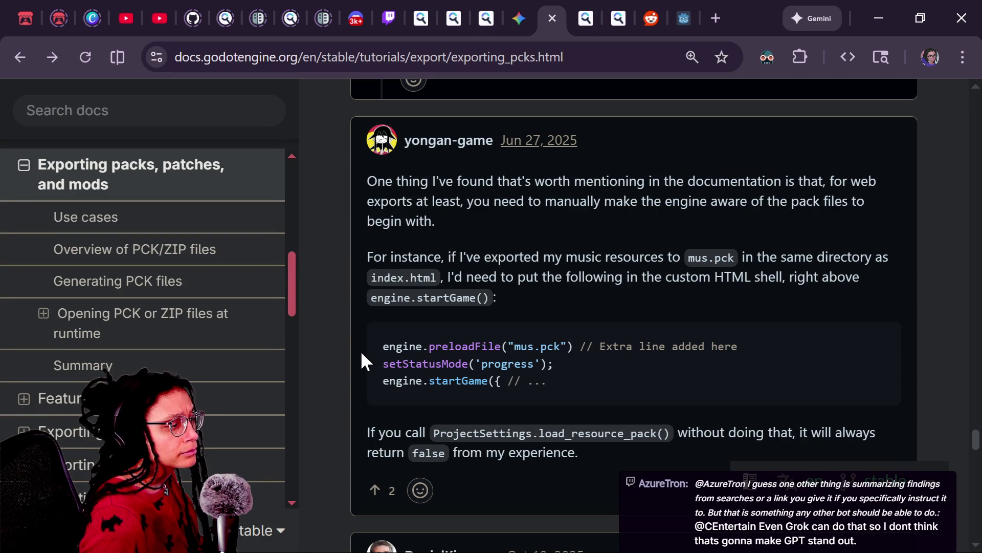
scroll(365, 360, "down", 1)
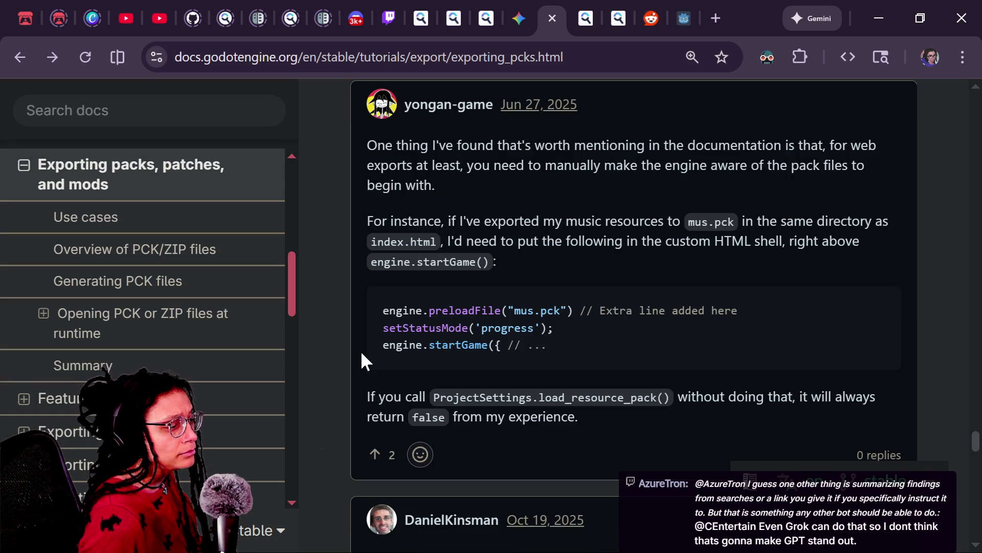
Scroll on past the load_resource_pack comment further down the thread
left_click_drag(481, 397, 573, 417)
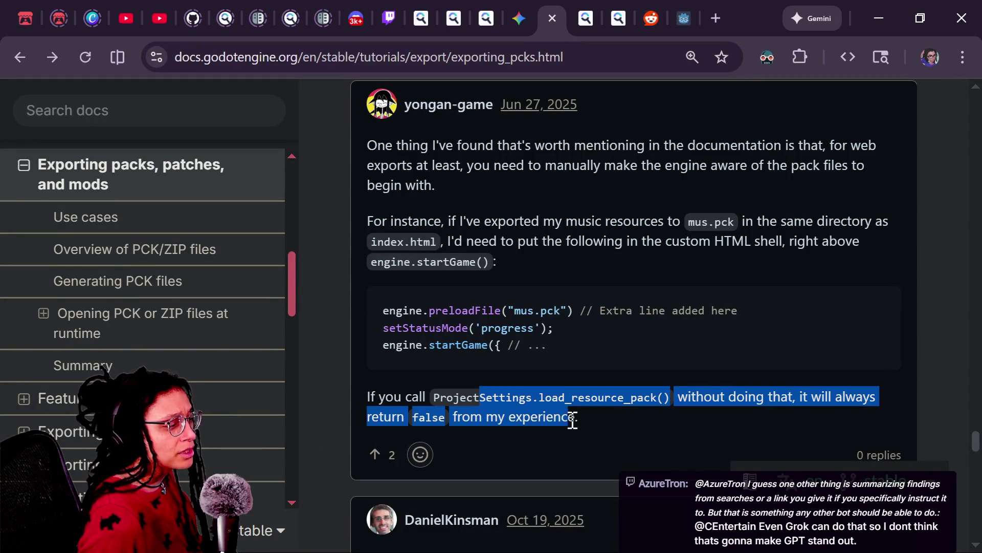
left_click(555, 416)
scroll(544, 416, "down", 3)
scroll(545, 415, "down", 2)
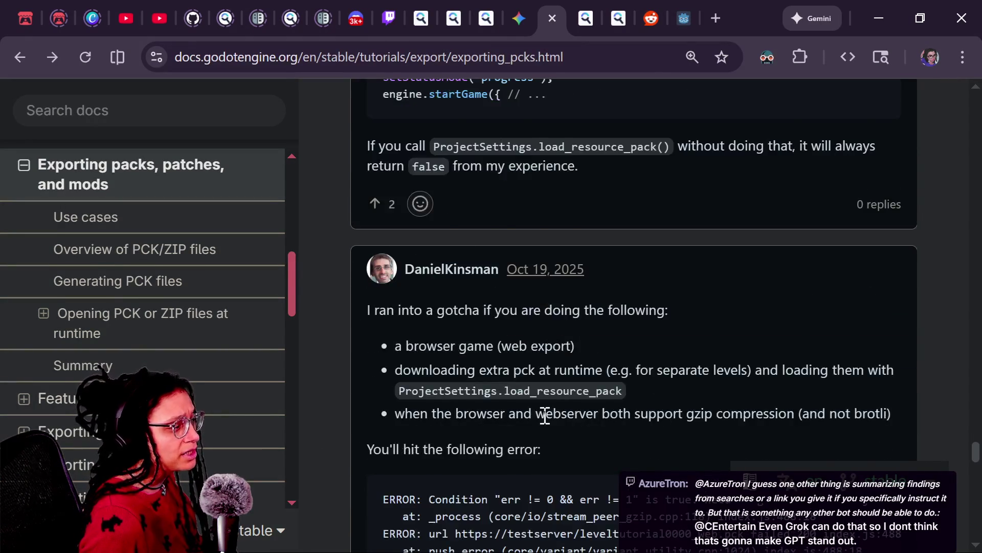
scroll(545, 415, "down", 1)
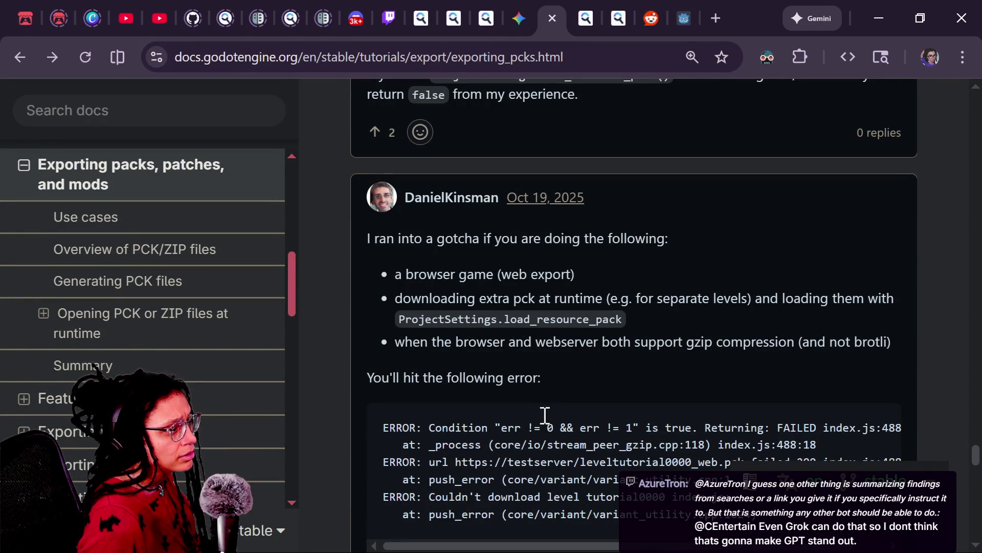
scroll(545, 415, "down", 1)
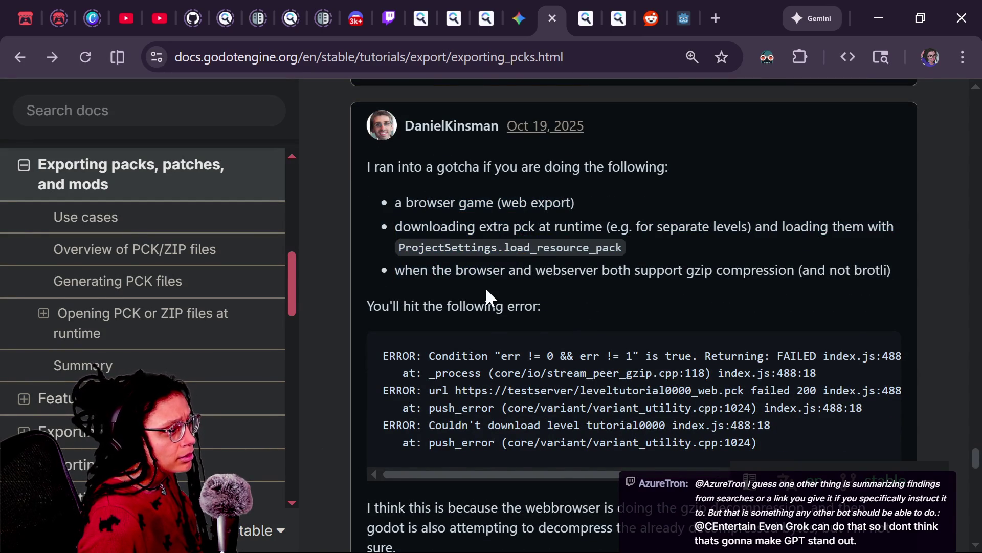
scroll(486, 291, "down", 5)
scroll(486, 294, "down", 3)
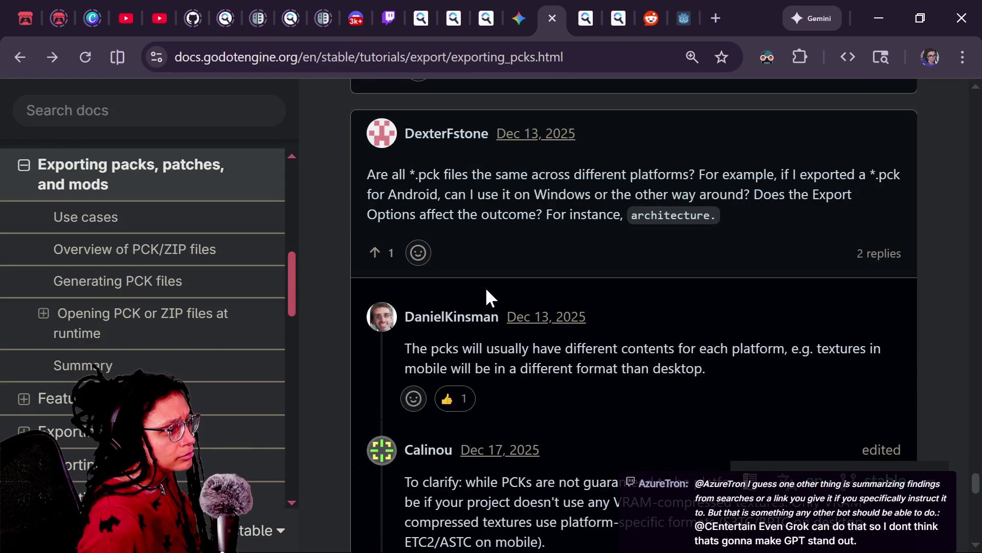
Highlight the question about packs across platforms and the reply on per-platform pack contents
left_click_drag(309, 179, 640, 225)
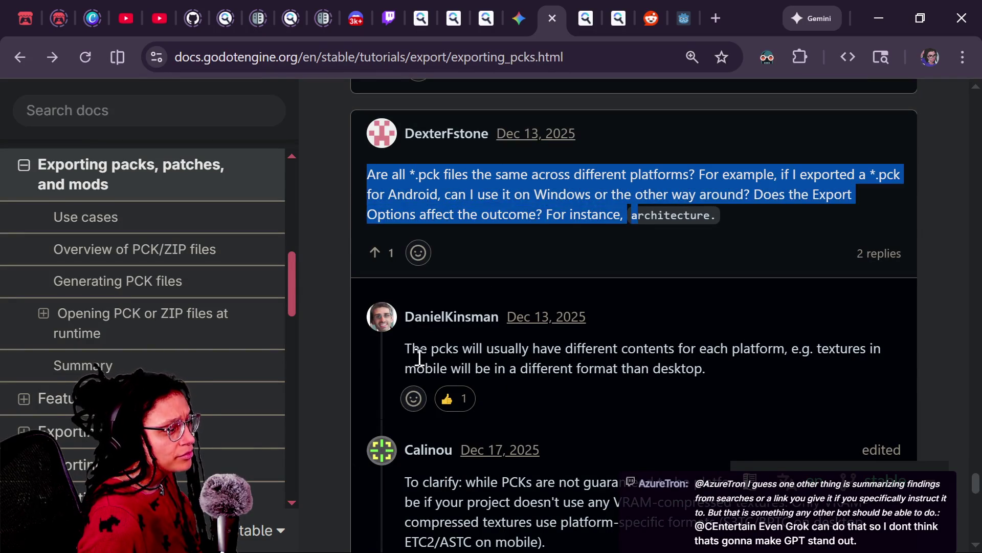
left_click_drag(413, 347, 721, 342)
scroll(697, 340, "down", 1)
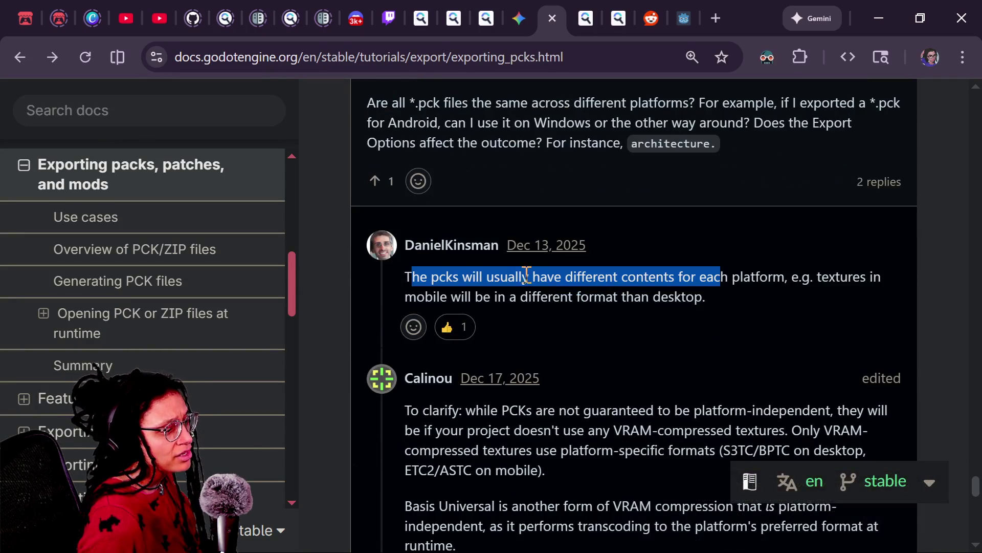
left_click(537, 288)
scroll(552, 304, "down", 3)
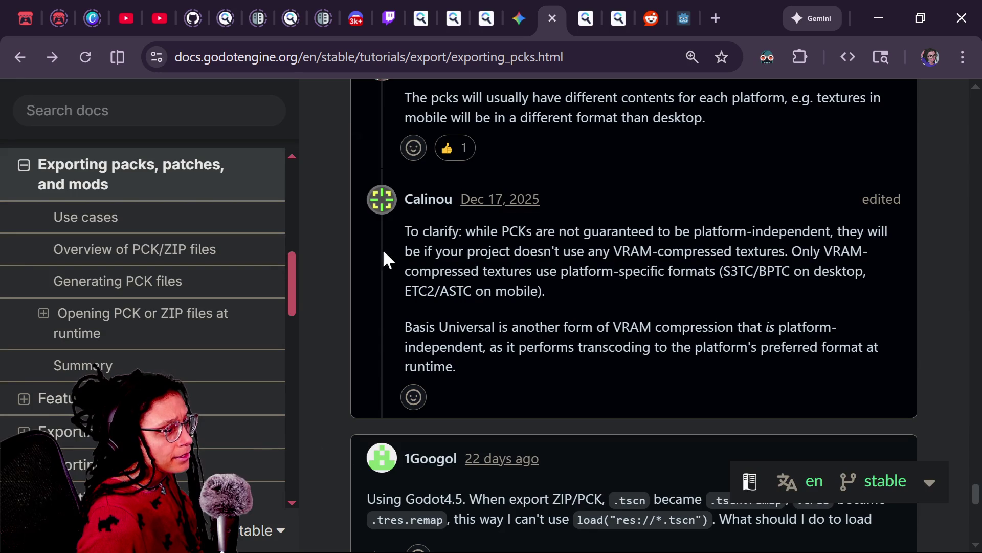
Highlight the clarification that VRAM-compressed textures make packs platform-specific
left_click_drag(494, 221, 602, 231)
left_click(658, 226)
left_click_drag(712, 230, 838, 230)
left_click(848, 233)
left_click_drag(444, 271, 681, 251)
left_click(696, 241)
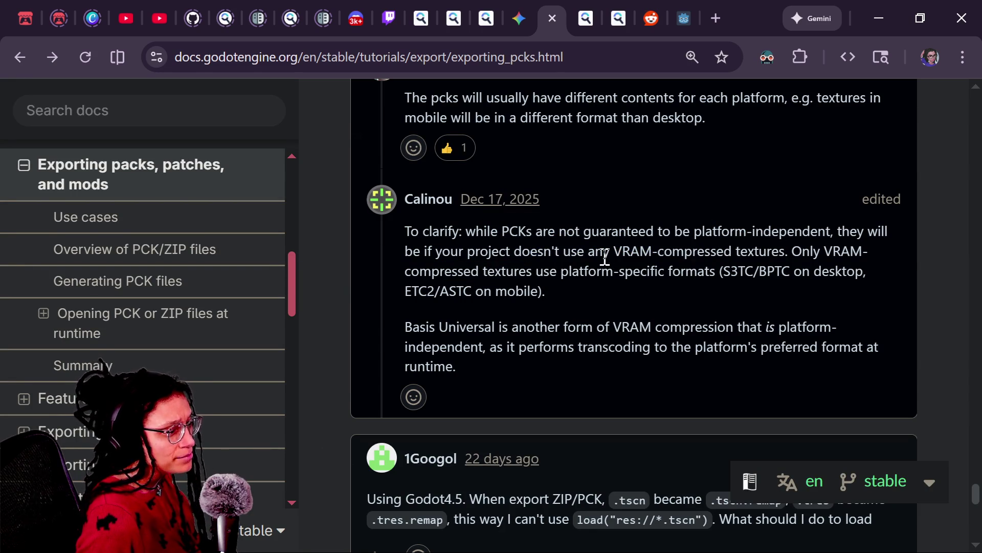
mouse_move(614, 251)
left_mouse_down()
mouse_move(796, 251)
mouse_move(770, 247)
mouse_move(793, 248)
mouse_move(713, 287)
left_mouse_up()
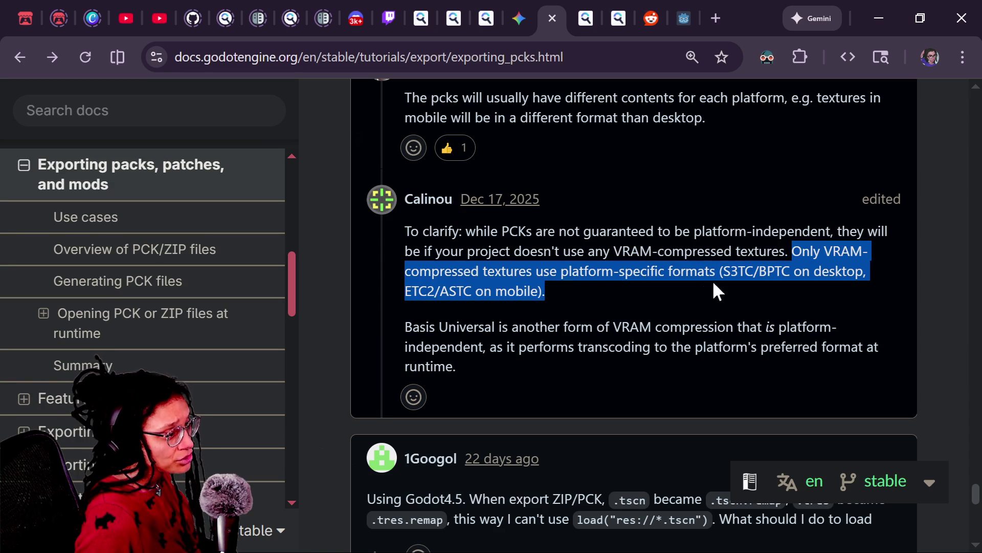
Read the Basis Universal paragraph, then switch to the stream chat window
scroll(511, 348, "down", 2)
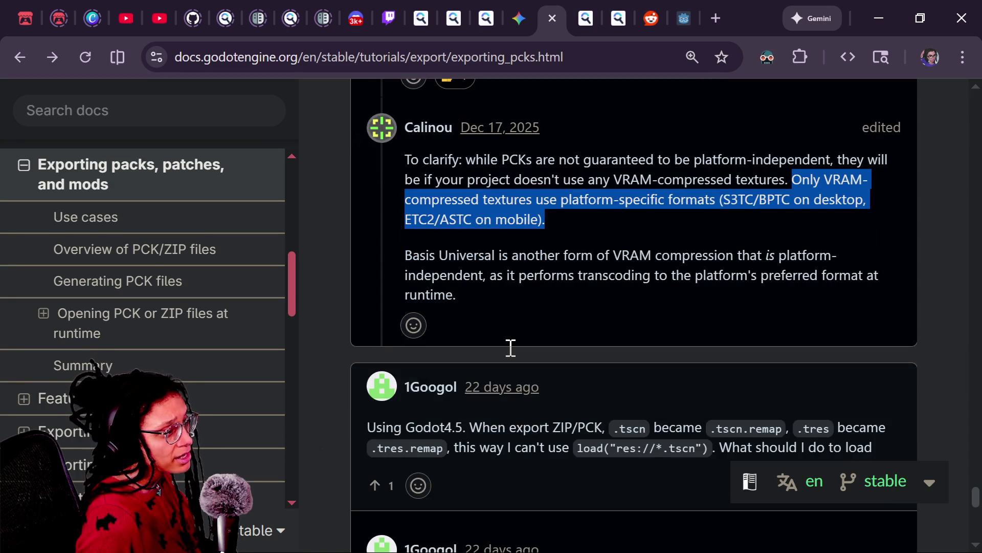
left_click_drag(402, 257, 511, 276)
left_click(512, 281)
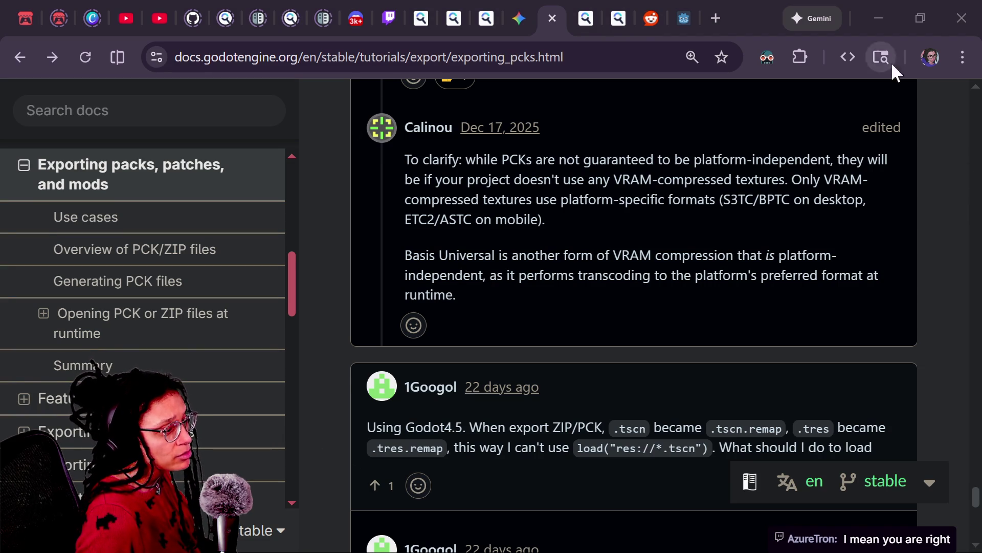
left_click_drag(467, 255, 532, 305)
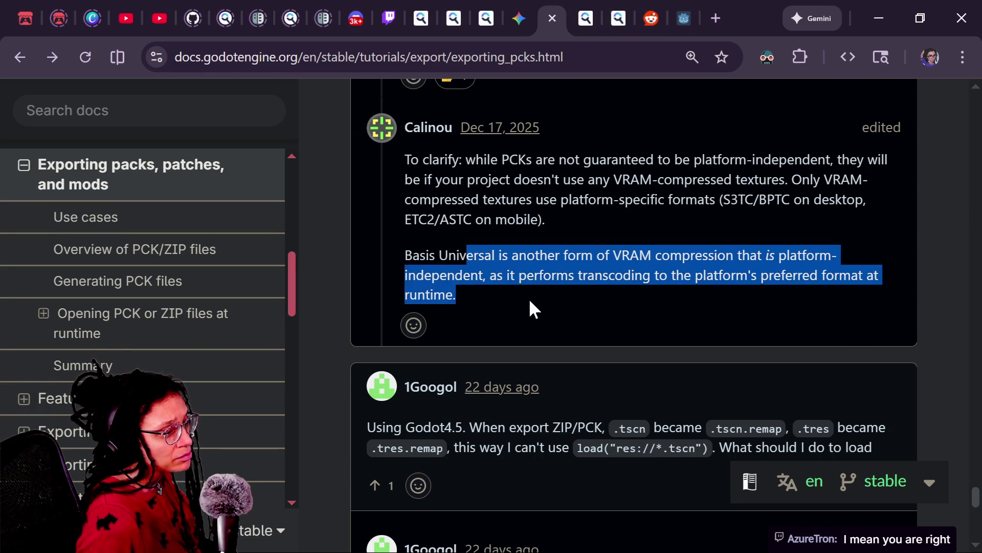
left_click(589, 290)
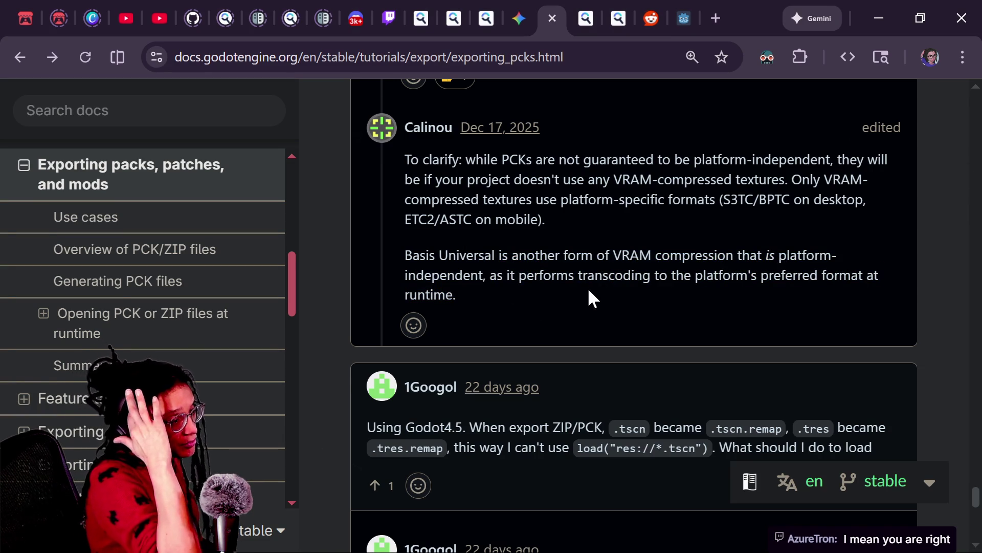
scroll(589, 290, "down", 3)
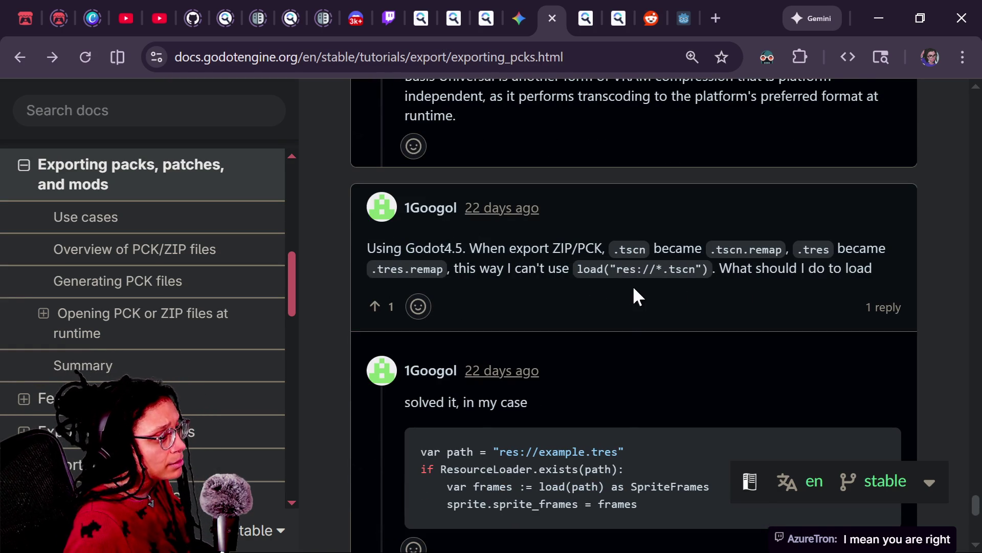
scroll(624, 264, "down", 3)
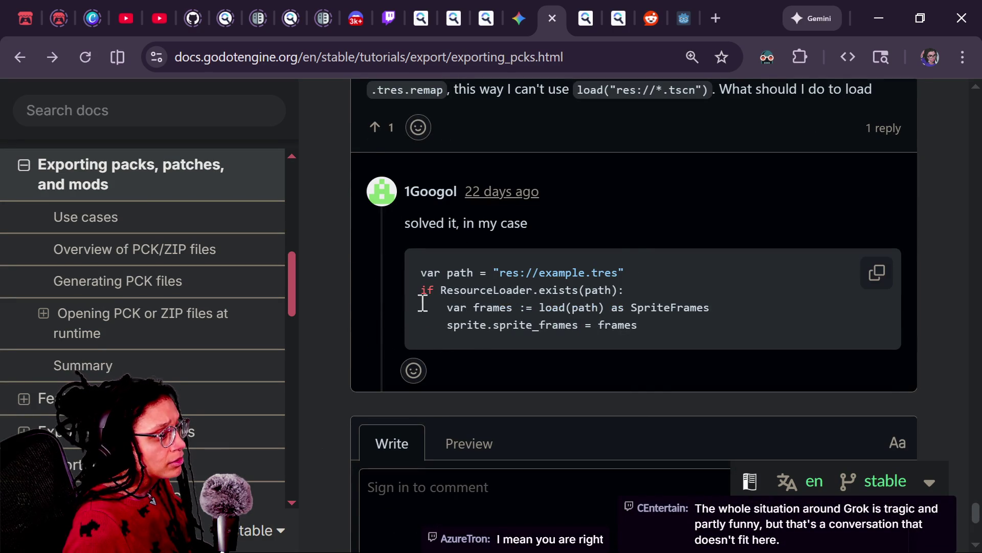
scroll(493, 331, "down", 1)
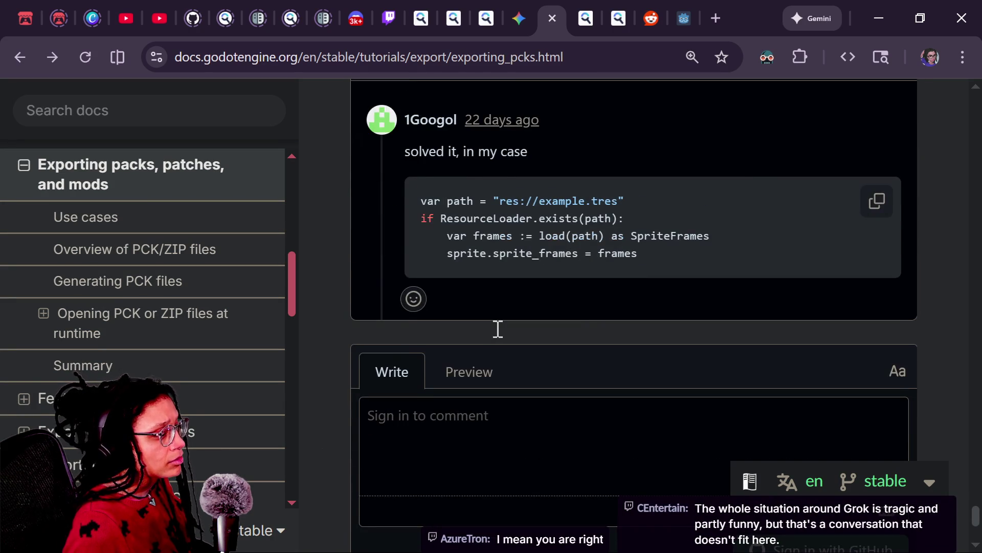
scroll(498, 327, "up", 4)
scroll(497, 328, "up", 6)
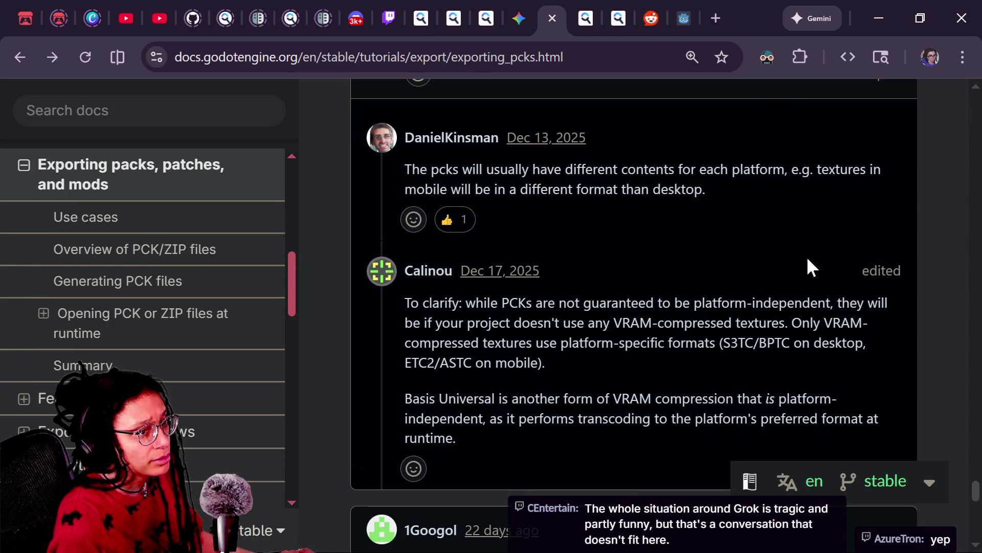
key("alt+Tab")
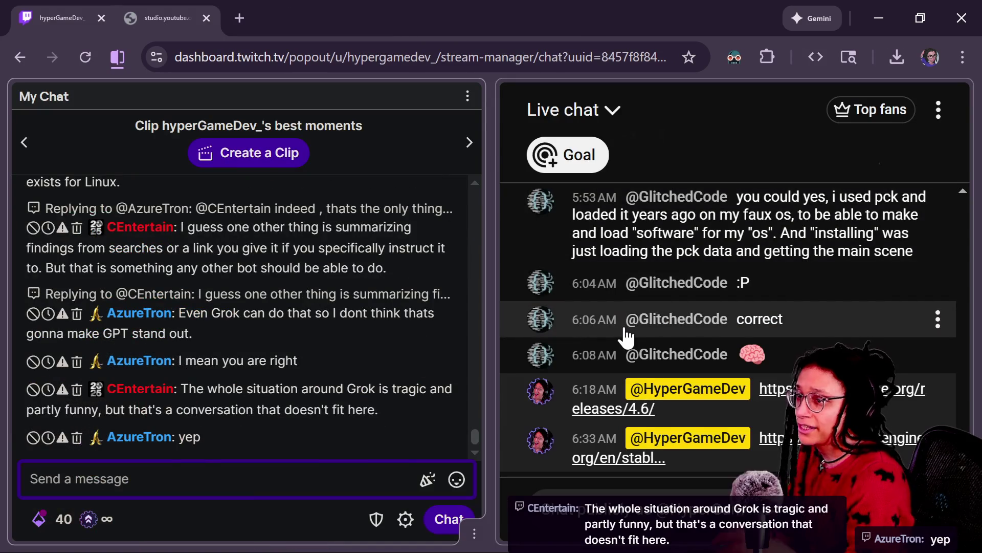
Scroll up through older viewer messages in the My Chat panel
scroll(284, 266, "up", 5)
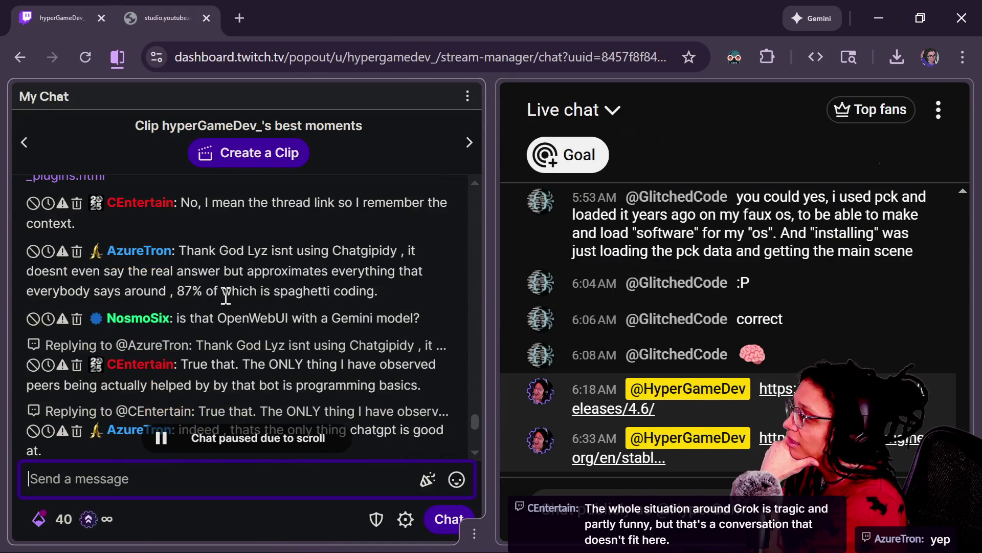
scroll(281, 265, "up", 2)
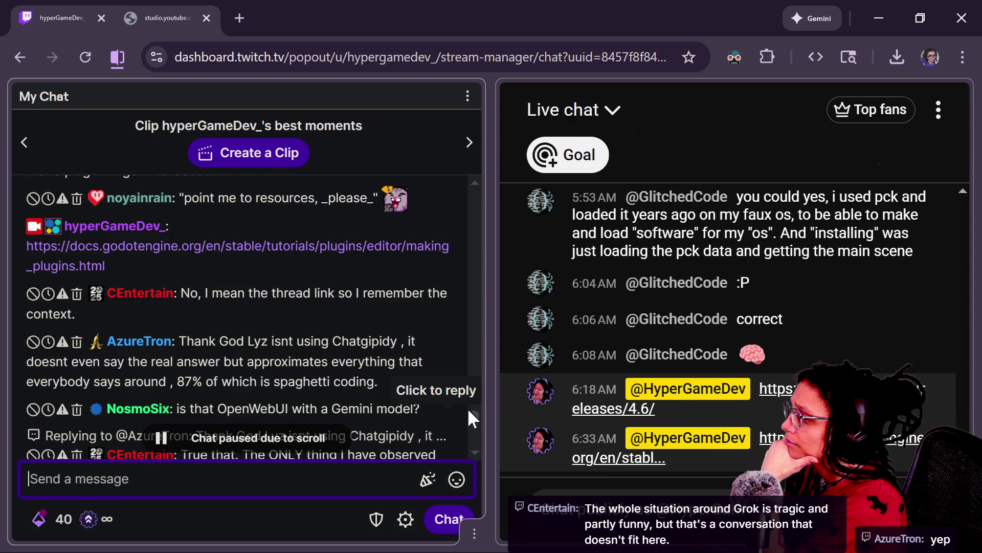
scroll(287, 293, "up", 4)
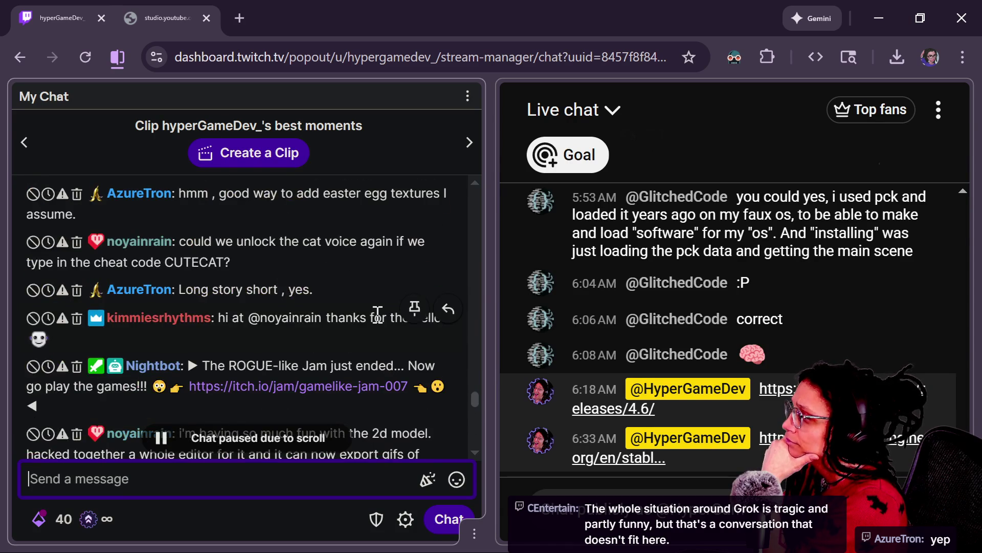
scroll(378, 313, "up", 3)
scroll(377, 314, "up", 3)
scroll(378, 313, "down", 3)
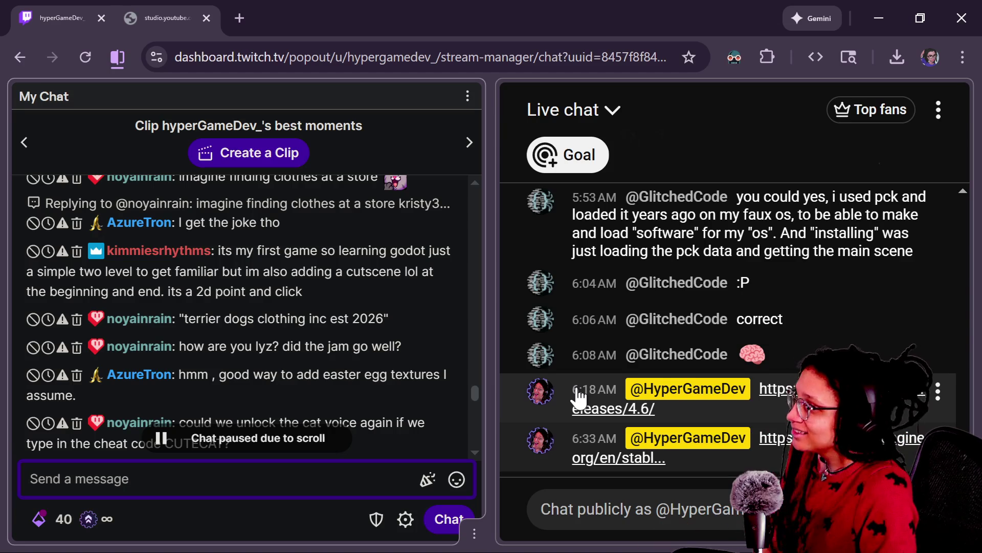
Continue reading the My Chat messages toward the bottom of the panel
left_click(474, 393)
left_click_drag(473, 391, 472, 394)
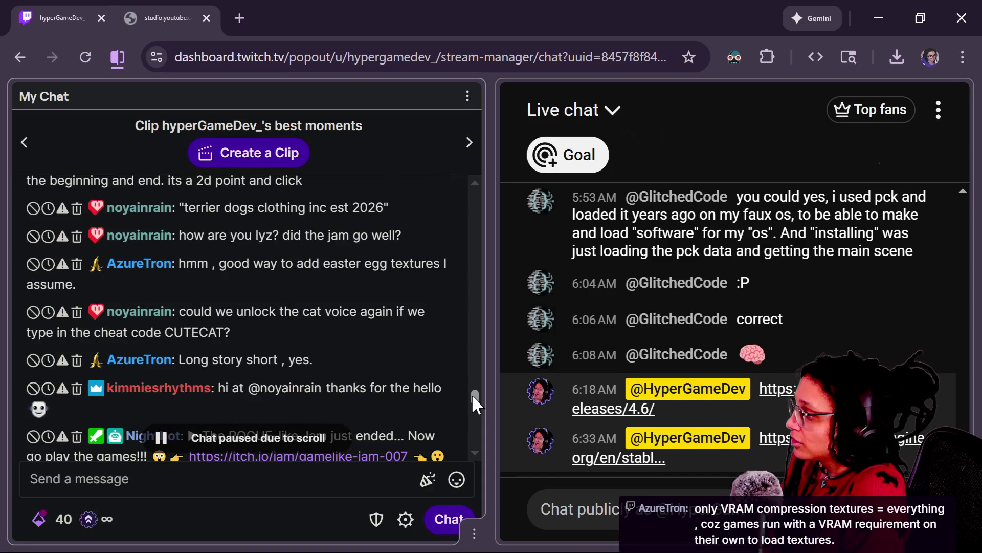
scroll(471, 394, "up", 1)
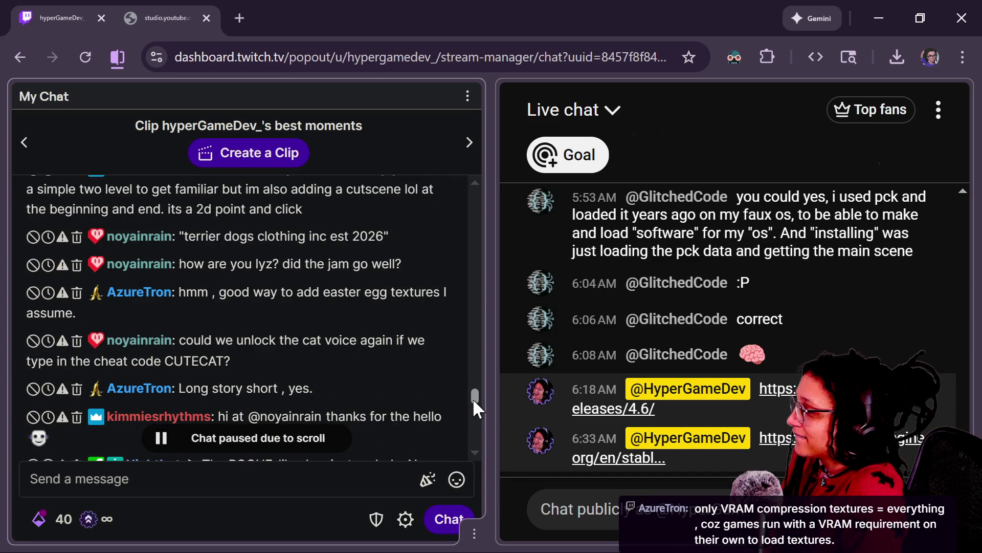
left_click_drag(474, 400, 471, 405)
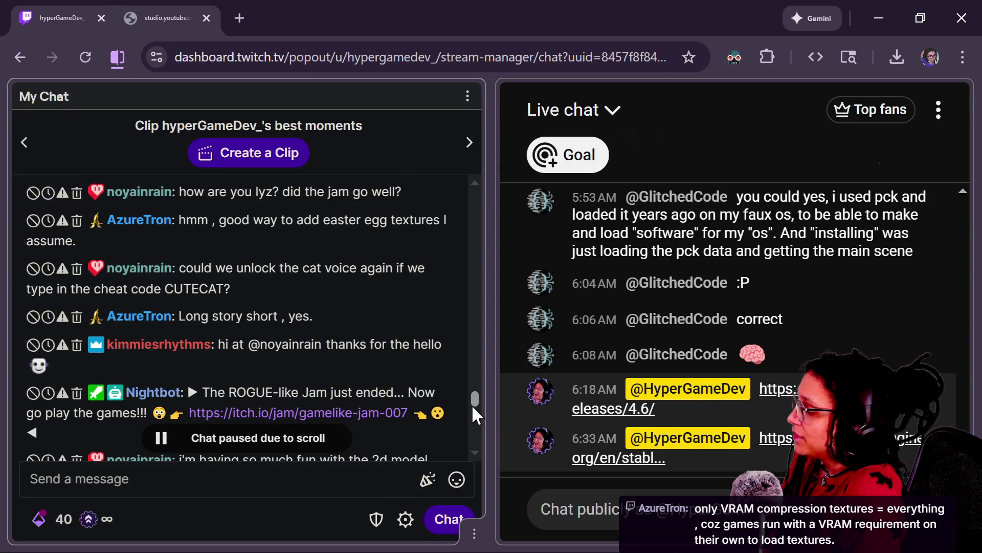
scroll(471, 403, "down", 2)
left_click_drag(470, 408, 470, 413)
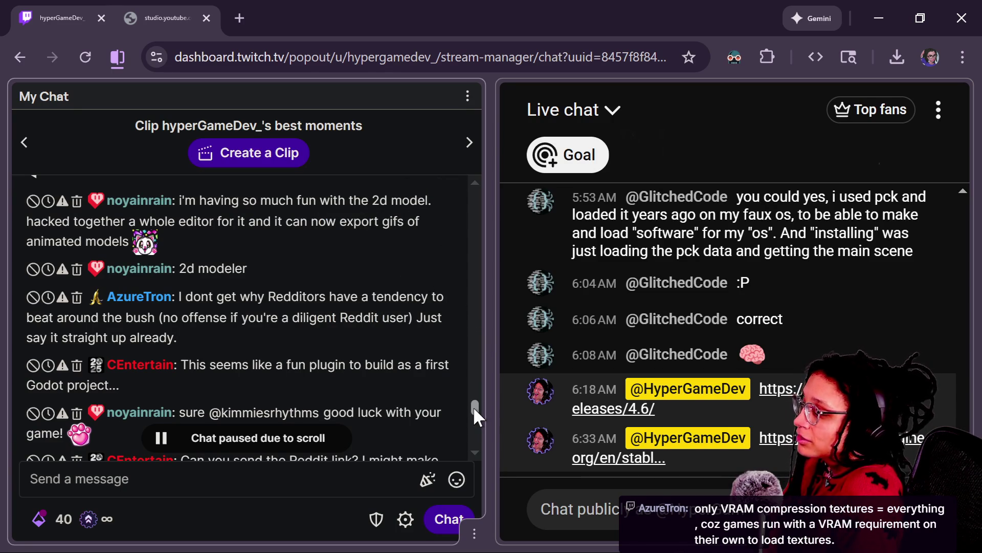
left_click_drag(473, 406, 474, 409)
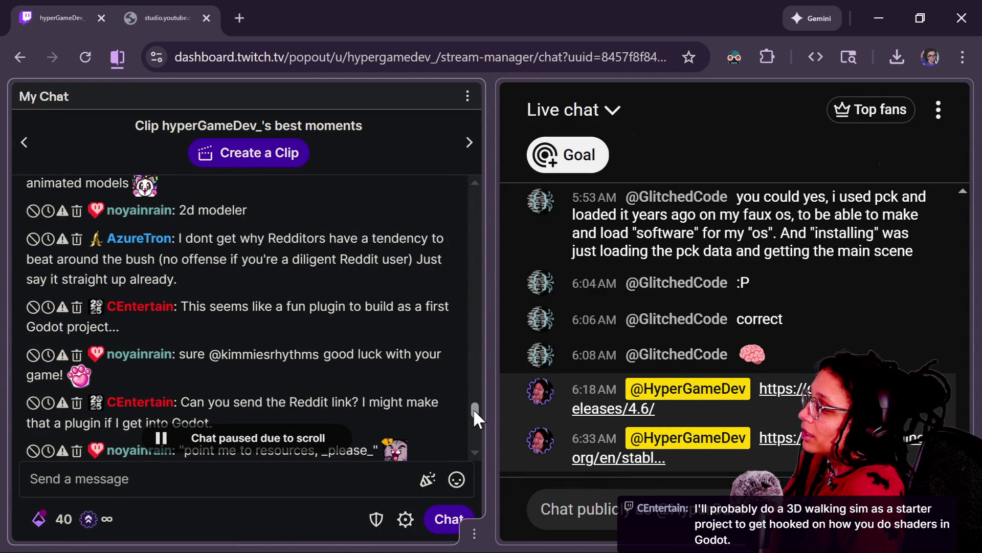
left_click_drag(473, 408, 473, 410)
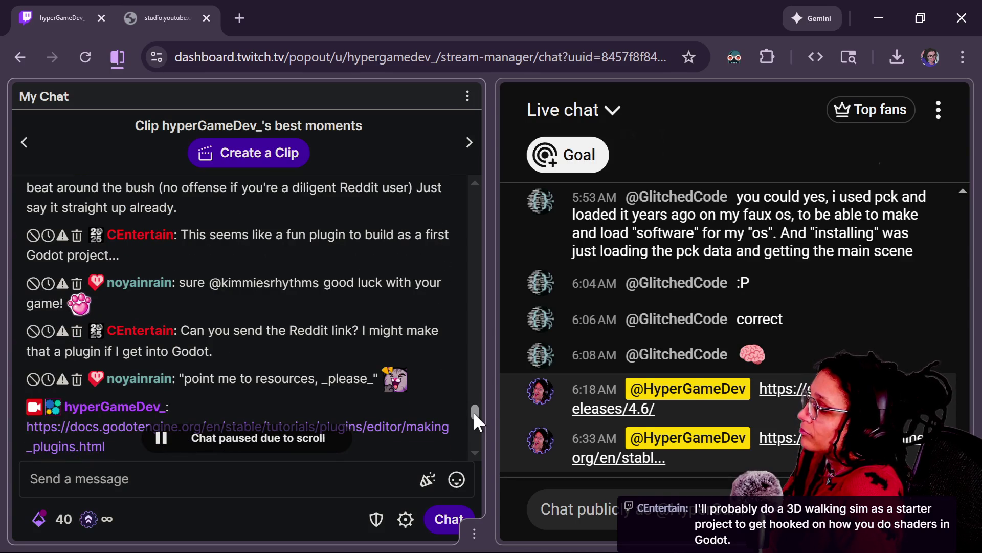
scroll(474, 411, "down", 2)
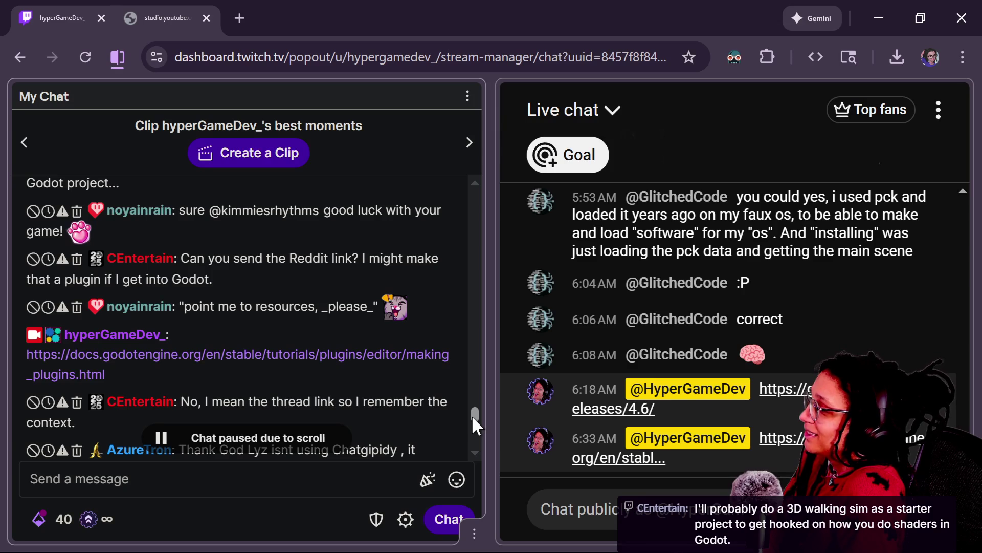
left_click_drag(473, 417, 473, 422)
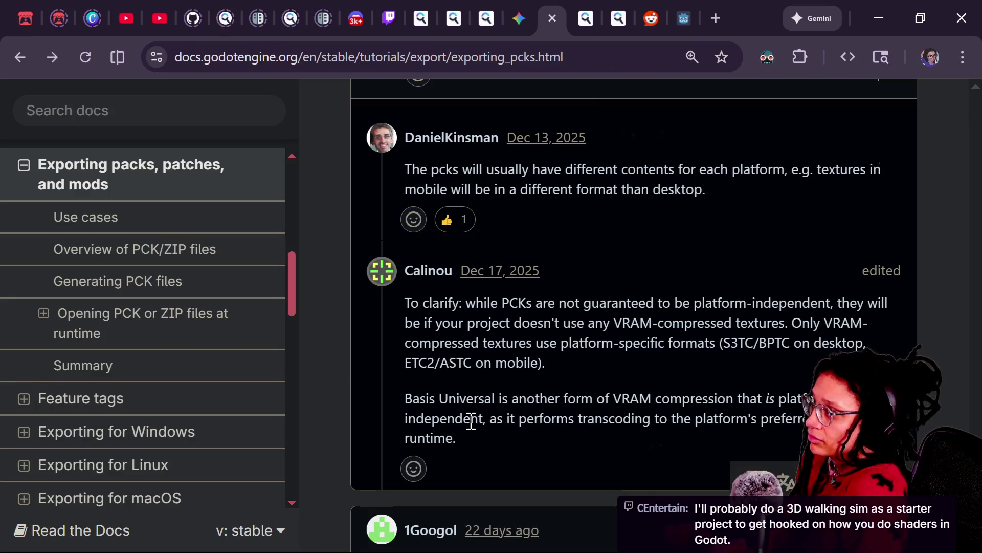
Copy the r/godot thread's URL and post it in the stream chat
left_click(648, 15)
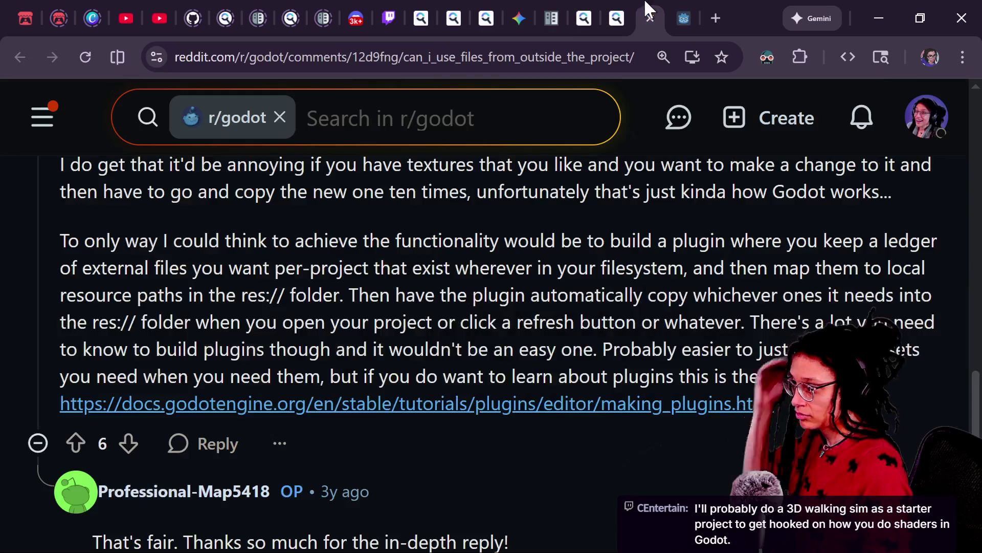
left_click(338, 57)
key("alt+Tab")
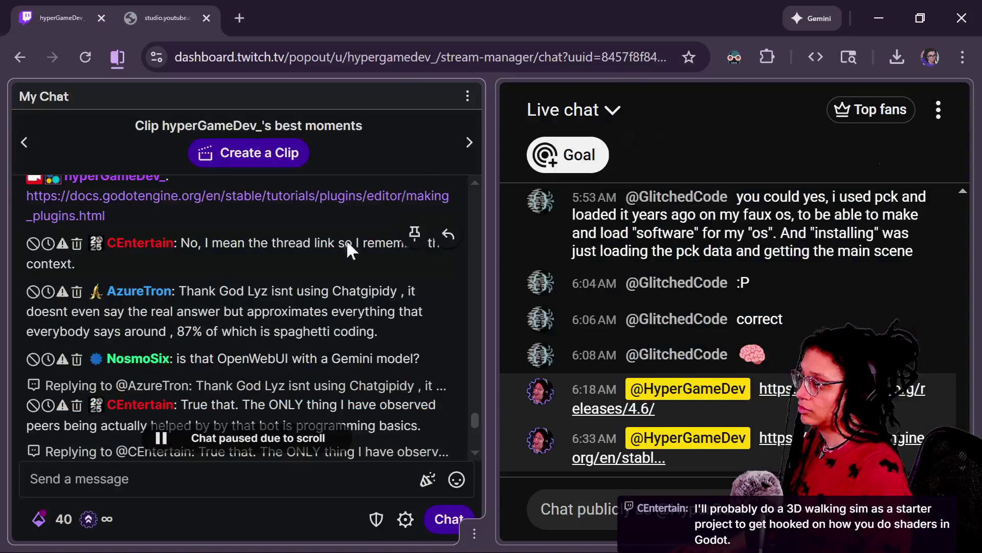
left_click(275, 483)
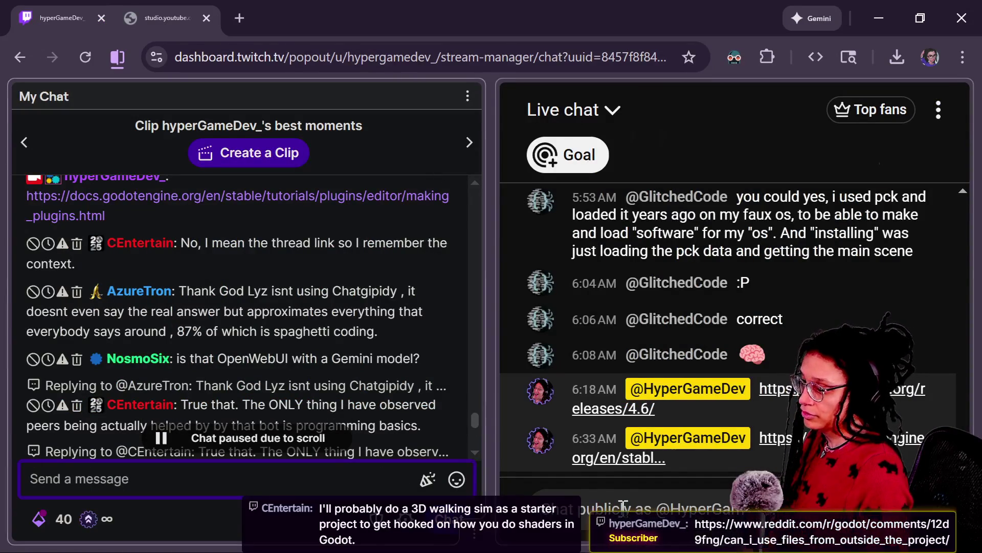
left_click(538, 381)
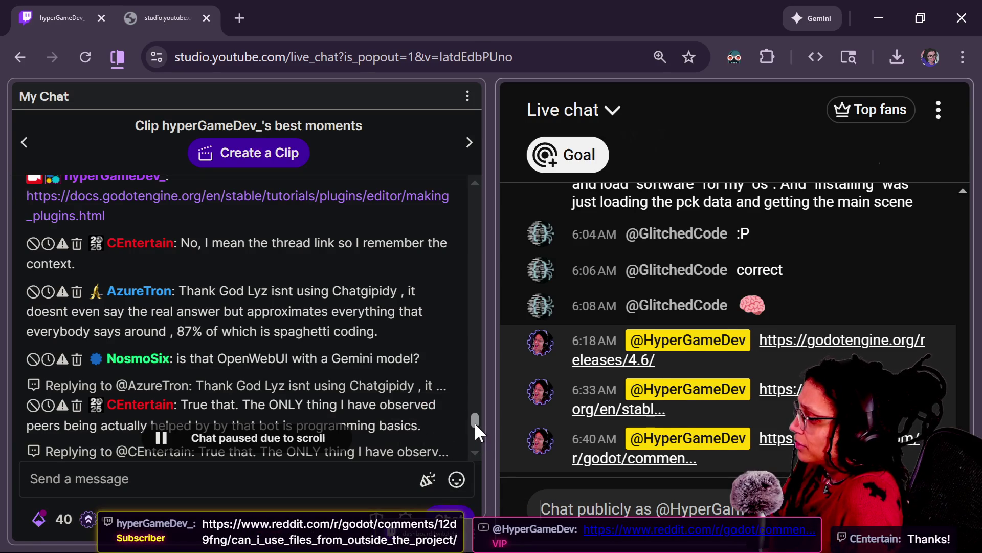
scroll(474, 423, "down", 2)
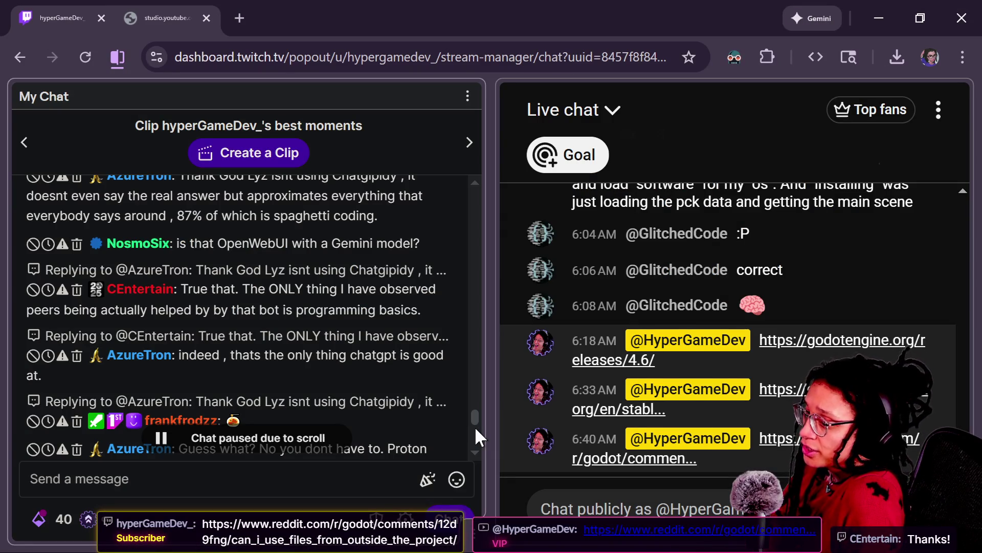
scroll(476, 428, "down", 1)
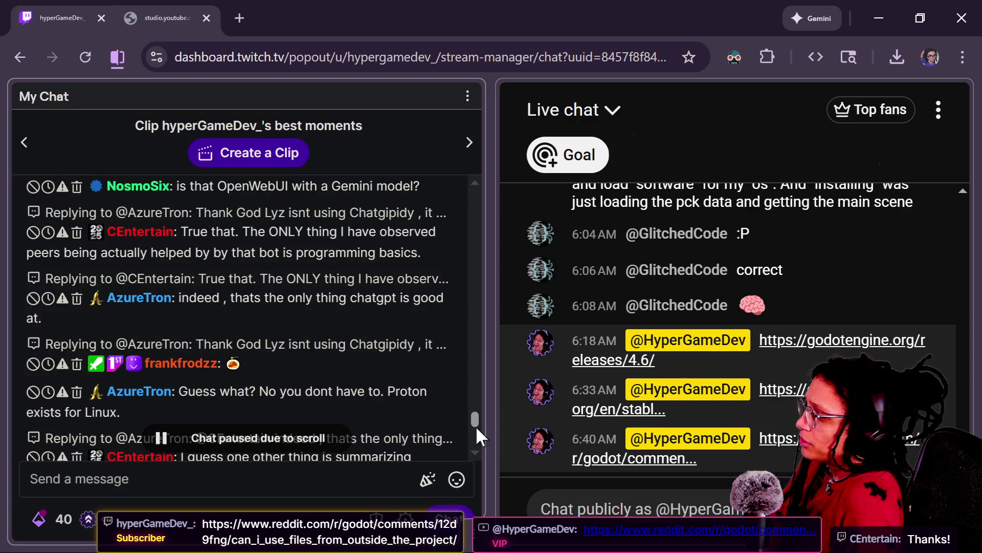
scroll(476, 419, "down", 1)
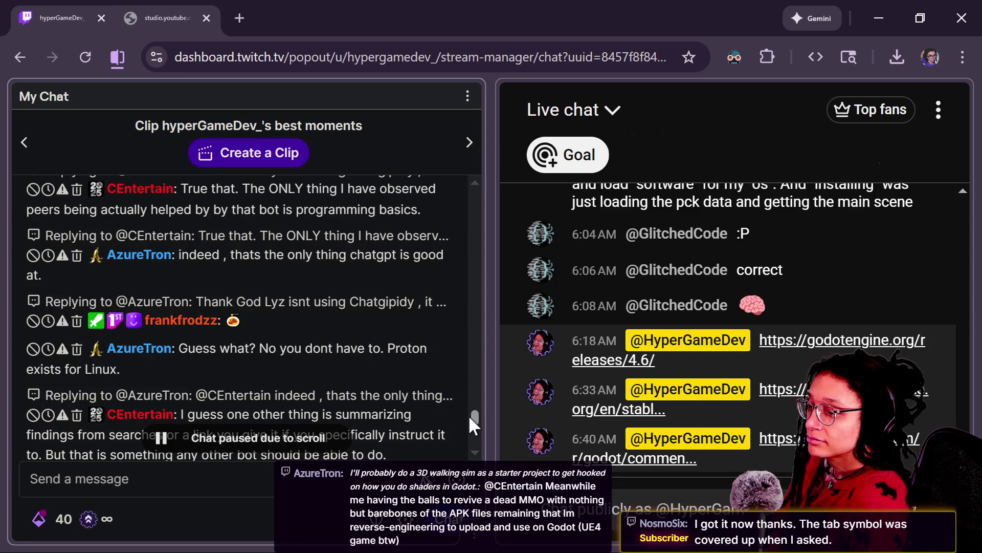
left_click_drag(468, 414, 470, 425)
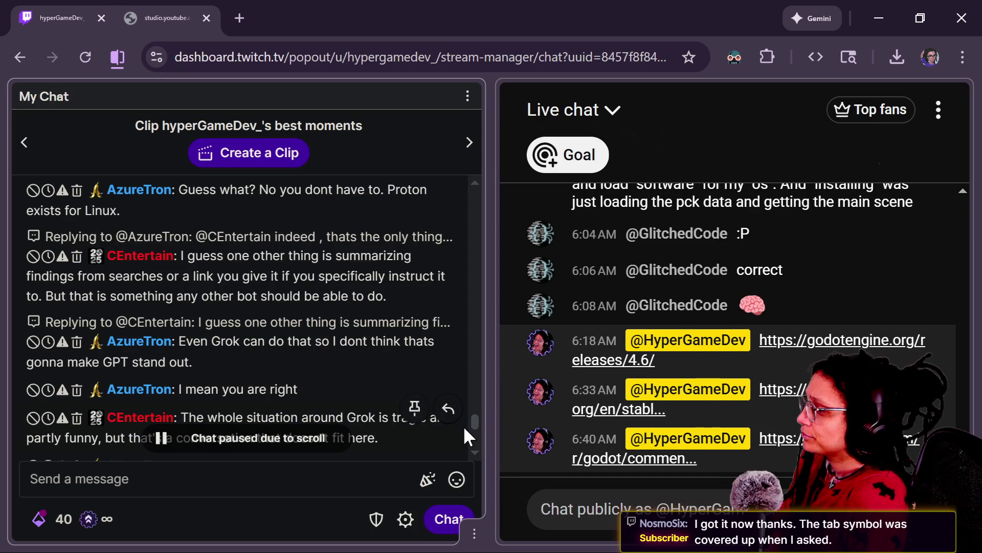
left_click_drag(472, 422, 471, 429)
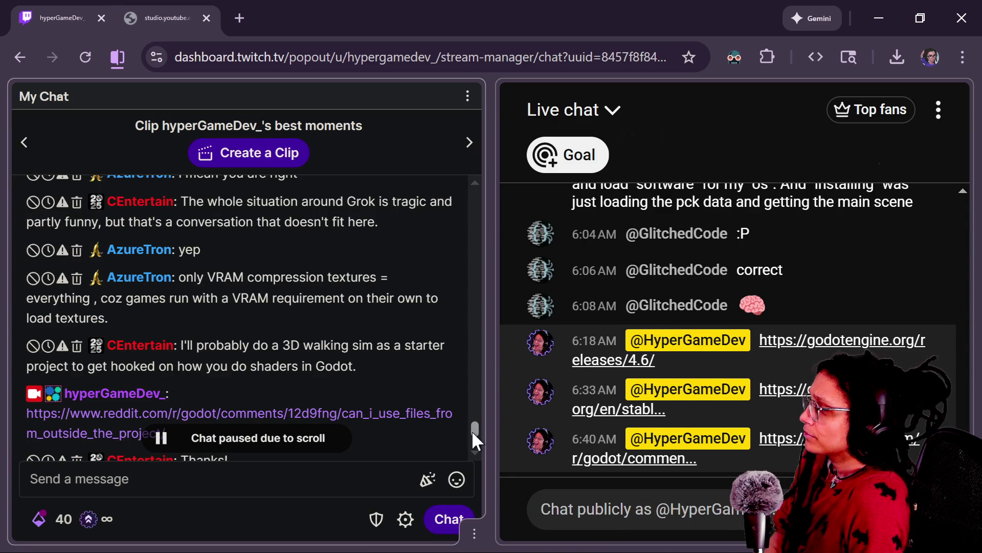
scroll(472, 431, "down", 1)
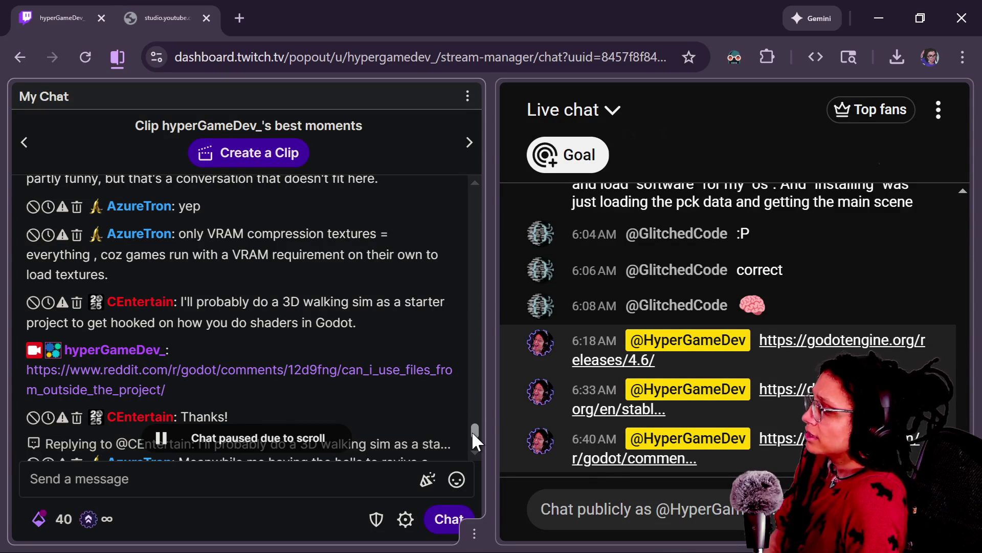
scroll(471, 425, "down", 3)
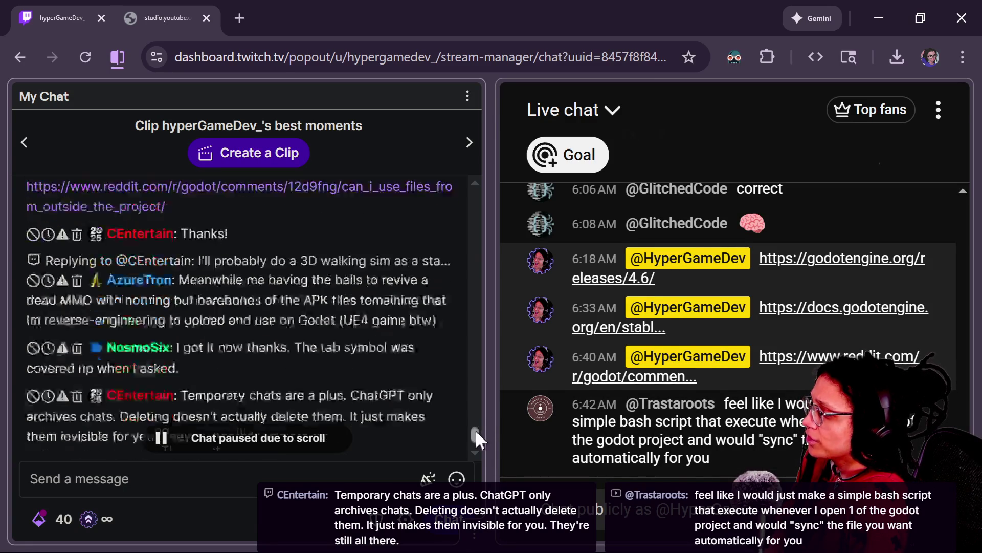
left_click_drag(475, 429, 477, 437)
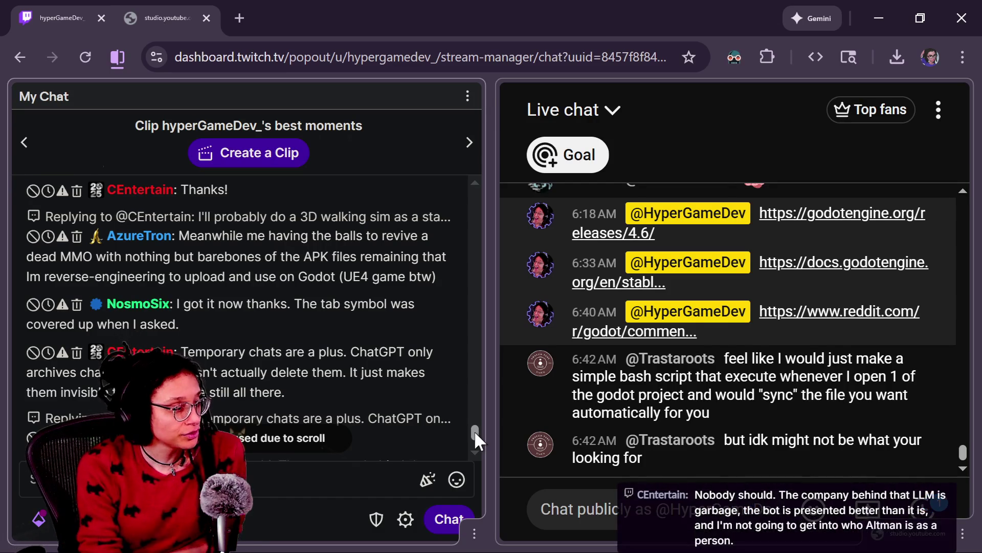
scroll(214, 400, "down", 2)
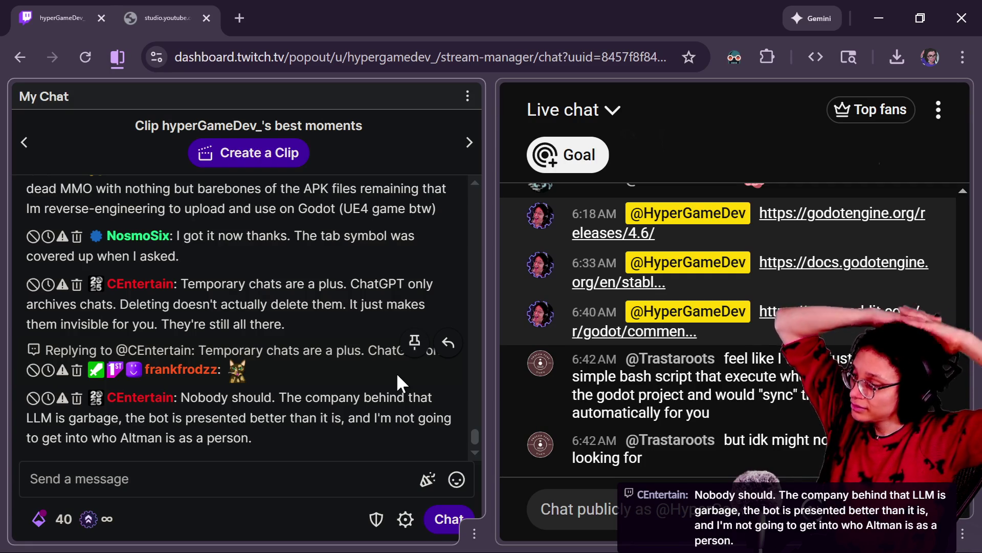
Edit the Reddit thread's address, then move to the Gemini tab on resource packs
key("alt+Tab")
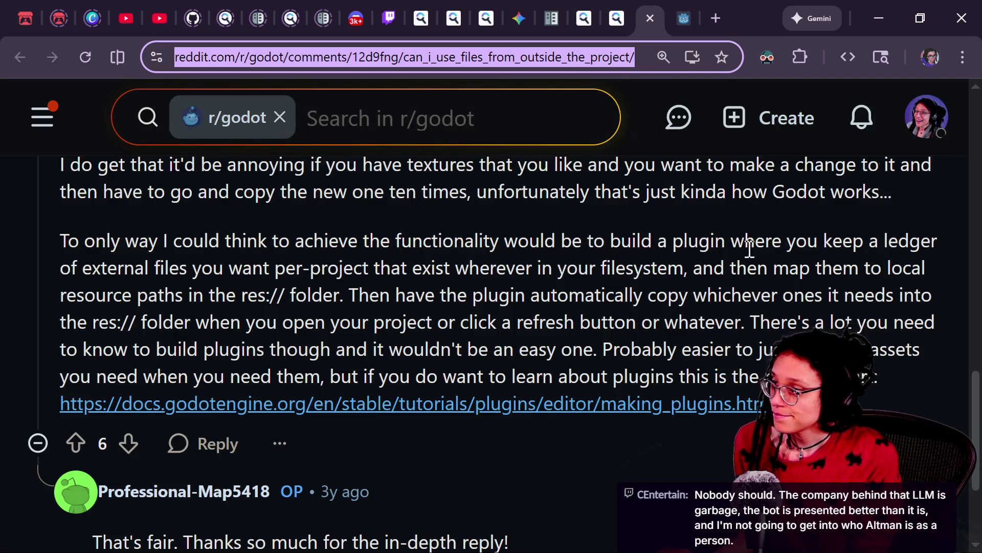
type("https://www.reddit.com/r/godot/comments/12d9fng/can_i_use_files_from_outside_tahe_project/")
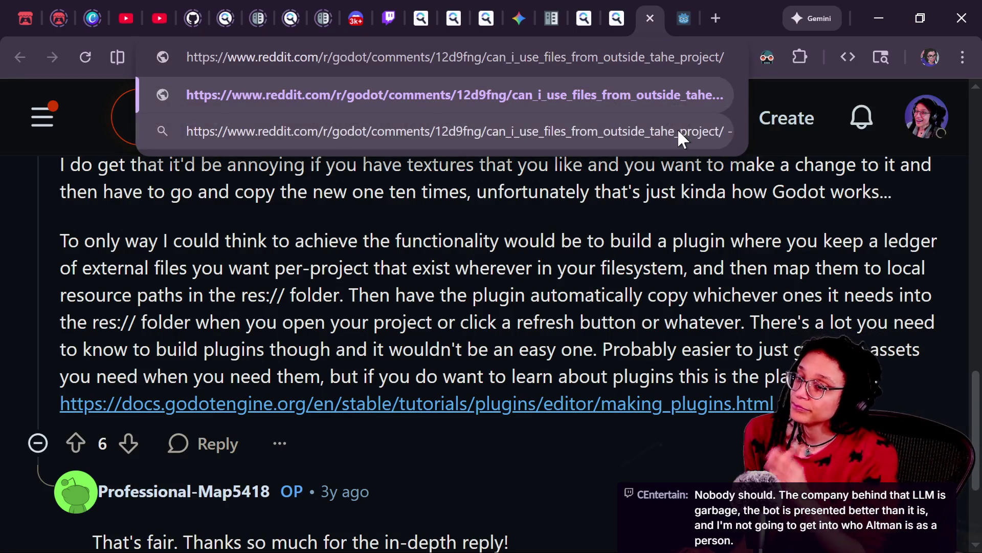
key("ctrl+a")
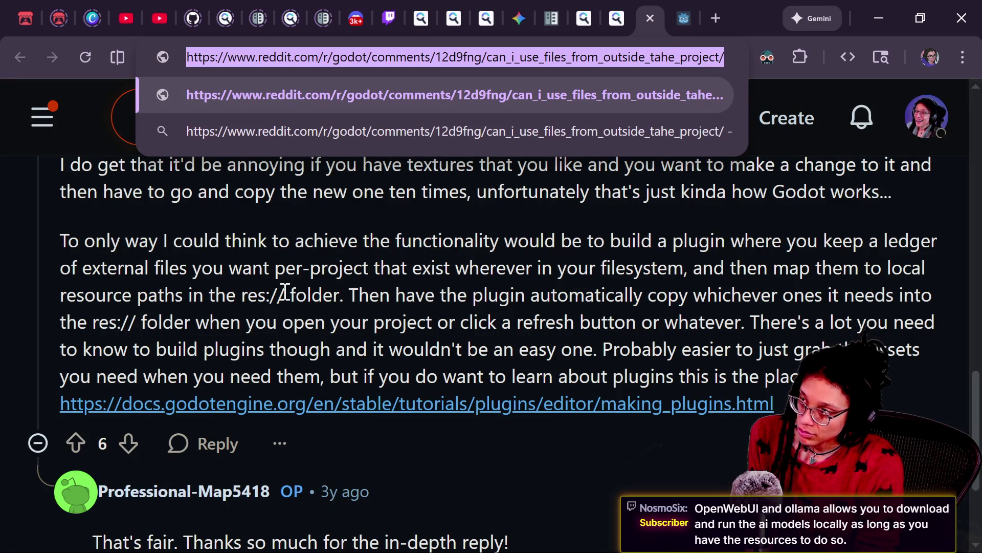
left_click(529, 16)
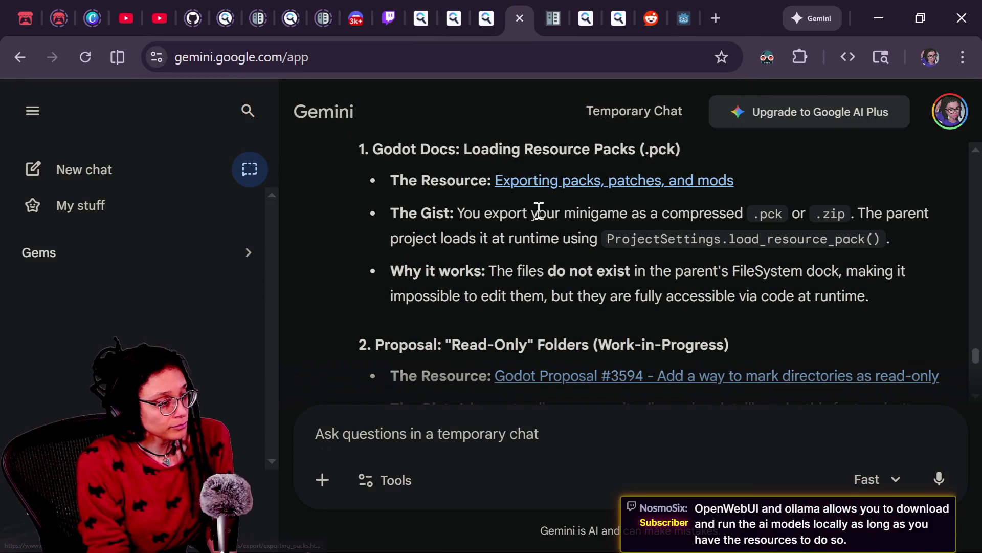
scroll(580, 279, "down", 2)
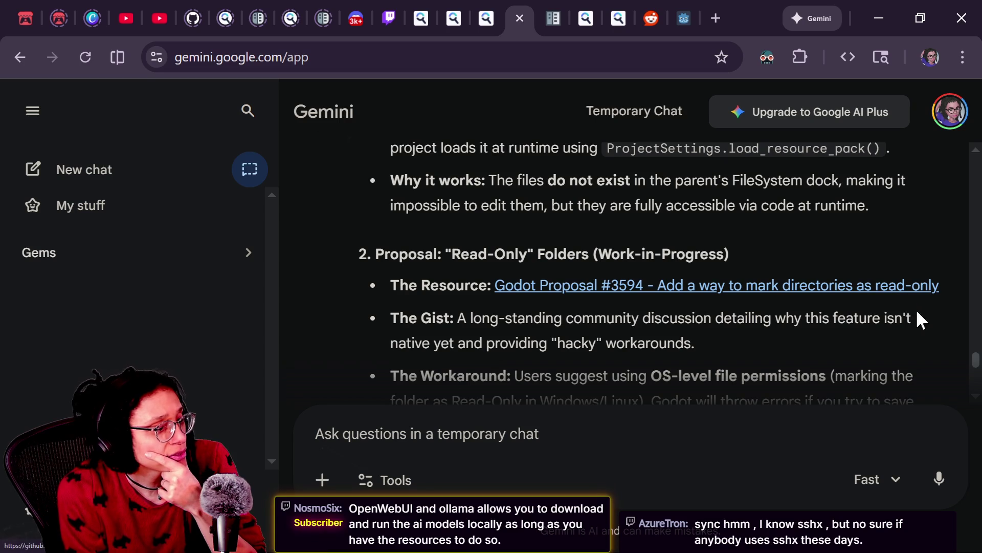
left_click_drag(973, 360, 970, 366)
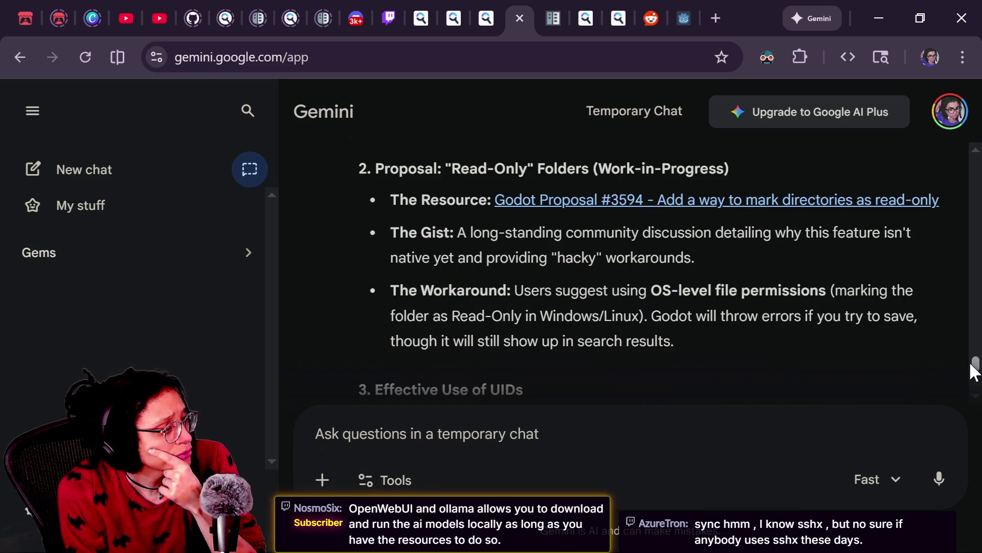
left_click(711, 201)
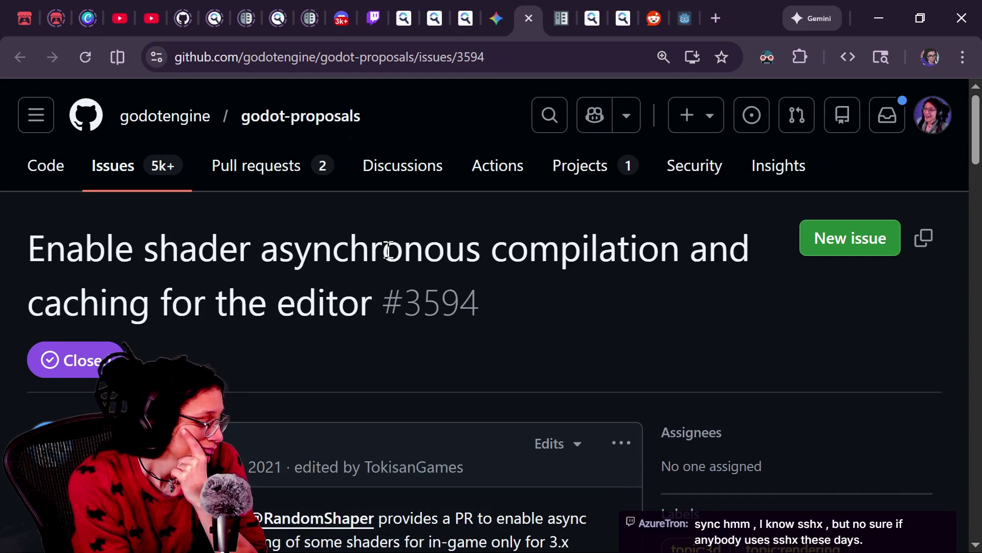
scroll(219, 322, "down", 5)
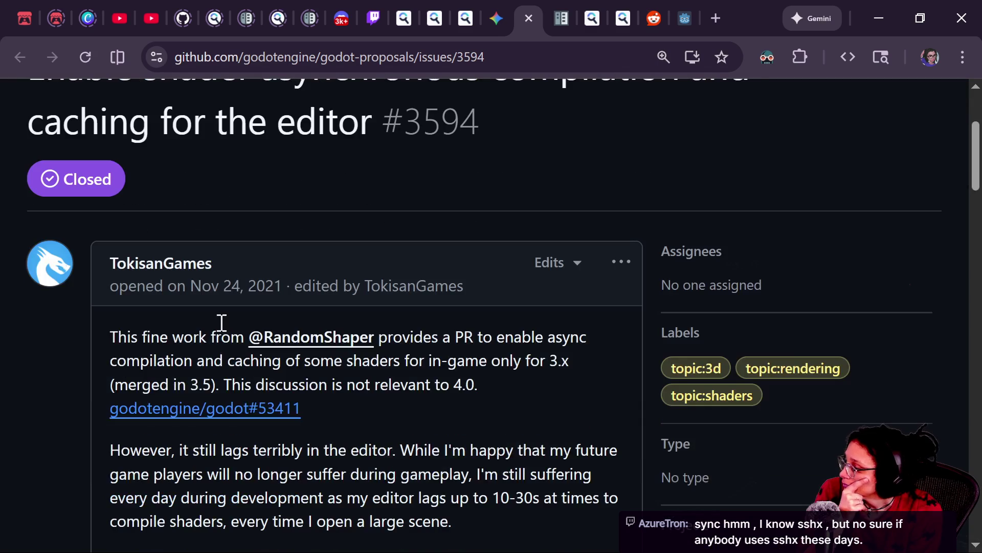
key("End")
scroll(340, 327, "up", 10)
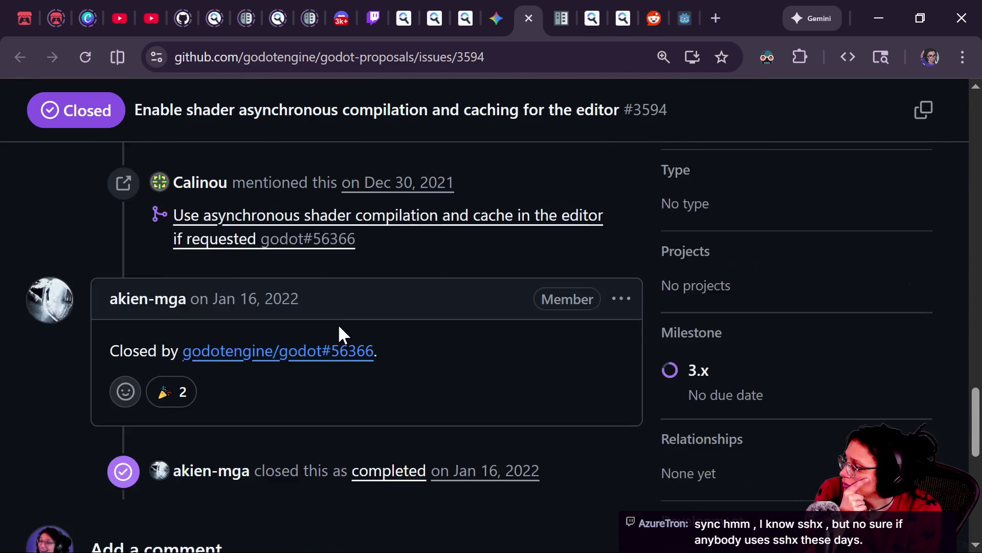
scroll(341, 333, "down", 2)
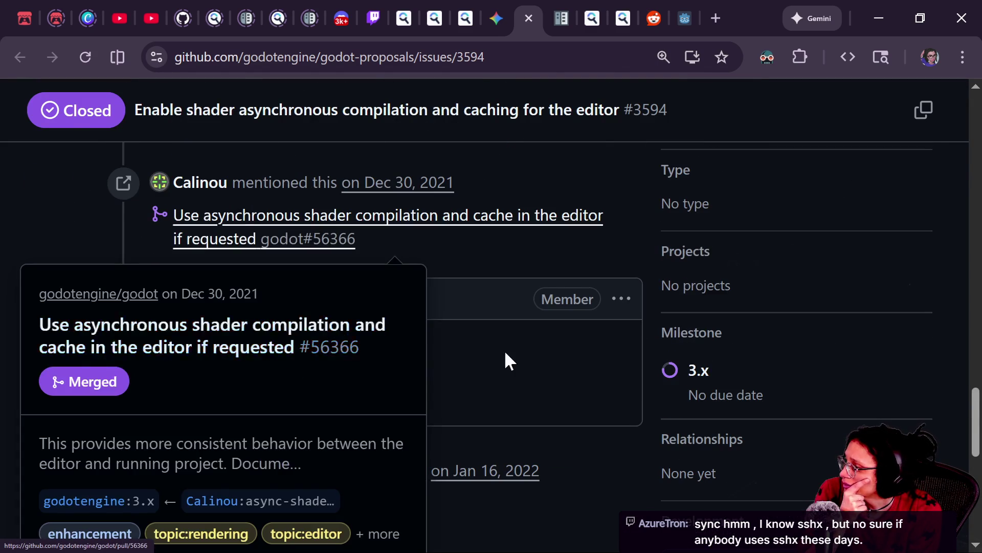
key("Home")
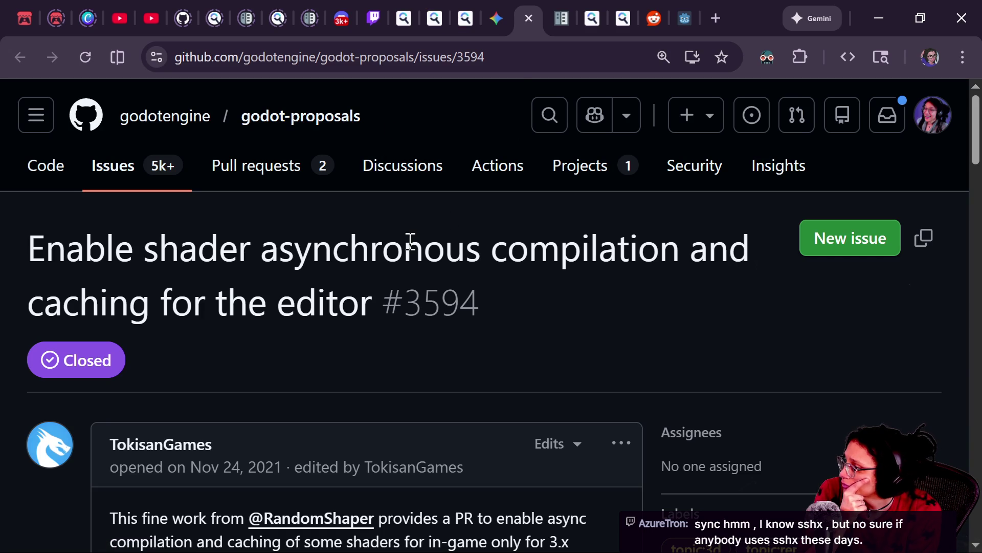
scroll(408, 244, "down", 5)
scroll(406, 284, "down", 10)
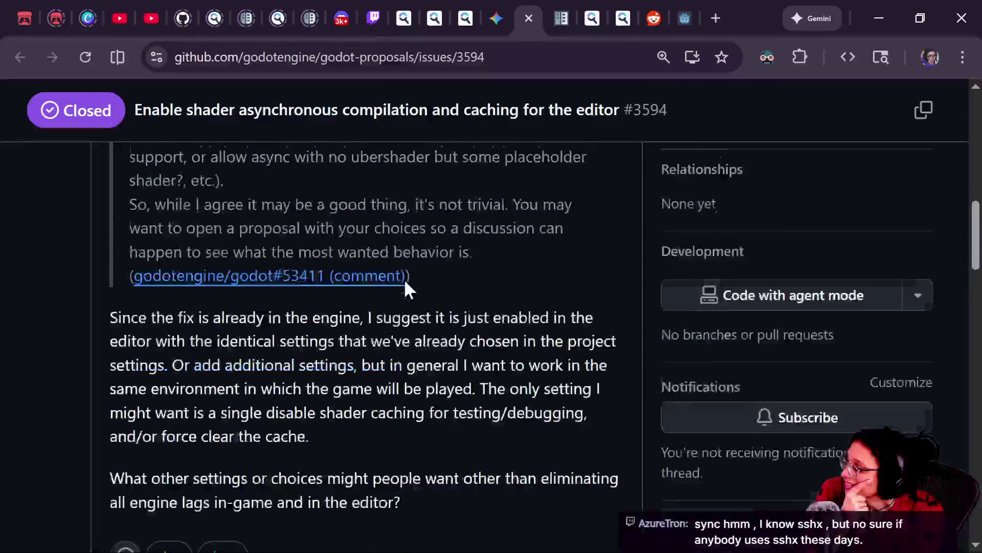
scroll(371, 326, "down", 10)
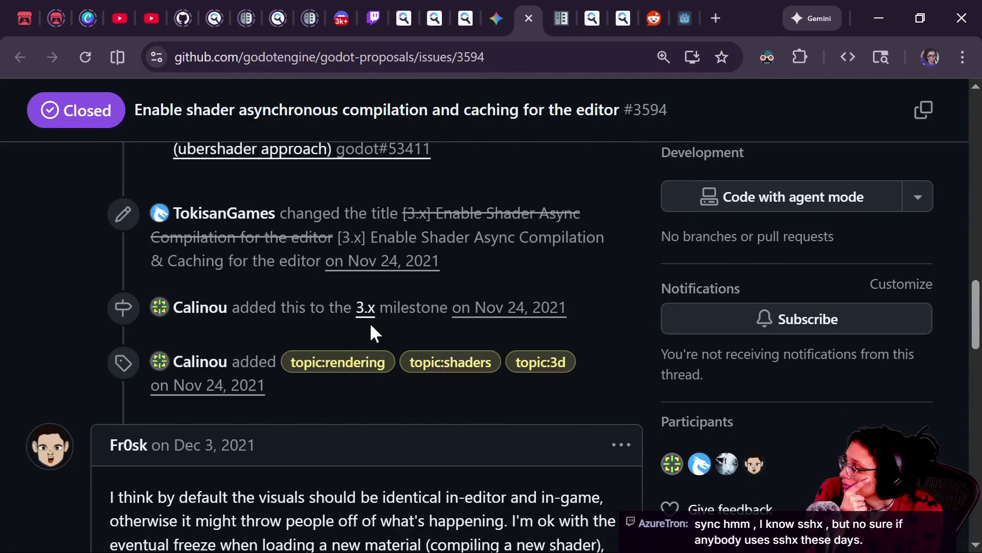
scroll(371, 326, "down", 5)
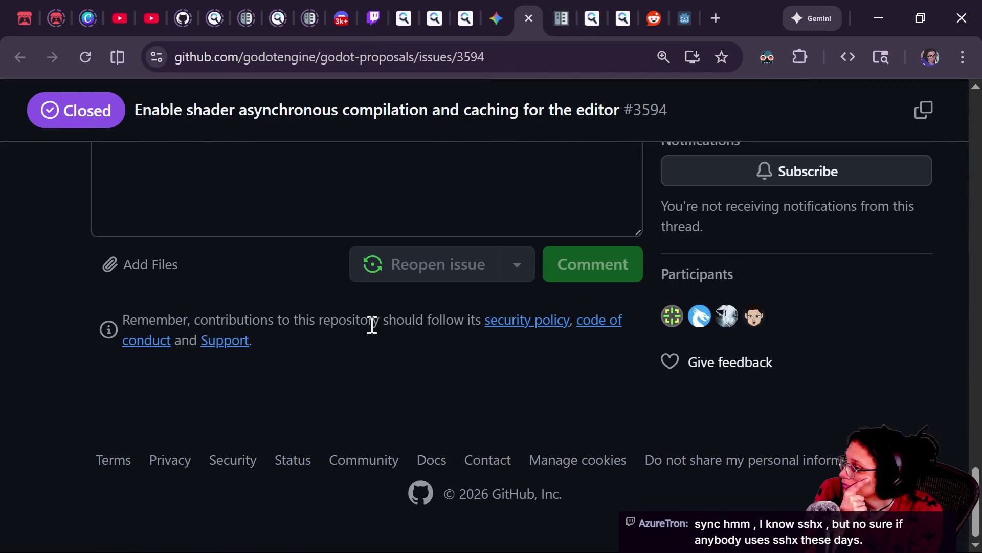
scroll(92, 147, "up", 20)
scroll(509, 202, "up", 12)
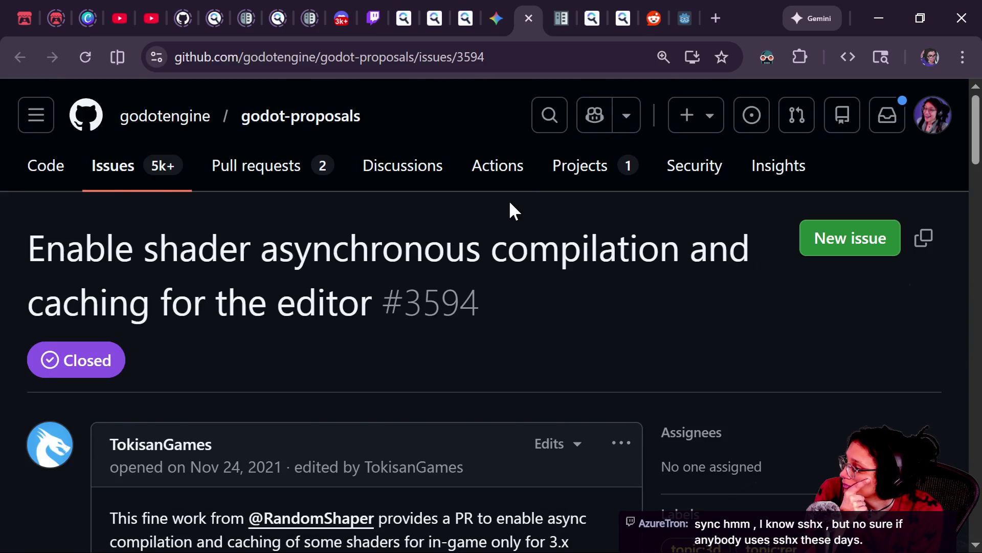
scroll(510, 203, "down", 4)
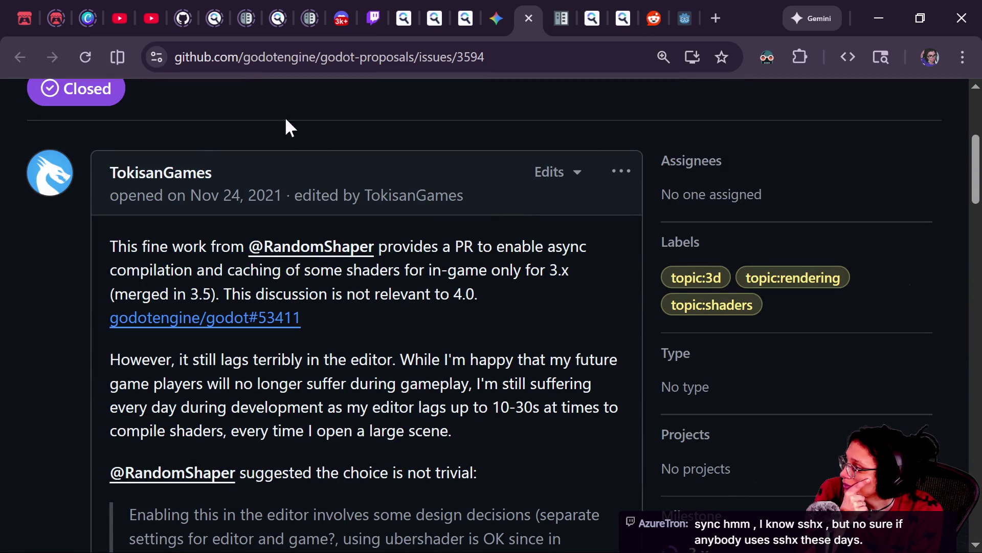
left_click(529, 18)
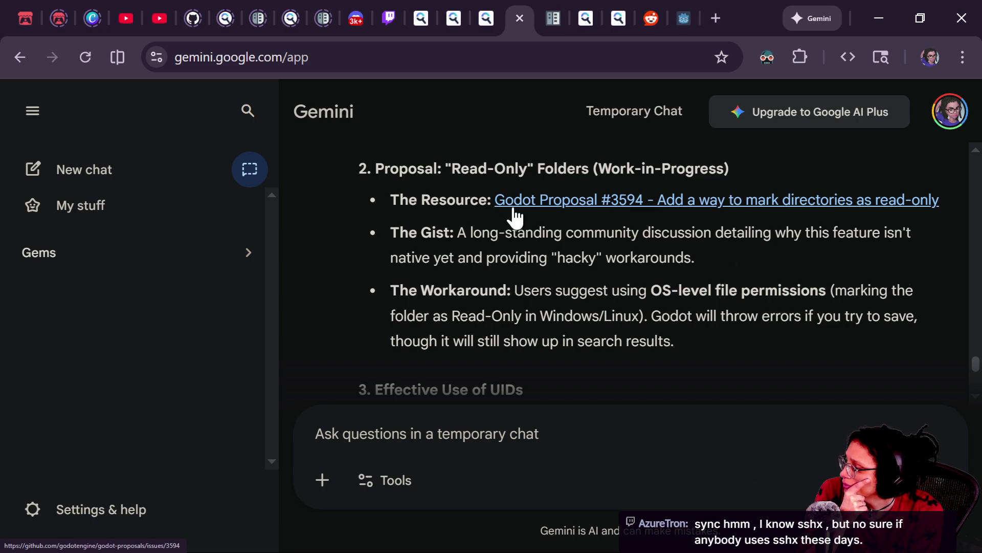
left_click(513, 214)
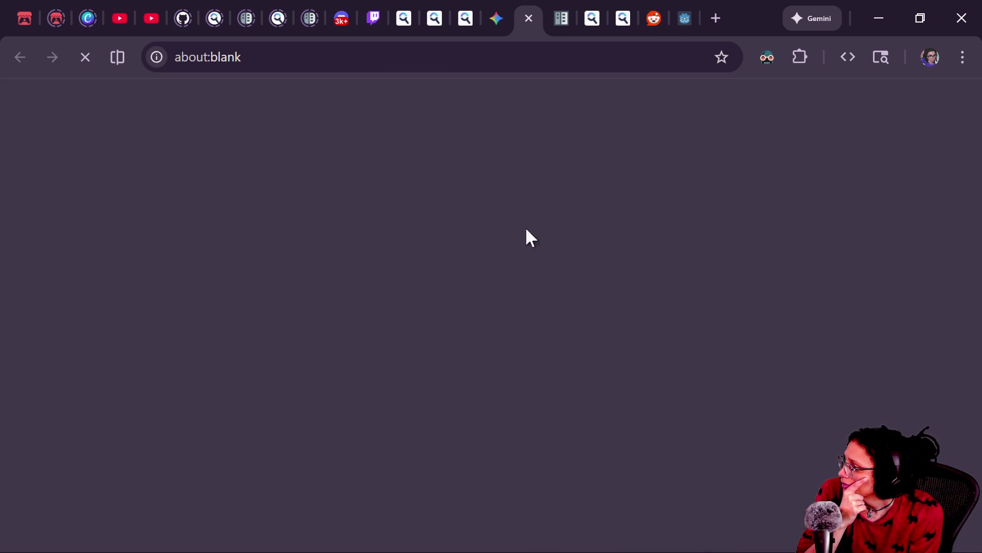
scroll(431, 232, "down", 5)
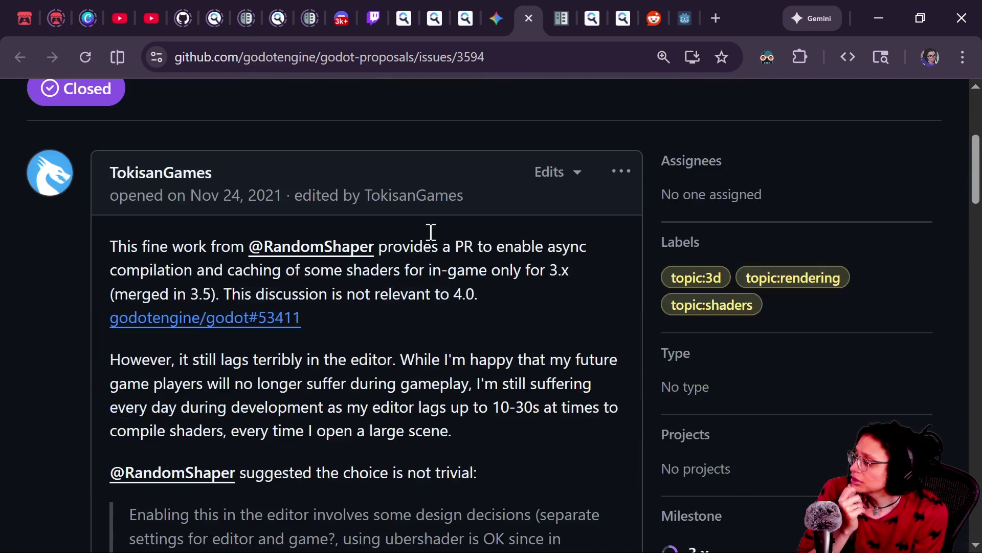
scroll(431, 231, "down", 6)
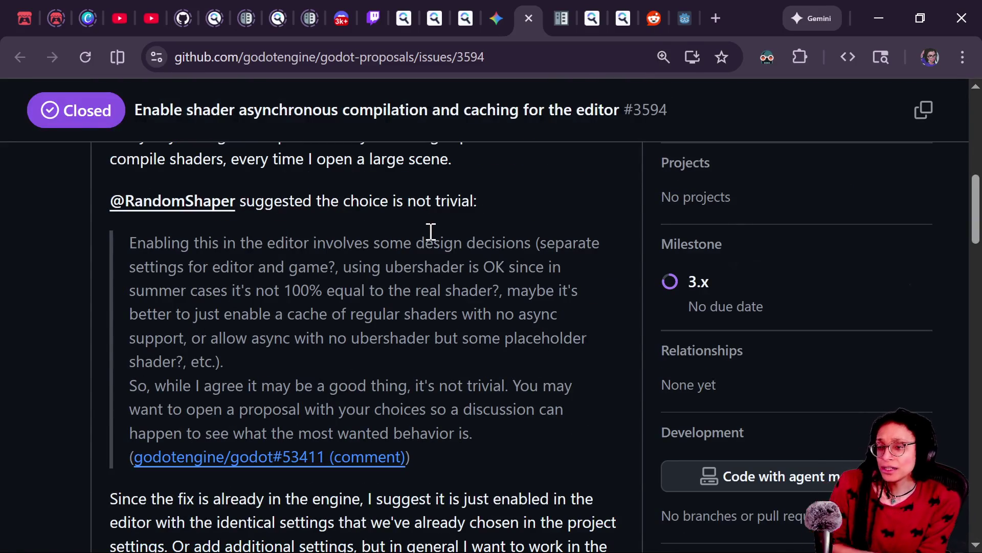
scroll(548, 326, "down", 5)
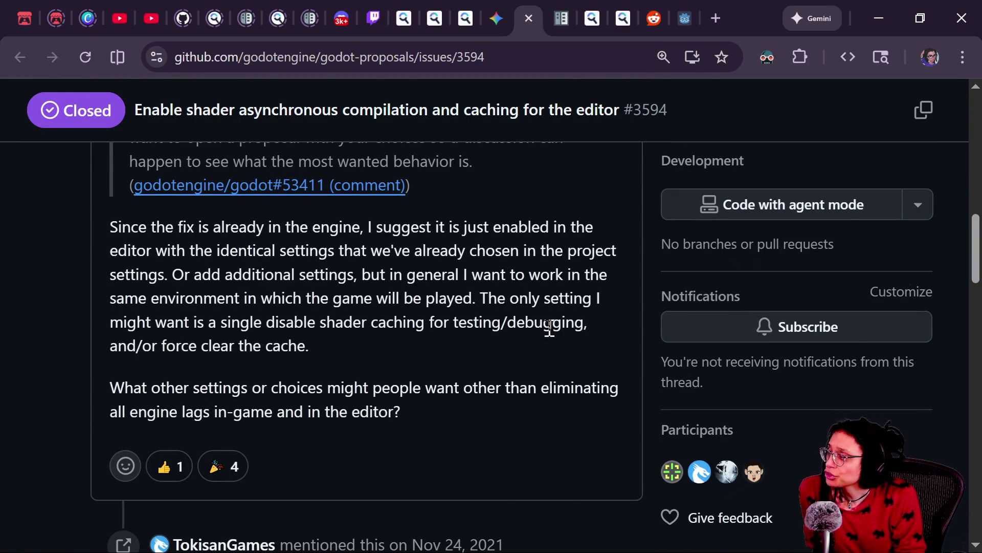
scroll(549, 327, "up", 15)
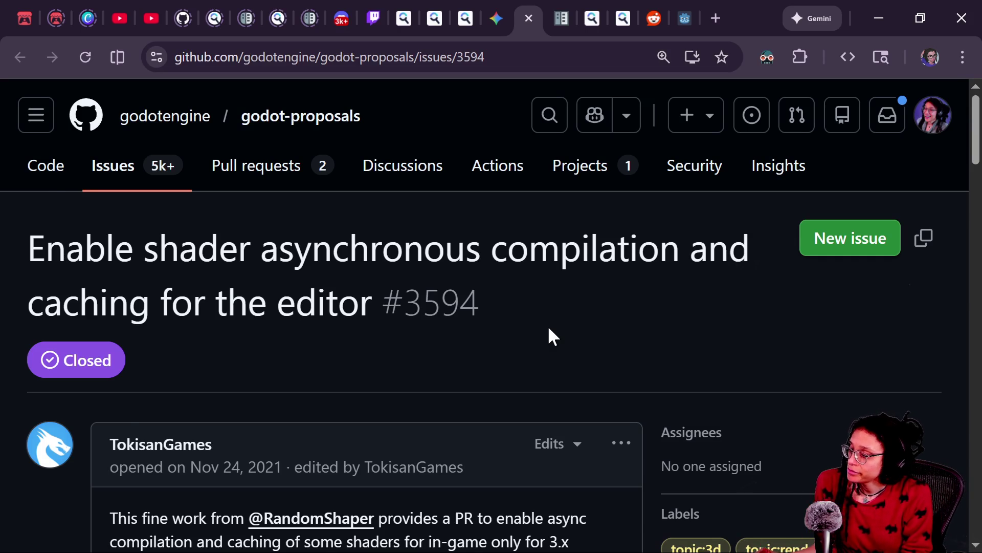
scroll(545, 329, "down", 2)
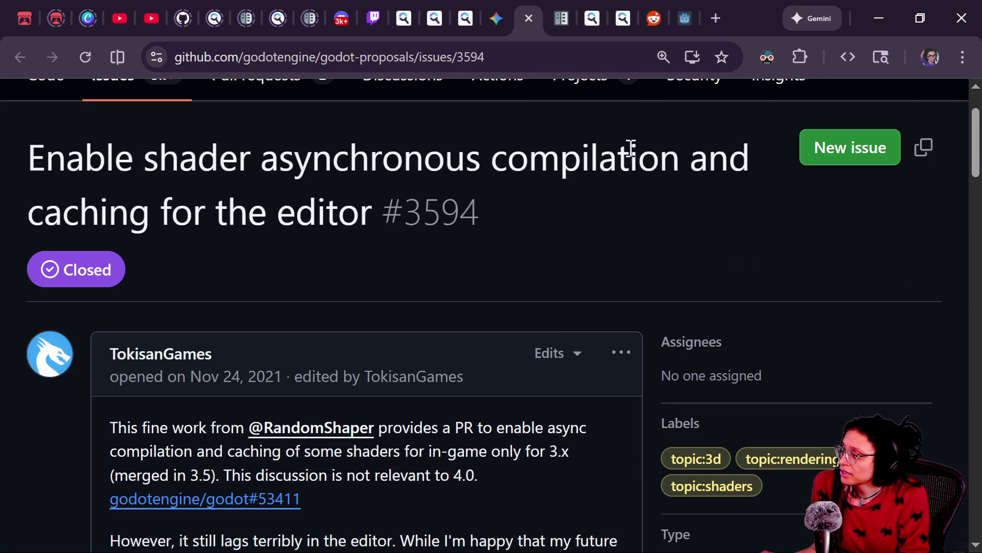
left_click_drag(271, 132, 631, 220)
mouse_move(382, 156)
left_mouse_down()
mouse_move(132, 193)
mouse_move(500, 230)
mouse_move(238, 168)
mouse_move(487, 92)
left_mouse_up()
left_click(530, 17)
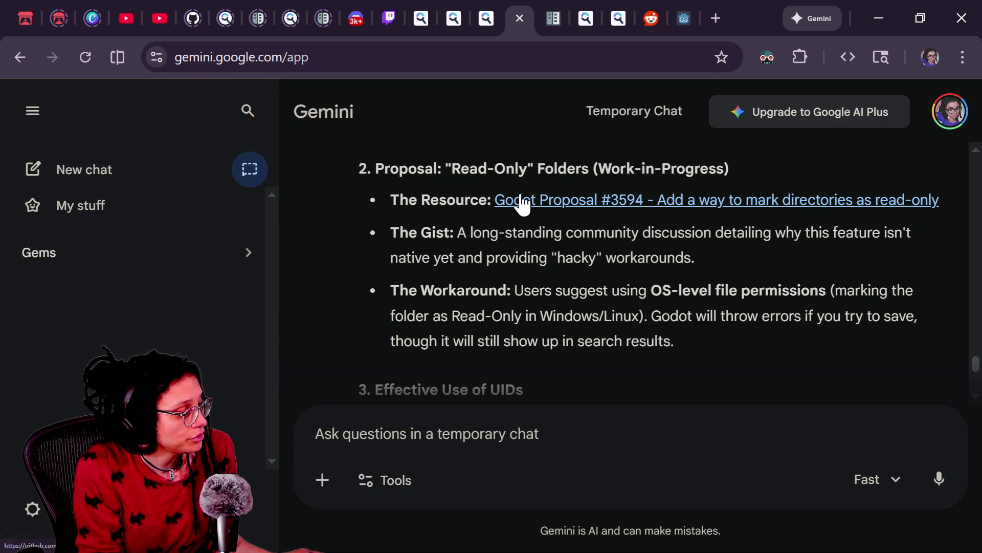
Read Gemini's summary recommending the PCK method, then go back to the Godot script editor
left_click_drag(697, 258, 534, 270)
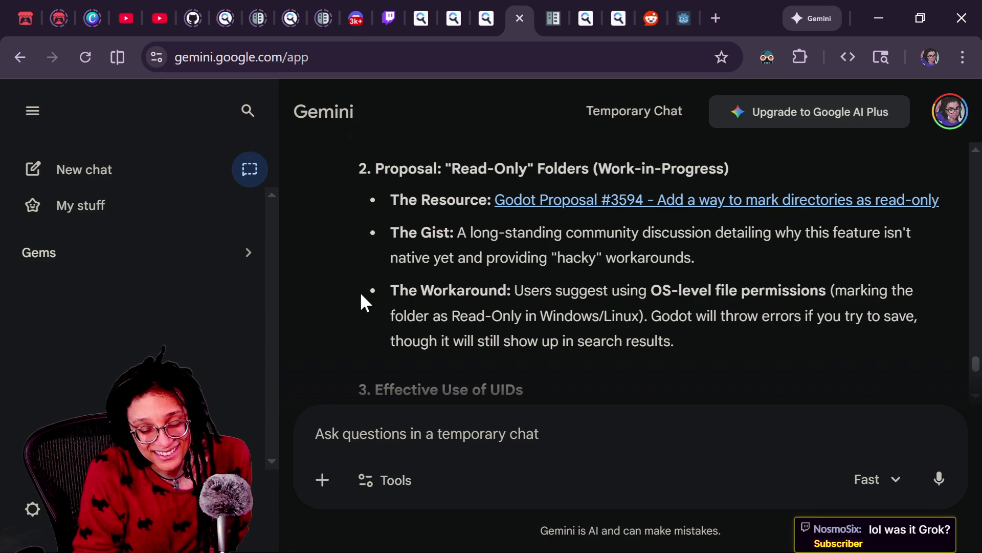
scroll(371, 302, "down", 2)
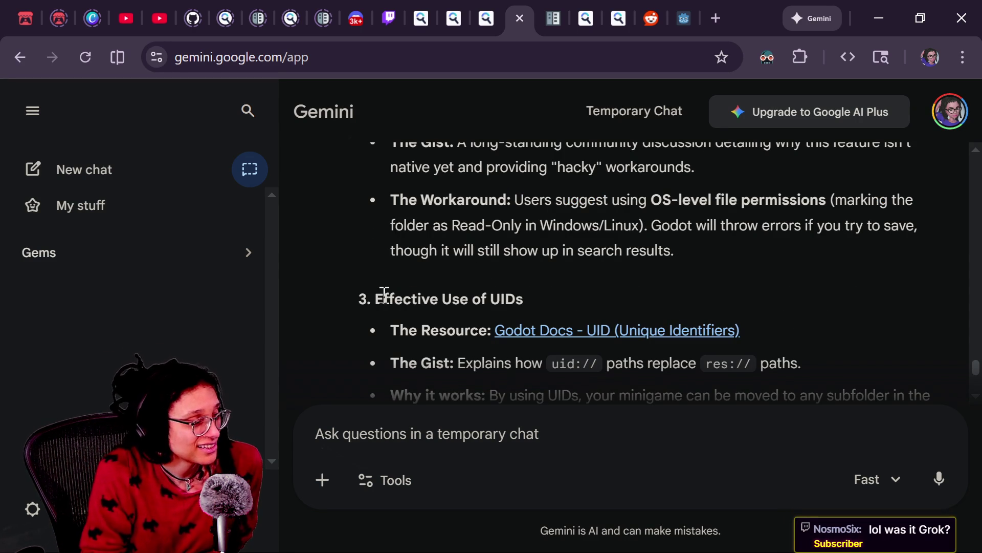
scroll(368, 297, "down", 2)
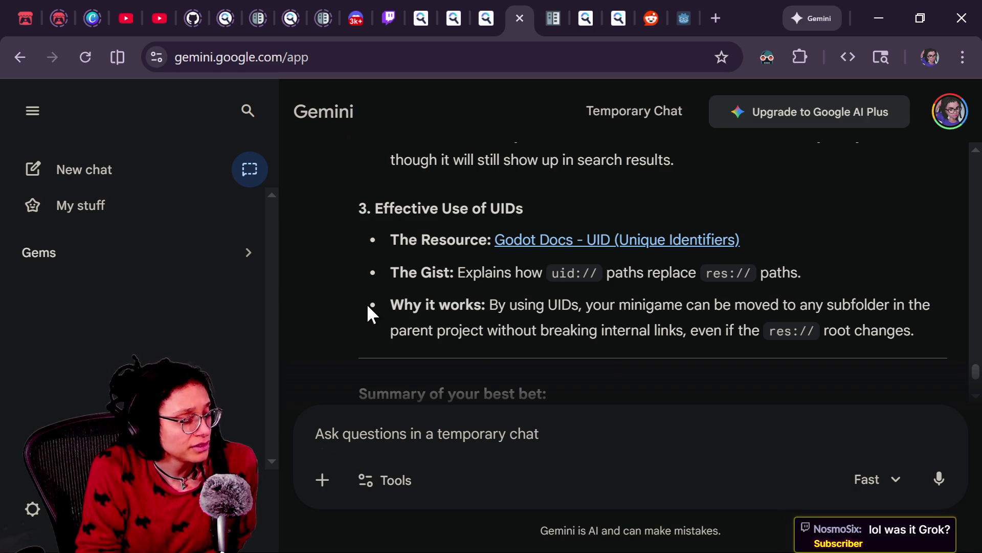
scroll(367, 306, "down", 3)
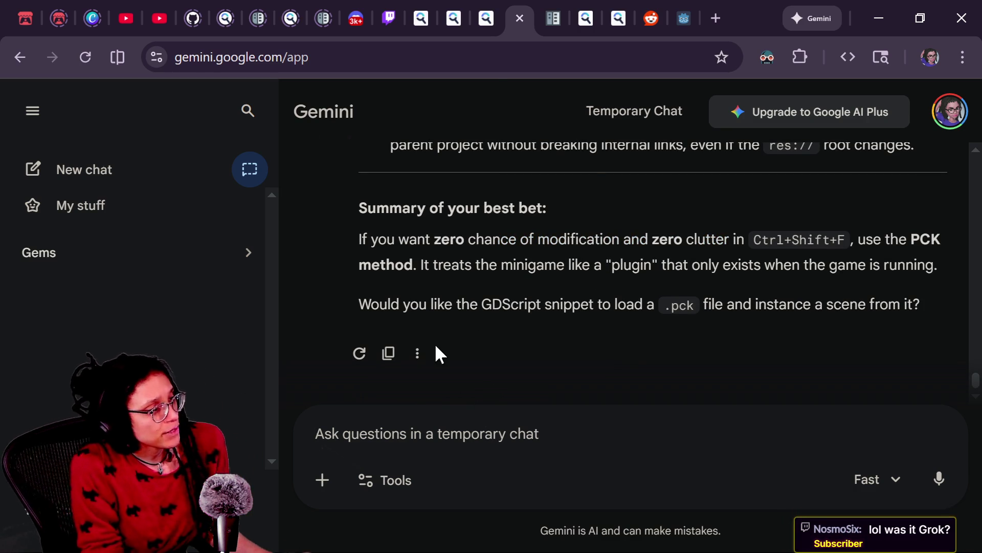
key("alt+Tab")
mouse_move(399, 205)
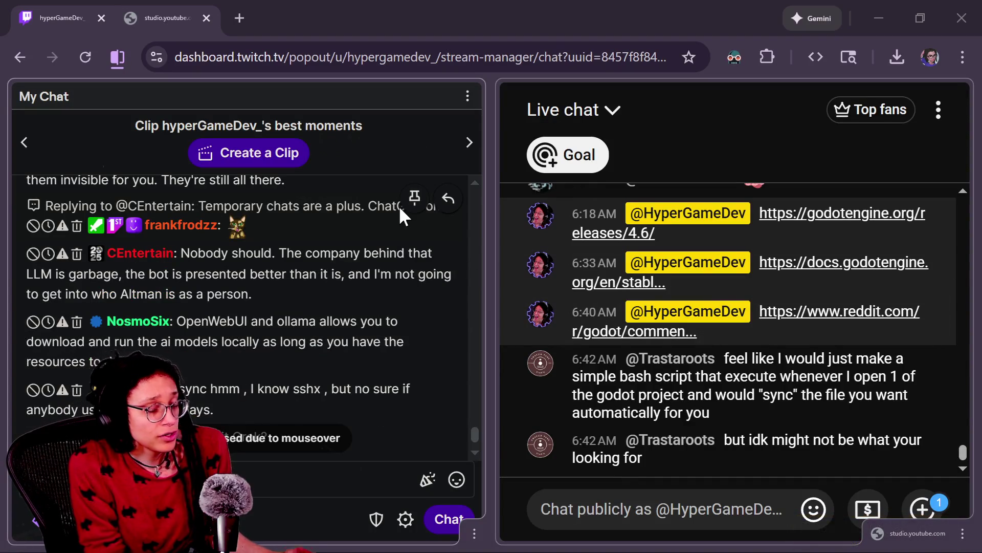
key("alt+Tab")
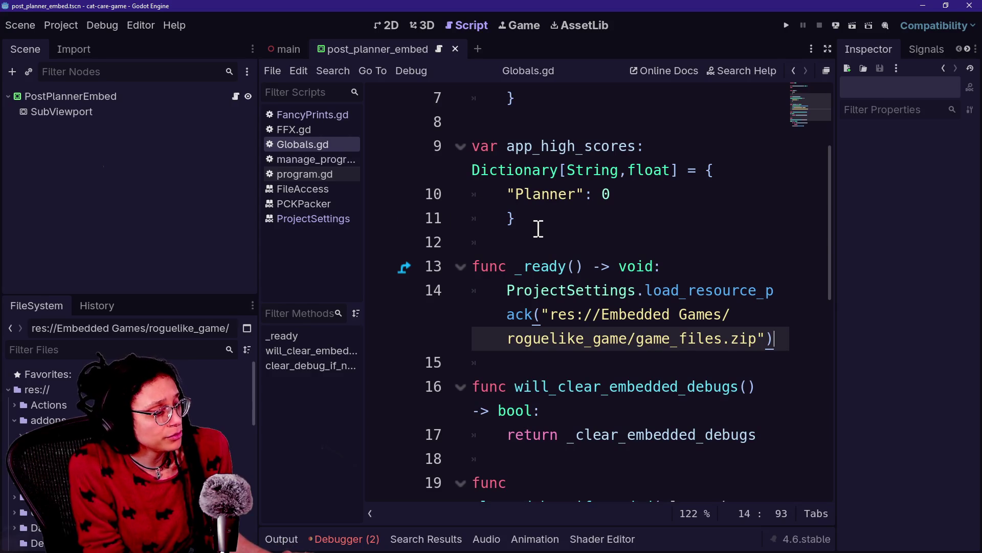
Browse the quick file search list and dismiss it without opening a file
left_click(539, 231)
key("shift+alt+o")
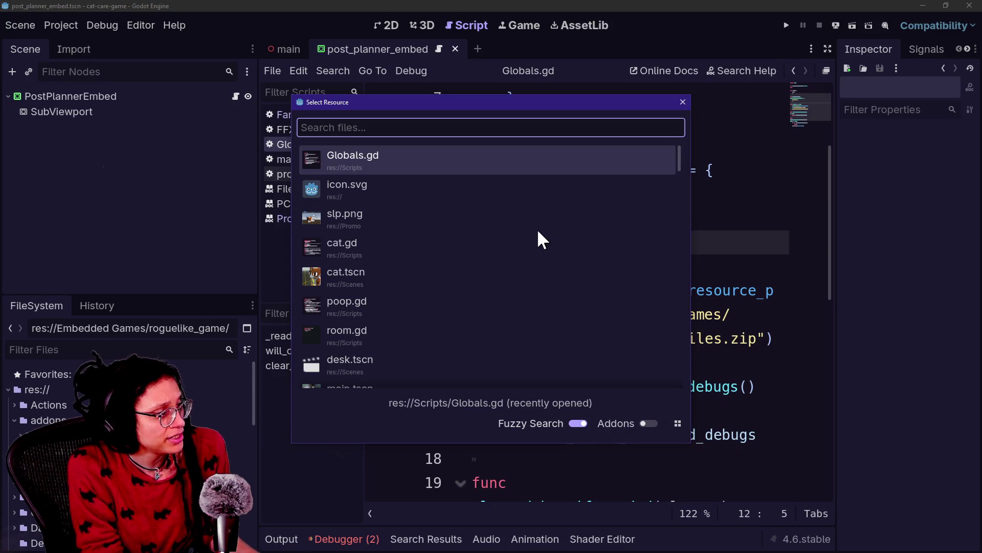
scroll(483, 239, "down", 5)
scroll(483, 236, "up", 5)
key("Escape")
Search all project files for 'debug', review the matches, then show the Output panel
key("ctrl+shift+f")
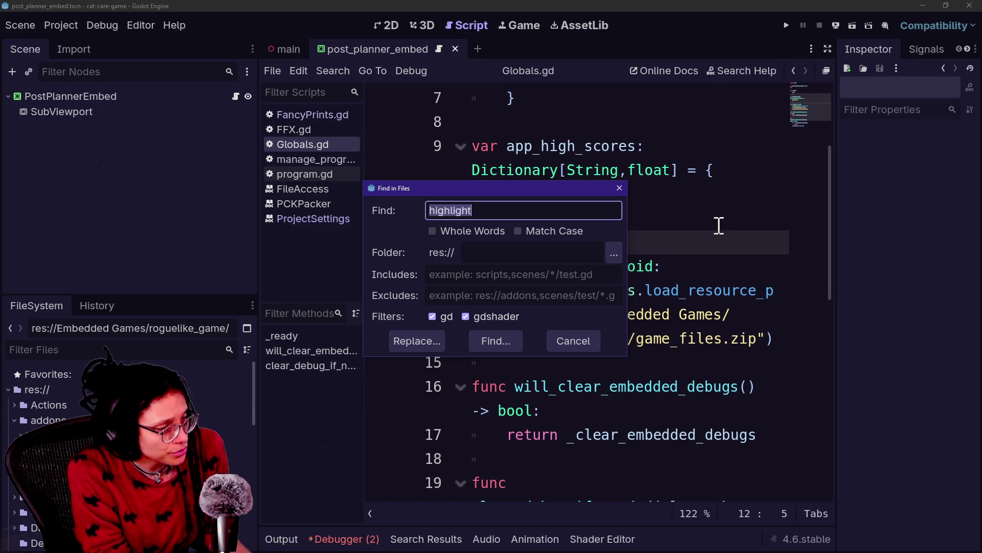
type("debug")
key("Return")
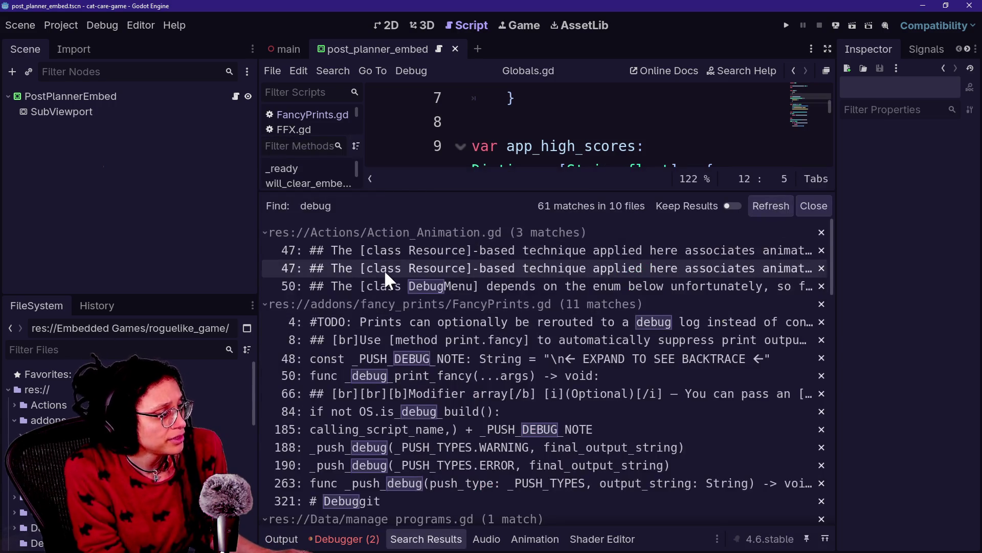
scroll(376, 267, "down", 5)
scroll(375, 267, "up", 5)
scroll(375, 265, "down", 8)
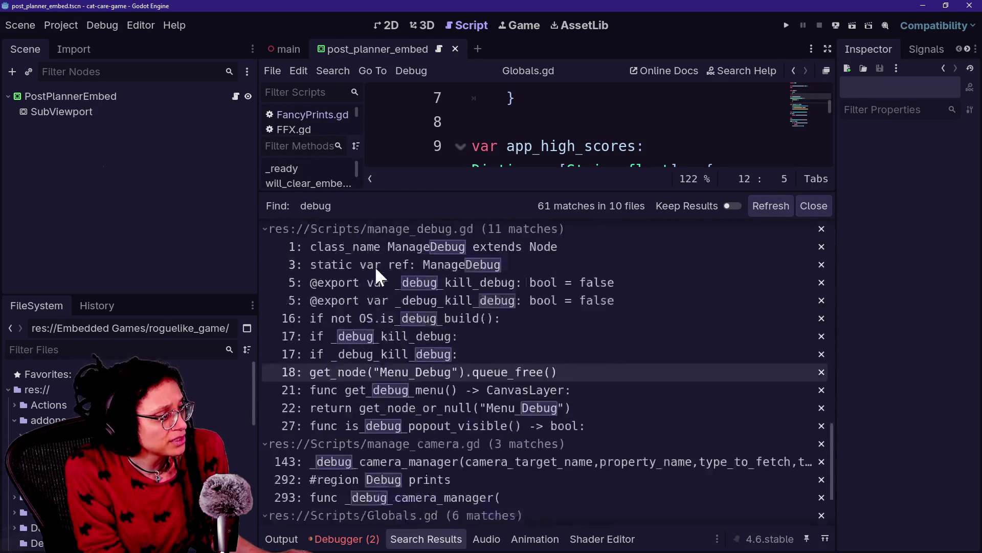
scroll(375, 265, "up", 10)
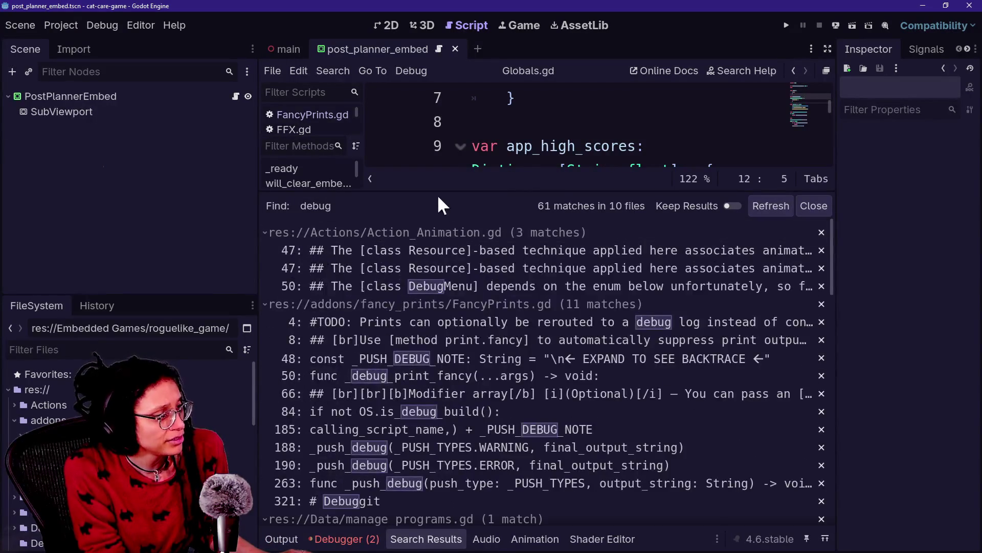
left_click(568, 146)
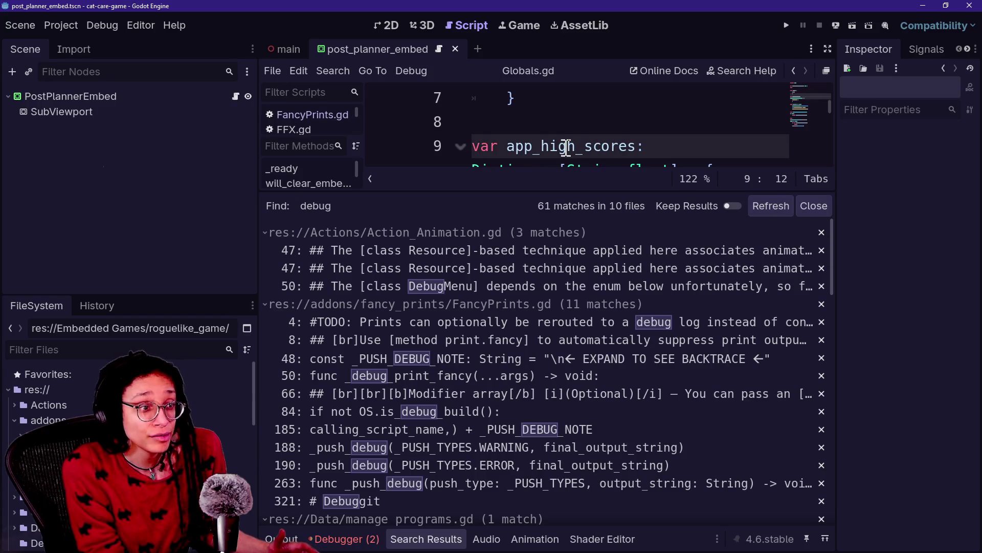
key("alt+o")
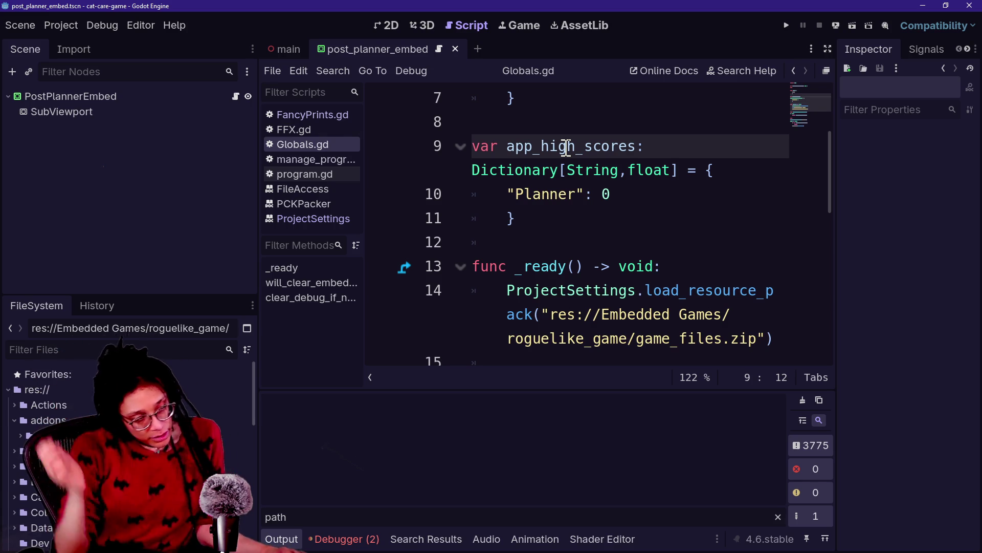
key("alt+Tab")
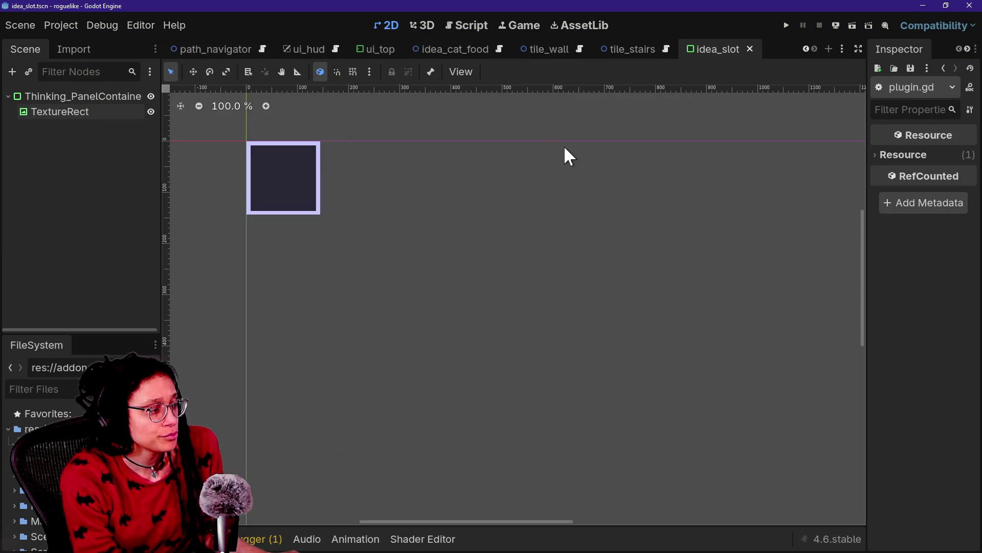
Cancel Pack Project as ZIP, then open Project > Export and view the addable platforms
left_click(71, 26)
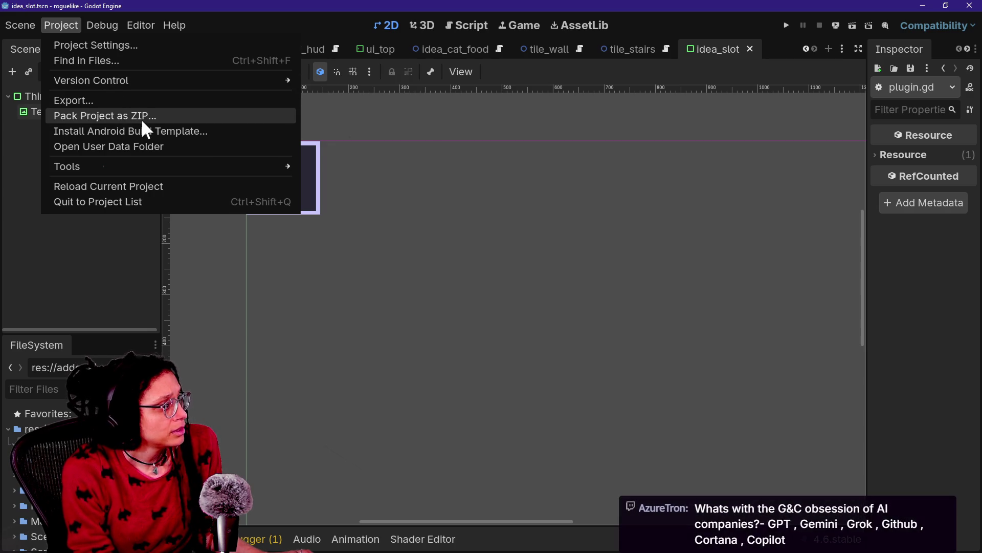
left_click(125, 119)
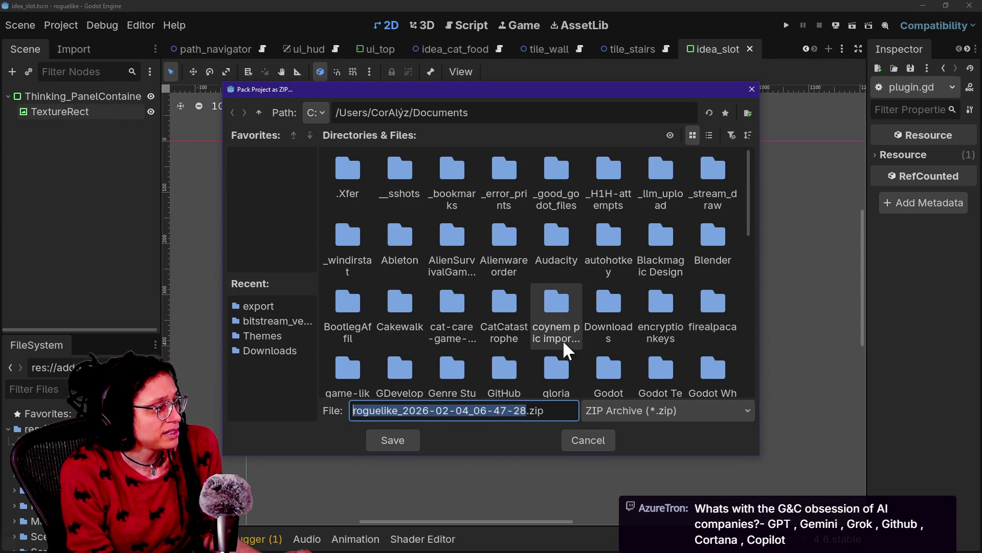
key("Escape")
left_click(71, 22)
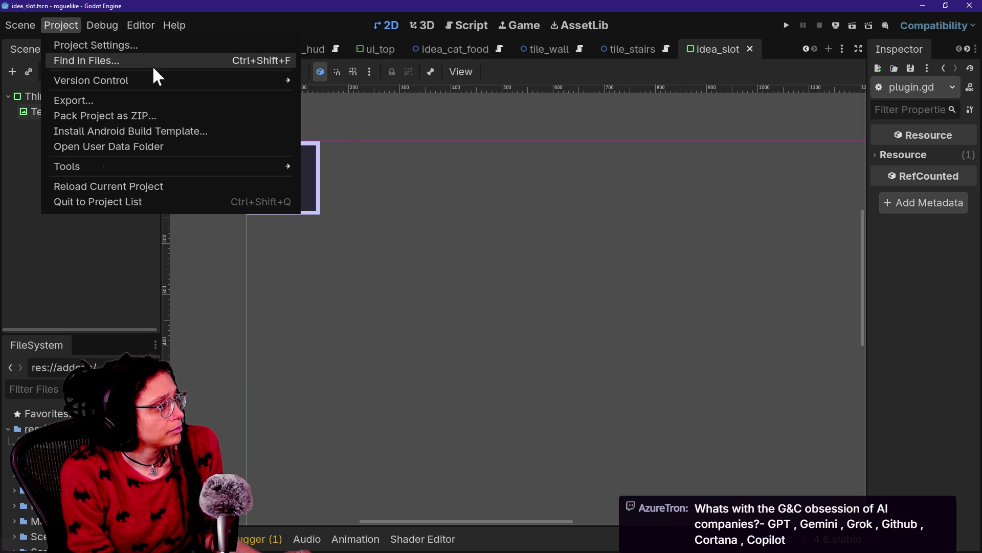
left_click(155, 102)
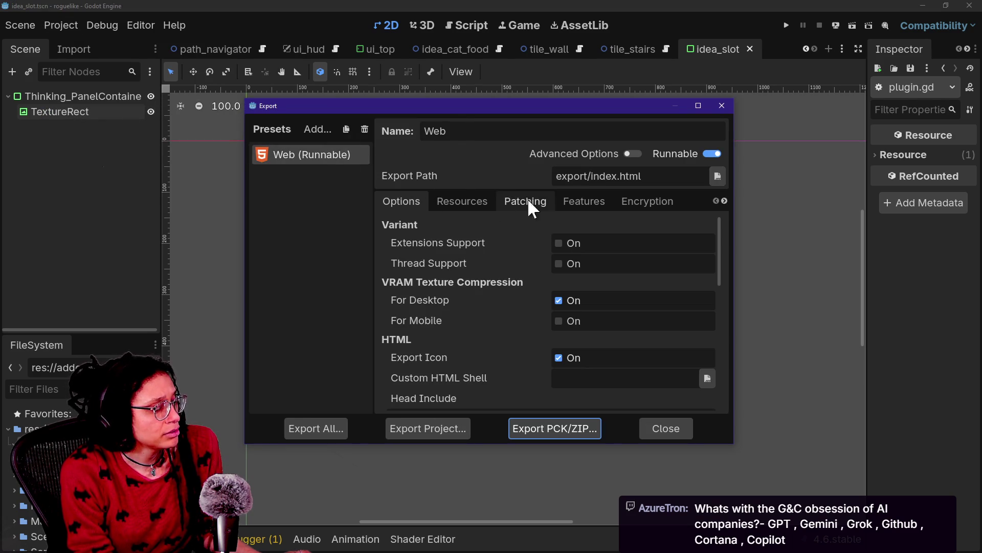
left_click(312, 131)
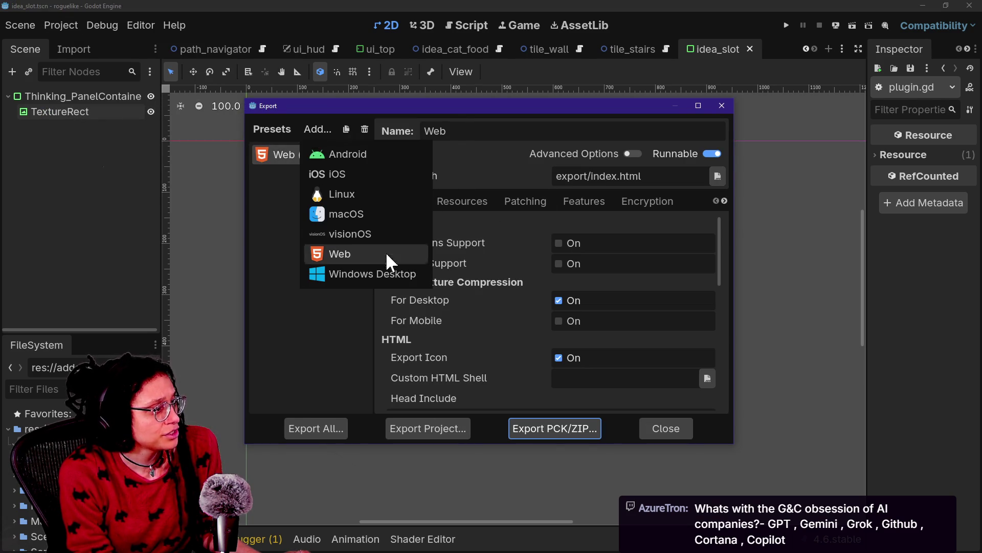
left_click(302, 338)
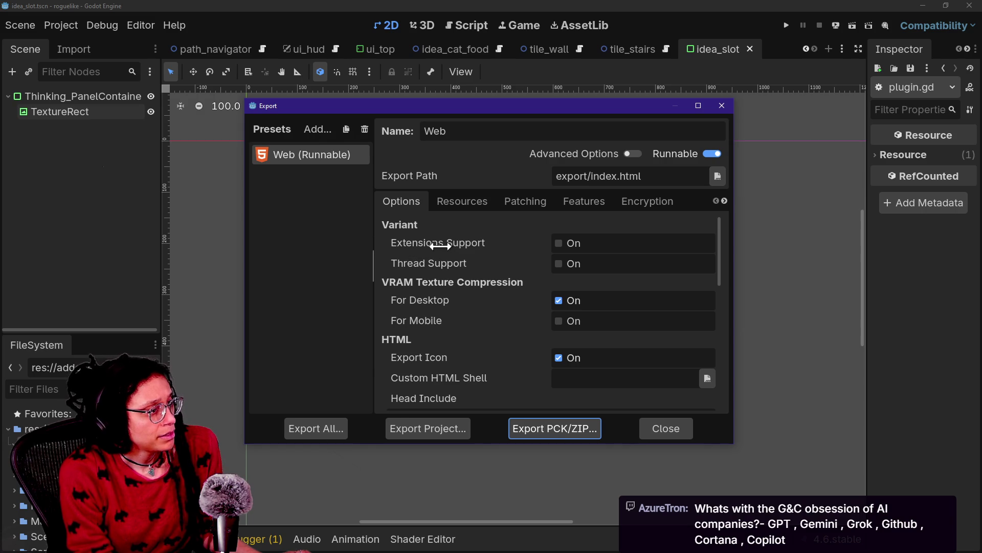
Review the Web (Runnable) preset's Resources and Options settings
left_click(479, 202)
left_click(410, 203)
scroll(436, 266, "down", 5)
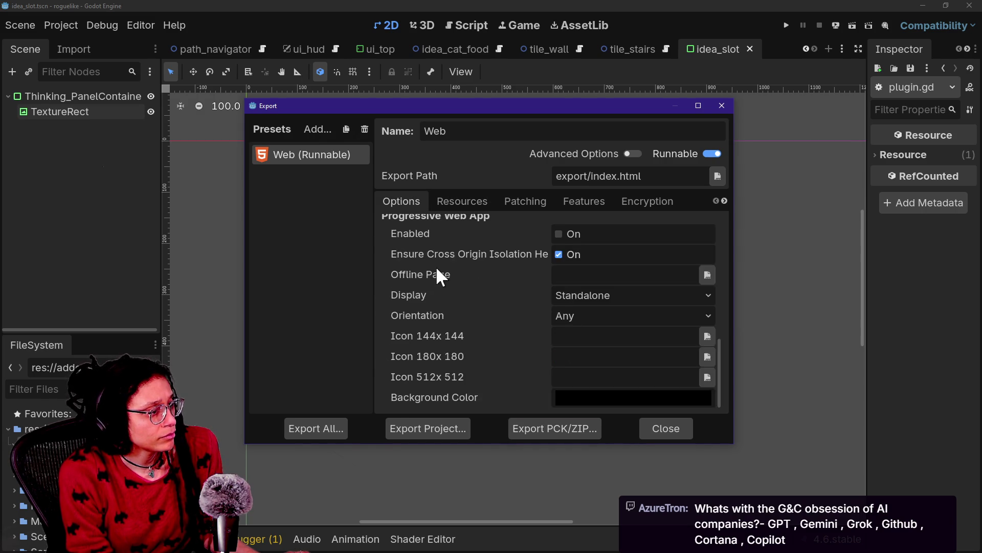
scroll(464, 362, "up", 5)
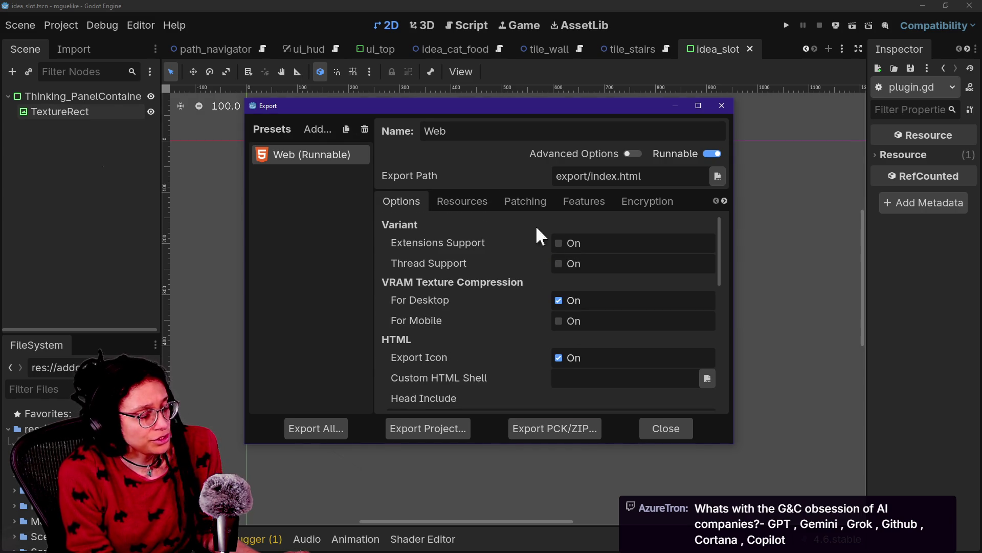
scroll(478, 280, "down", 5)
scroll(457, 296, "up", 4)
scroll(456, 296, "down", 1)
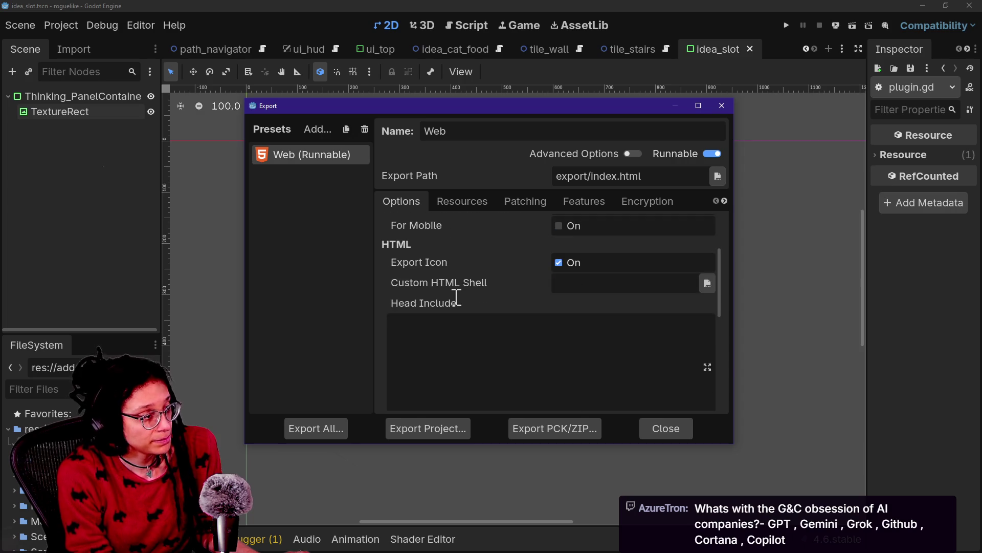
scroll(457, 296, "up", 4)
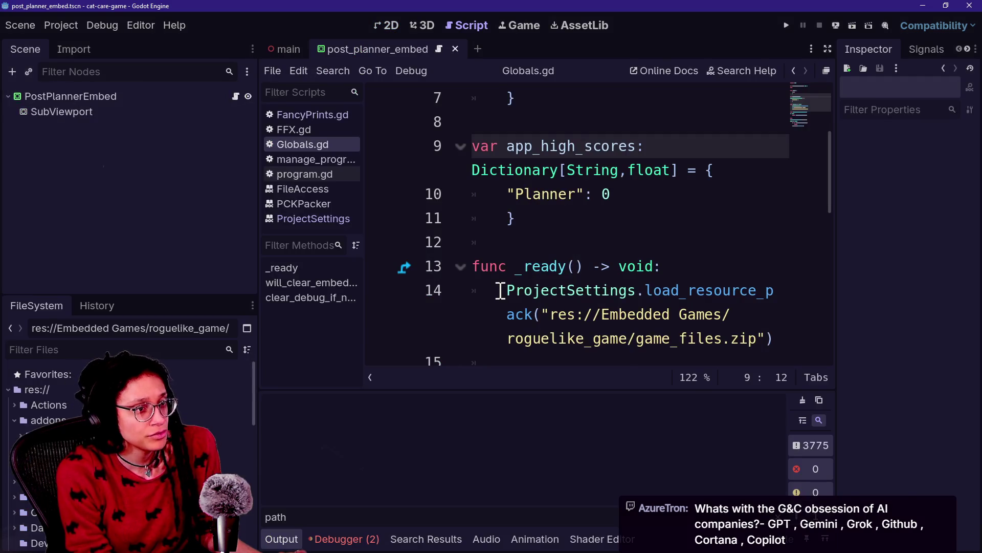
Back in the cat-care-game script, open the project's user data folder via Project > Open User Data Folder
key("alt+Tab")
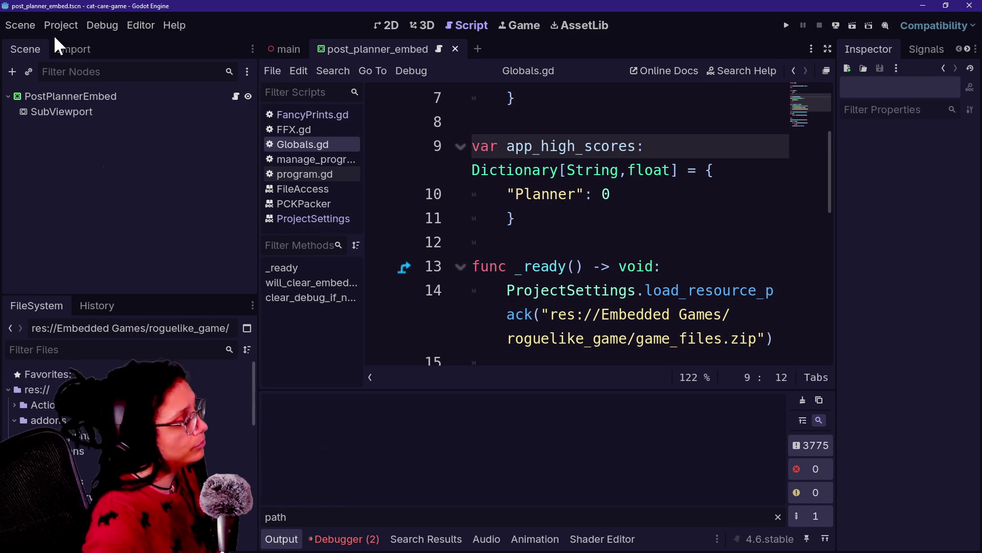
left_click(565, 314)
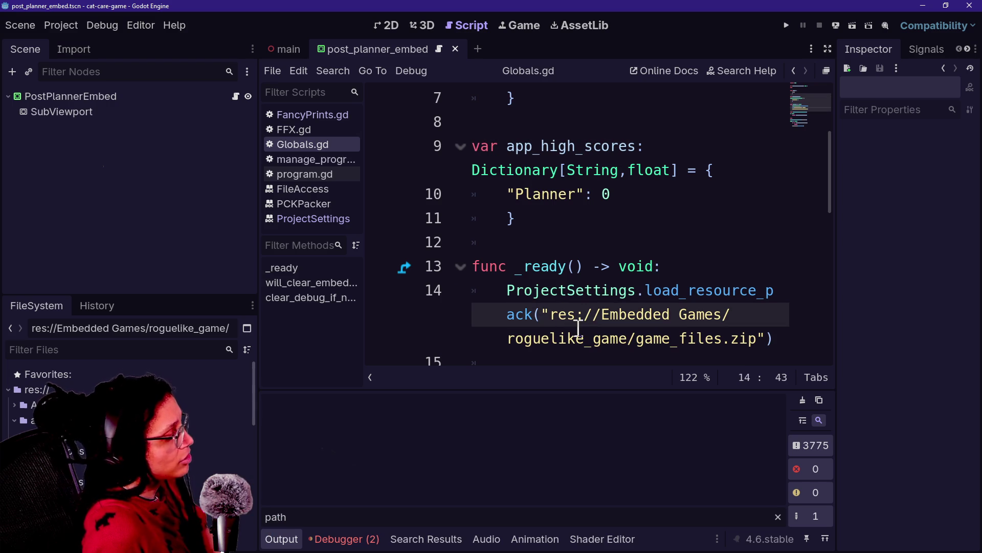
mouse_move(579, 317)
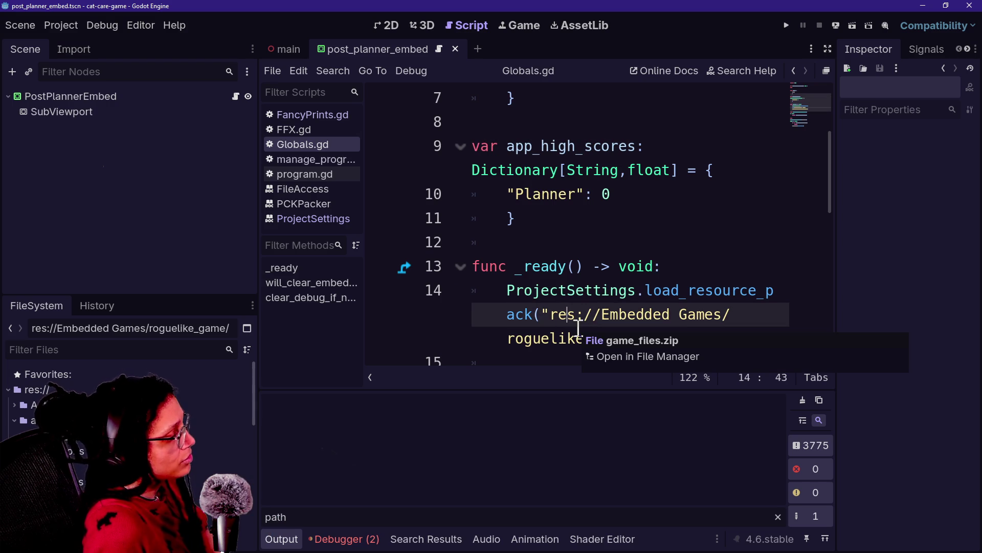
left_click(77, 26)
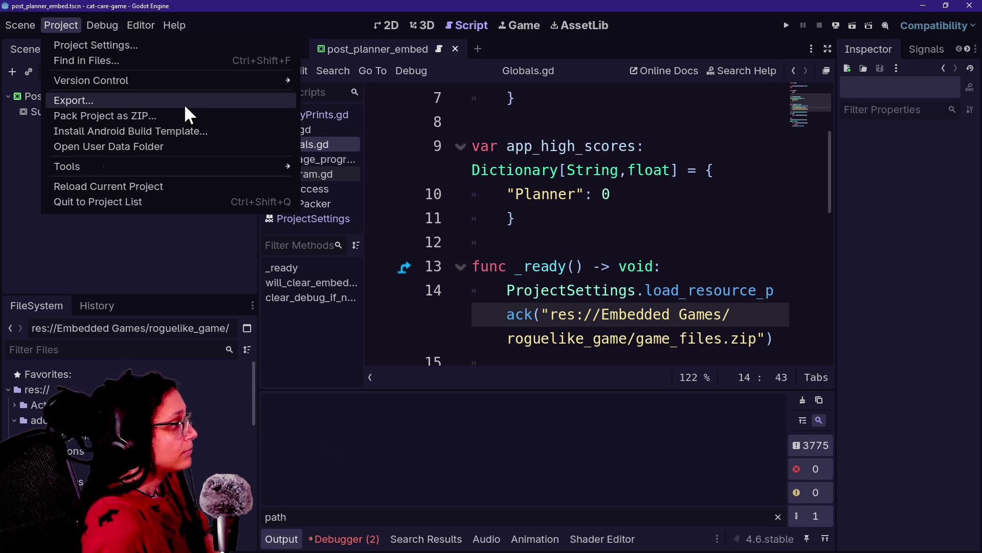
left_click(190, 155)
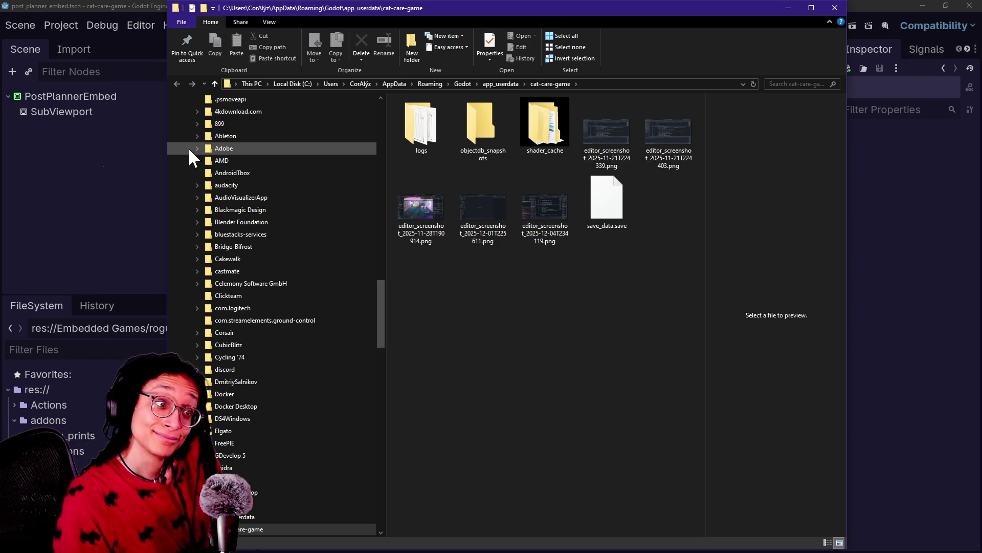
Look over the roguelike project folder and Godot_v4.5.1 install folder, then switch to GitHub Desktop
mouse_move(189, 150)
left_mouse_down()
mouse_move(150, 80)
mouse_move(55, 424)
left_mouse_up()
left_click_drag(290, 307, 290, 306)
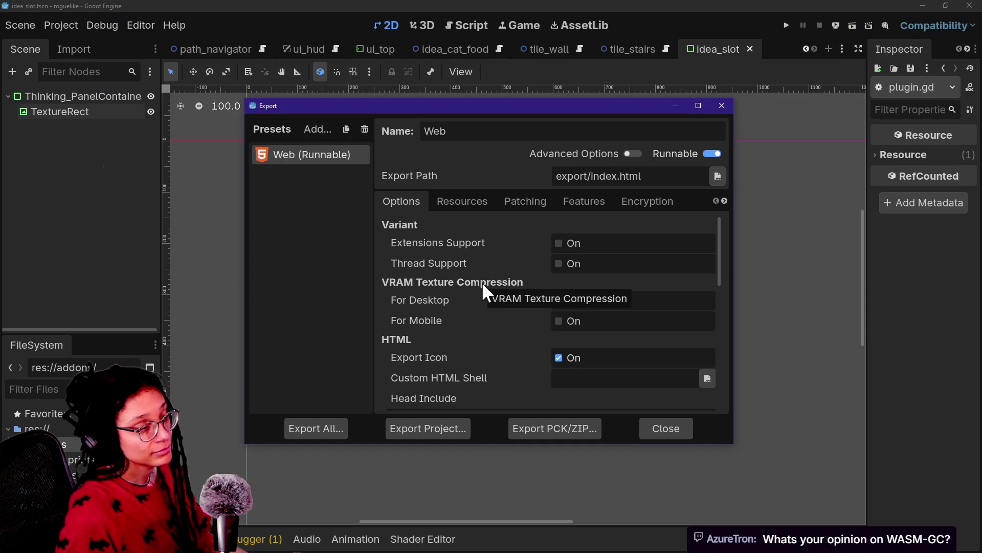
key("alt+Tab")
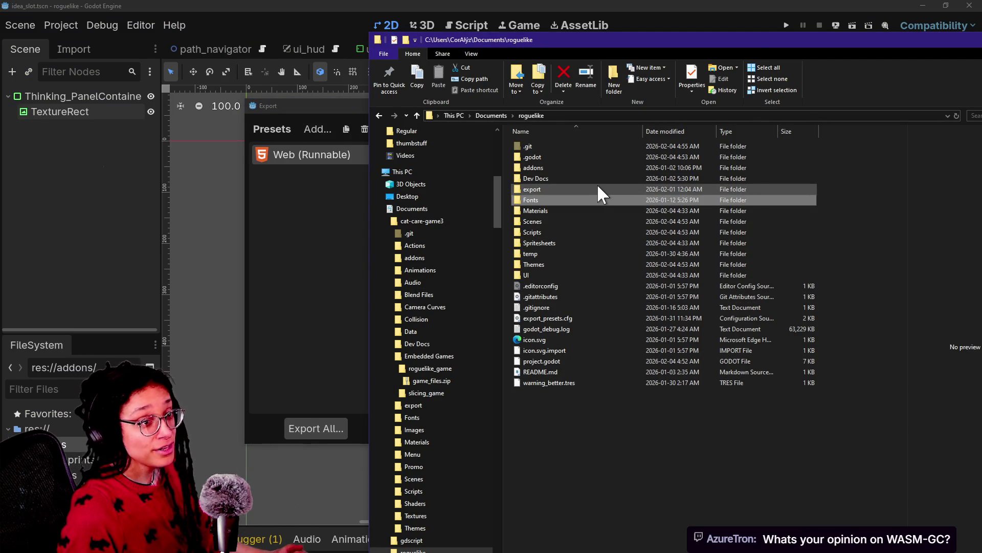
key("alt+Tab")
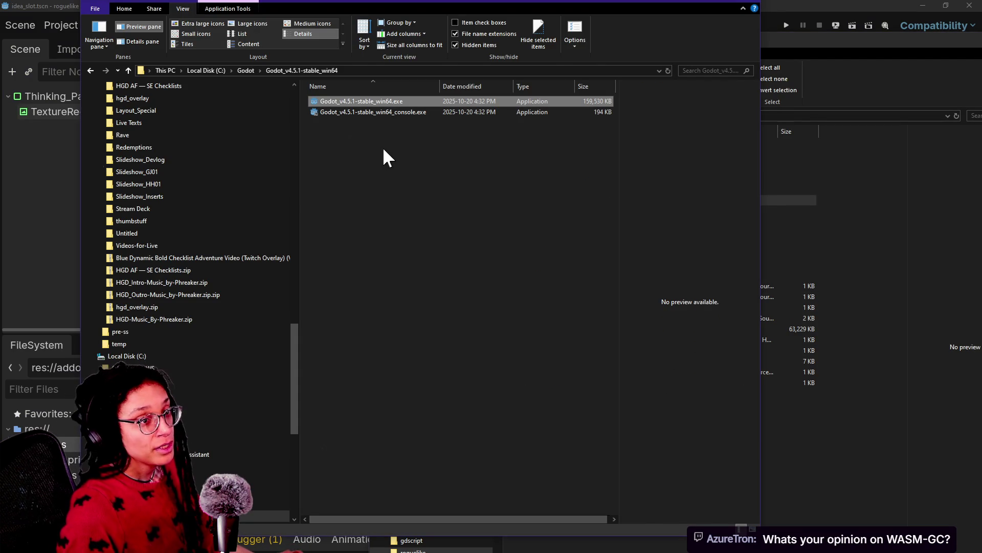
key("alt+Tab")
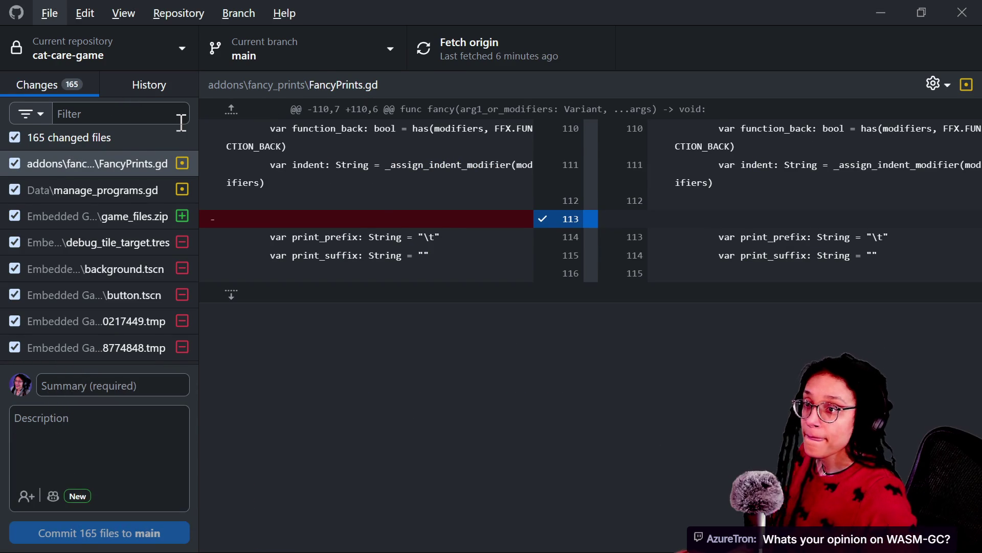
Briefly check the Godot editor's Project menu, then return to GitHub Desktop
key("alt+Tab")
key("Escape")
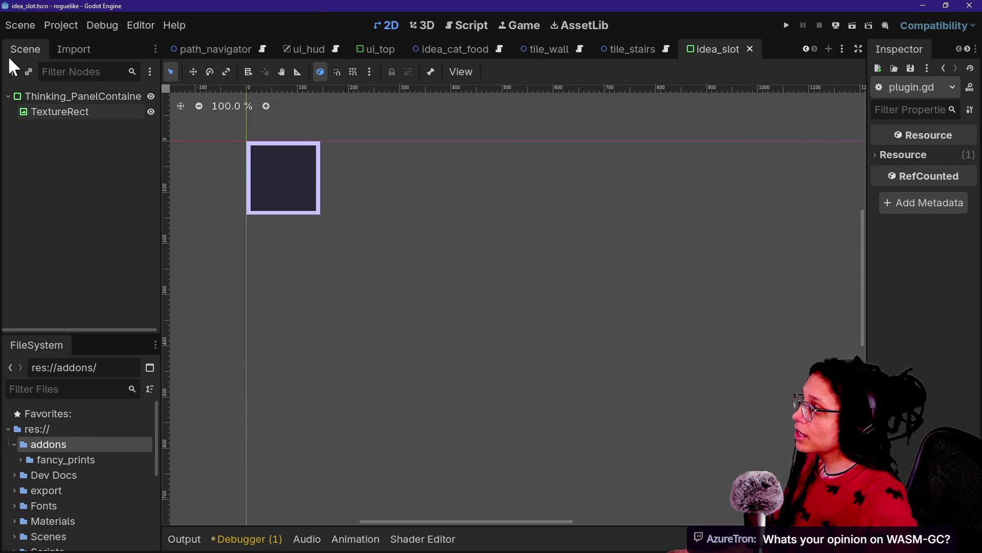
key("alt+Tab")
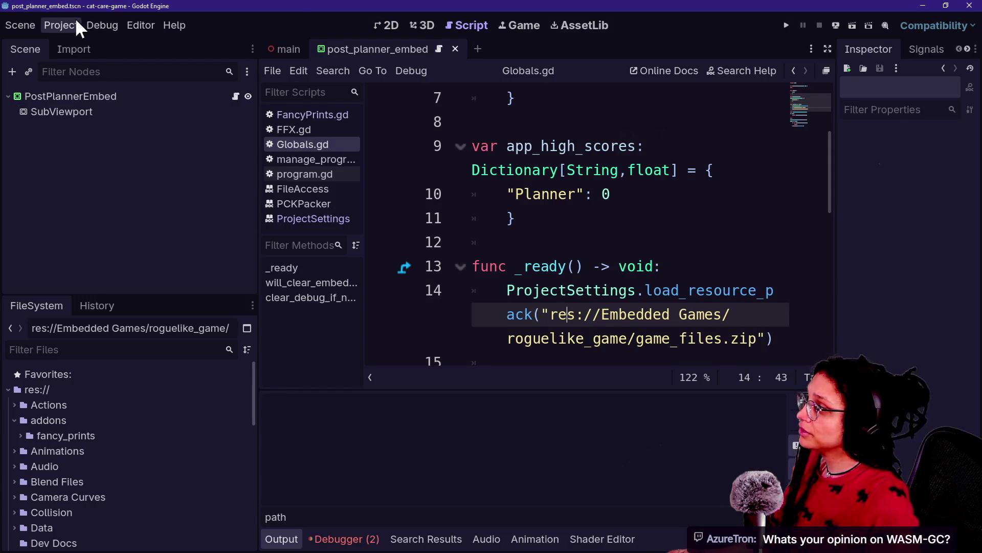
left_click(69, 25)
left_click(104, 220)
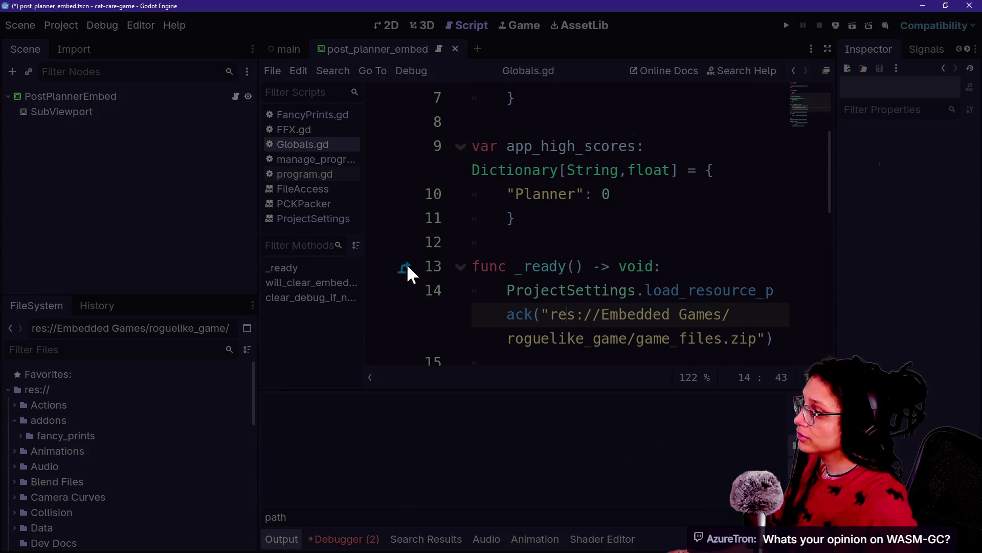
key("alt+Tab")
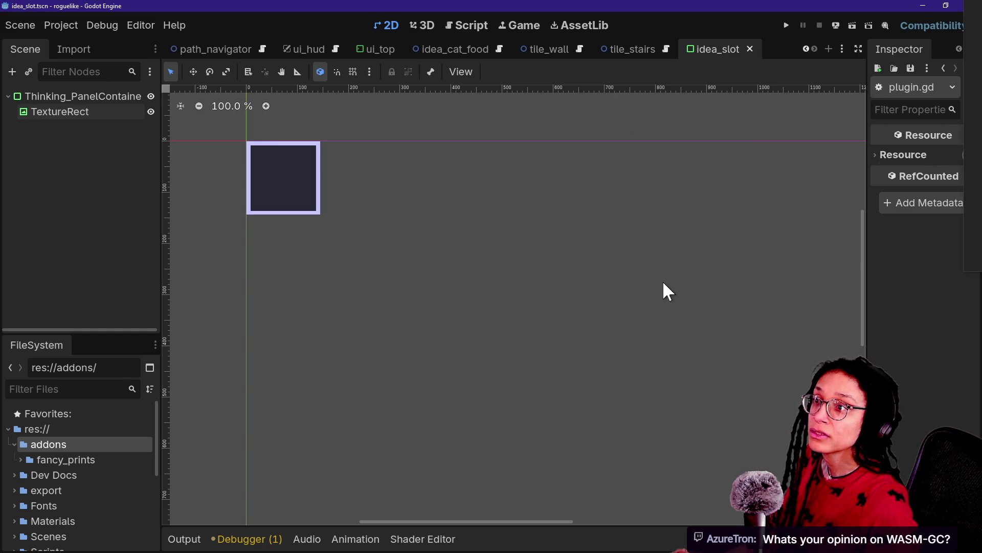
key("alt+Tab")
key("alt+Tab")
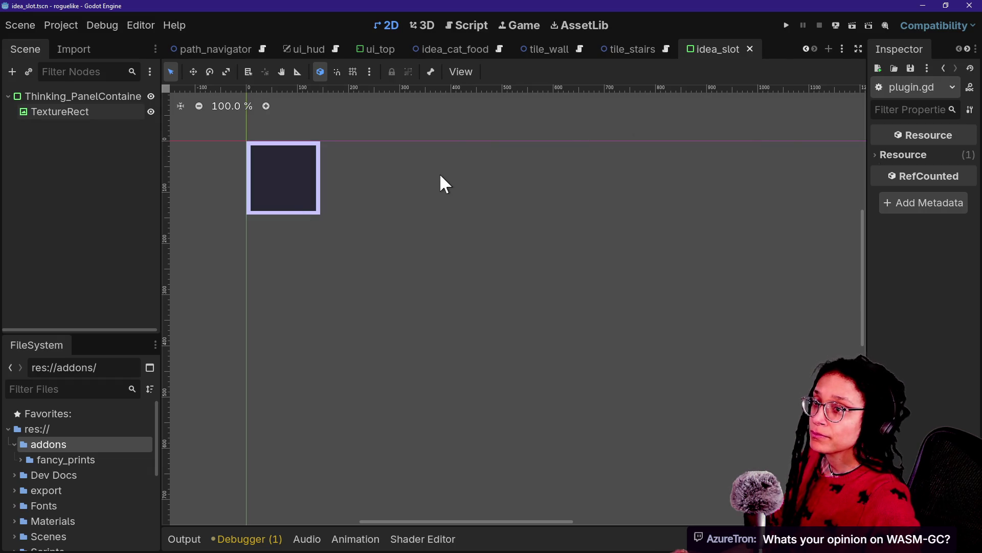
key("alt+Tab")
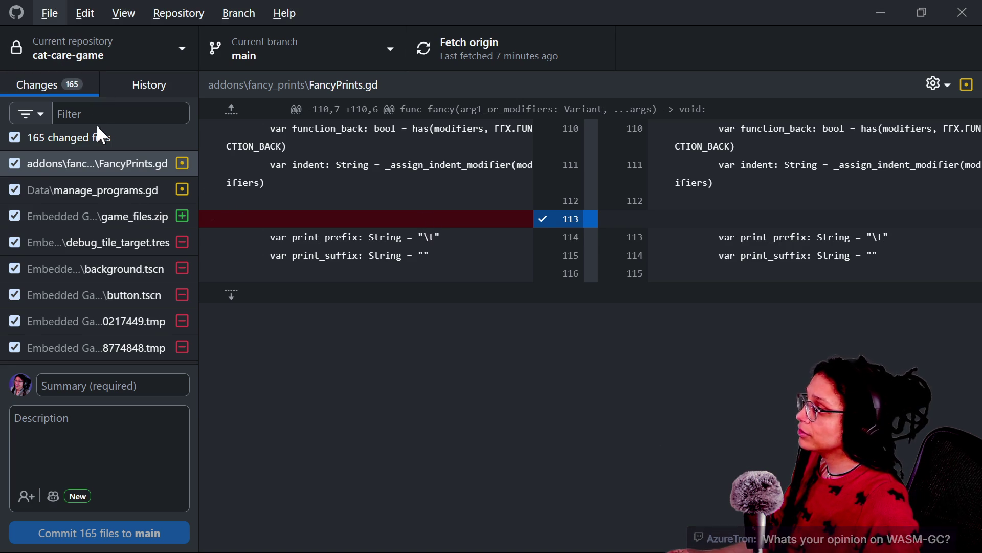
Review the game_files.zip, background.tscn and tmp file diffs and the latest commit's files
right_click(100, 137)
left_click(99, 212)
left_click(92, 272)
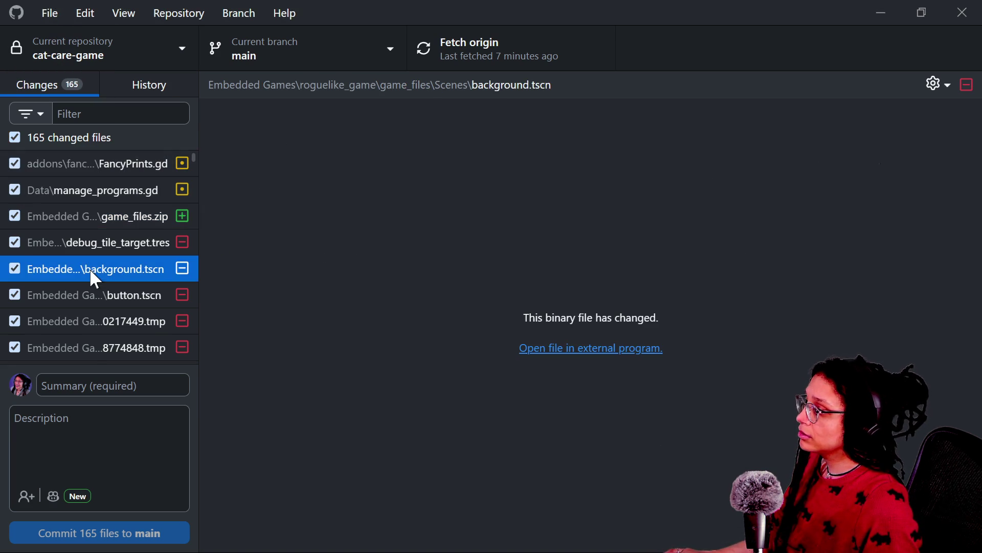
left_click(90, 353)
left_click(115, 92)
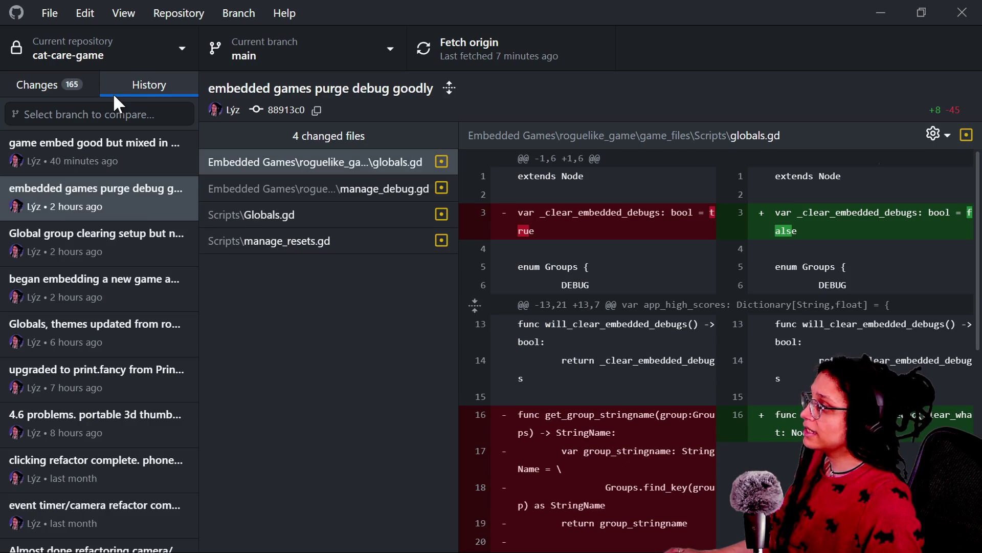
left_click(66, 159)
left_click(74, 86)
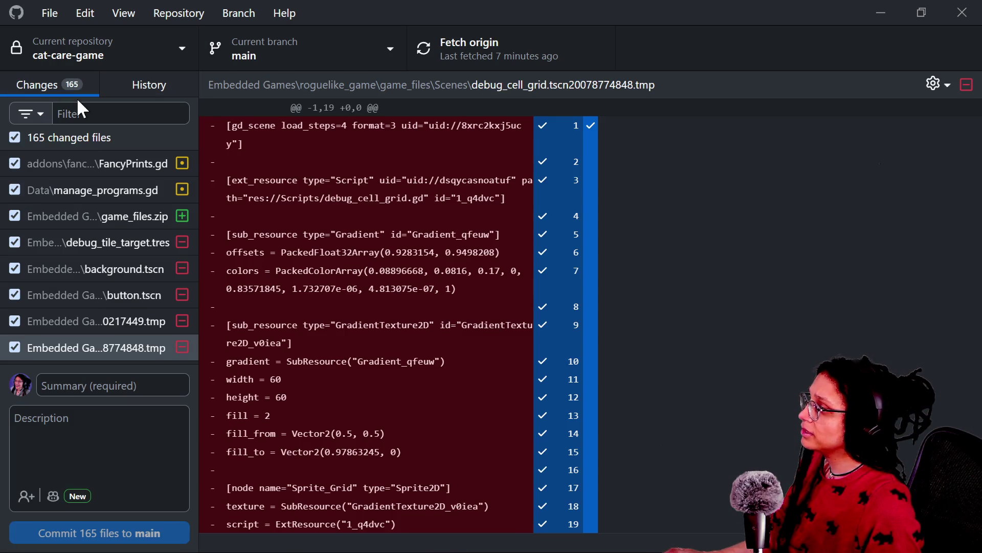
Discard all 165 changed files and confirm the discard
right_click(95, 137)
left_click(117, 159)
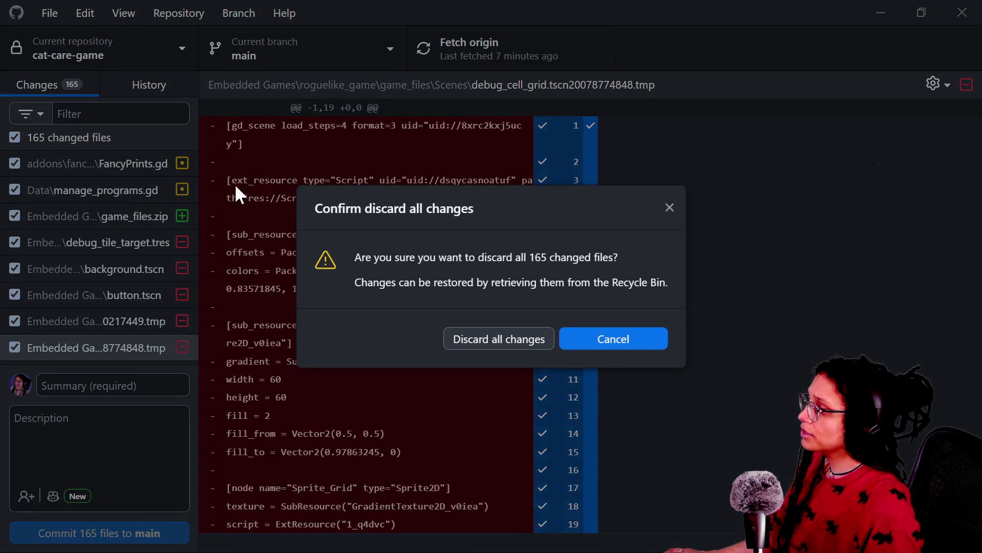
left_click(476, 342)
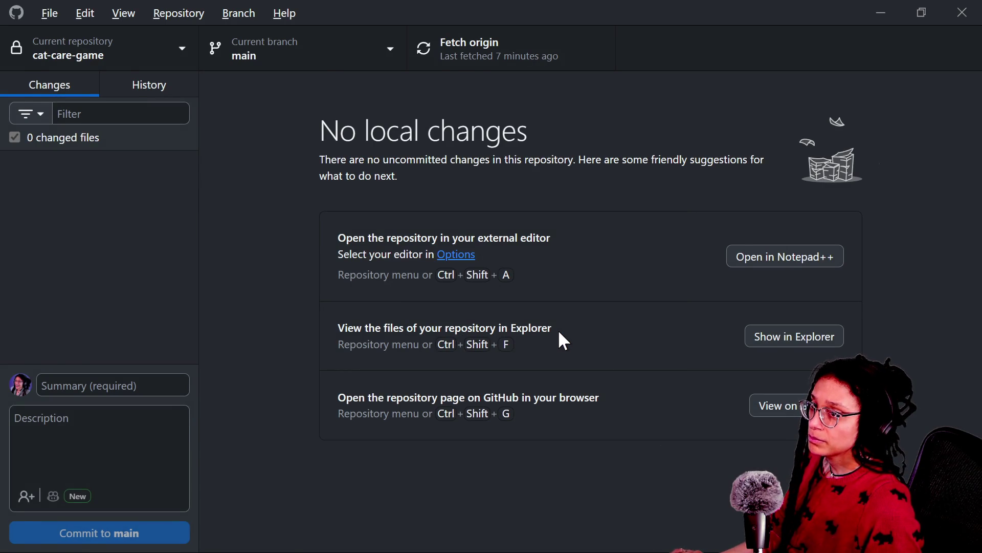
key("alt+Tab")
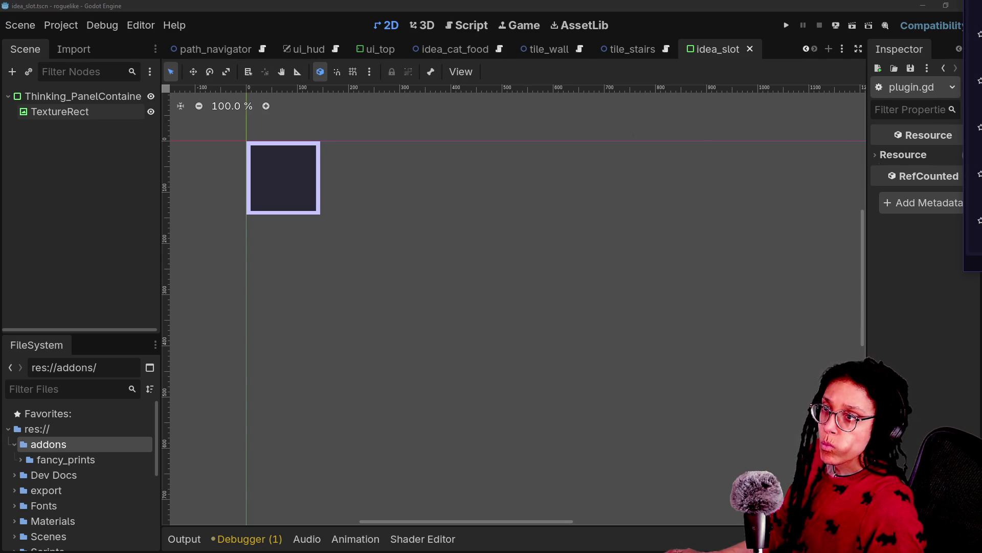
Move the Project Manager window to the screen centre and bring it in front of Explorer
mouse_move(975, 16)
left_mouse_down()
mouse_move(502, 175)
mouse_move(325, 92)
left_mouse_up()
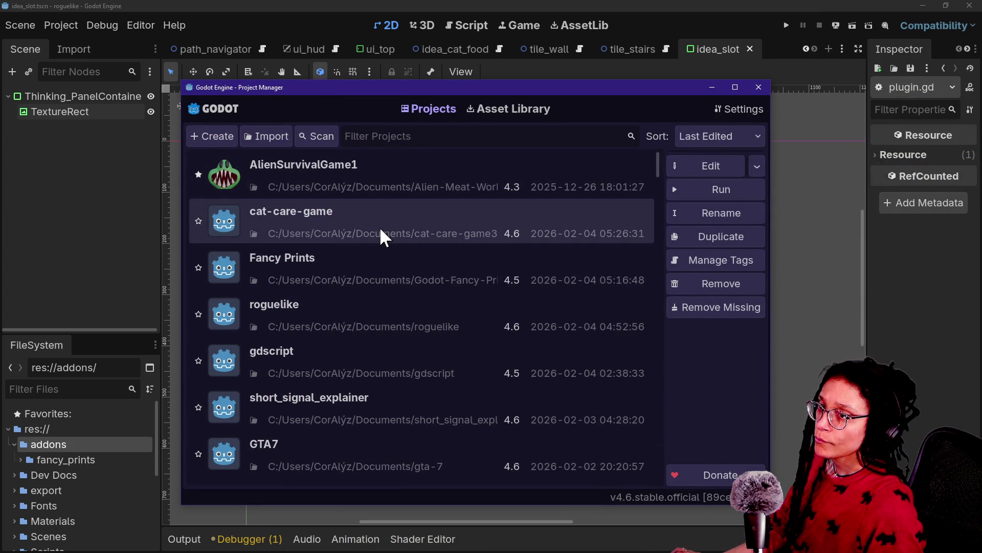
key("alt+Tab")
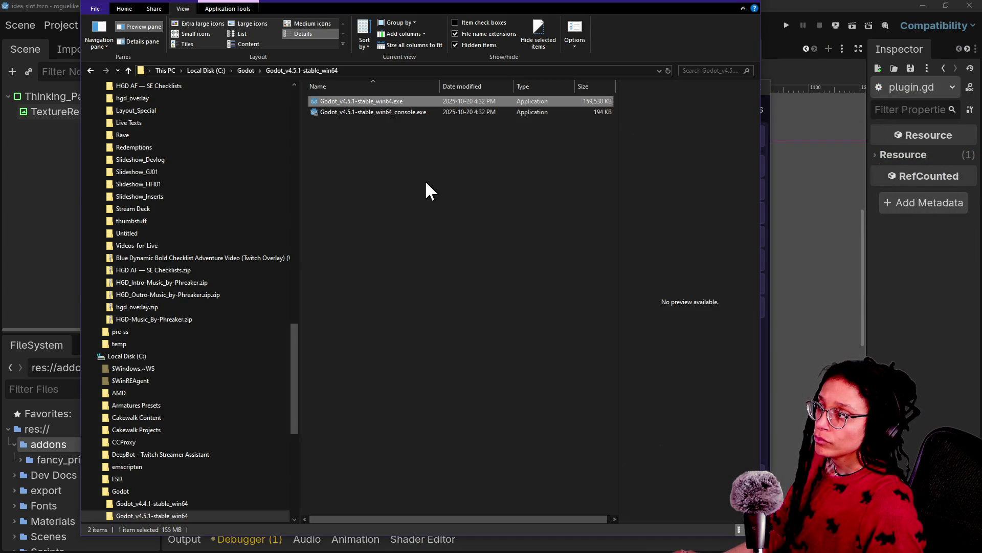
key("alt+Tab")
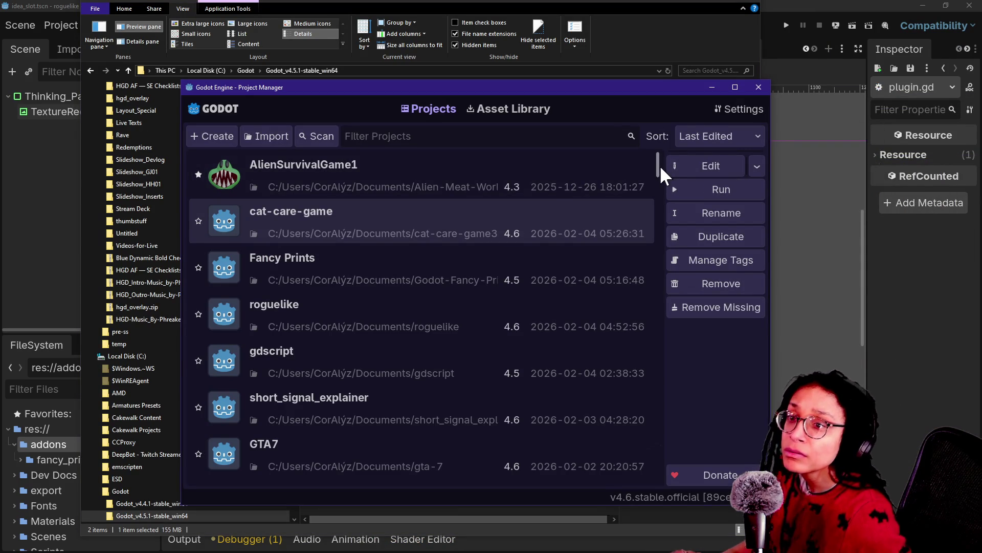
In app_userdata\cat-care-game, add a new folder named embedded_minigames and open it
key("alt+Tab")
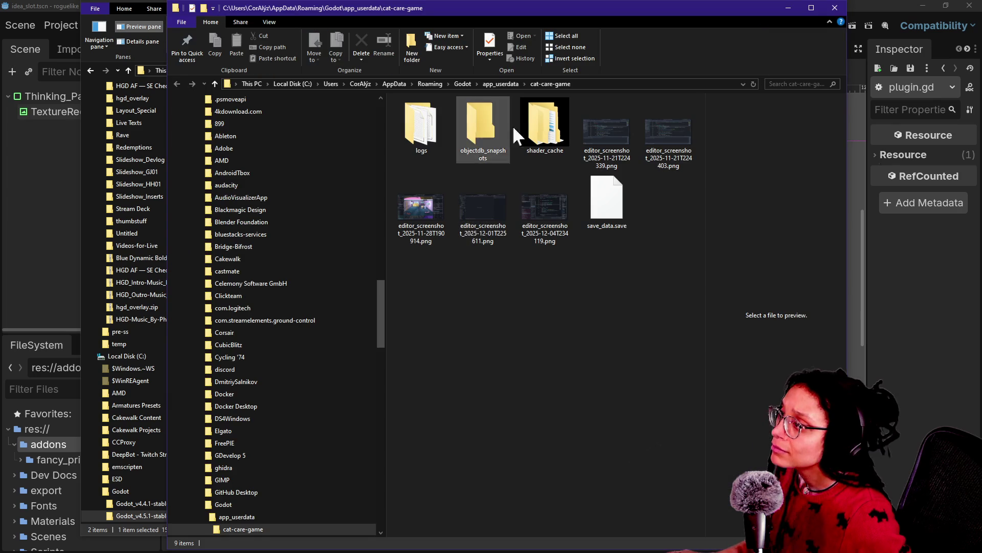
left_click_drag(470, 19, 371, 37)
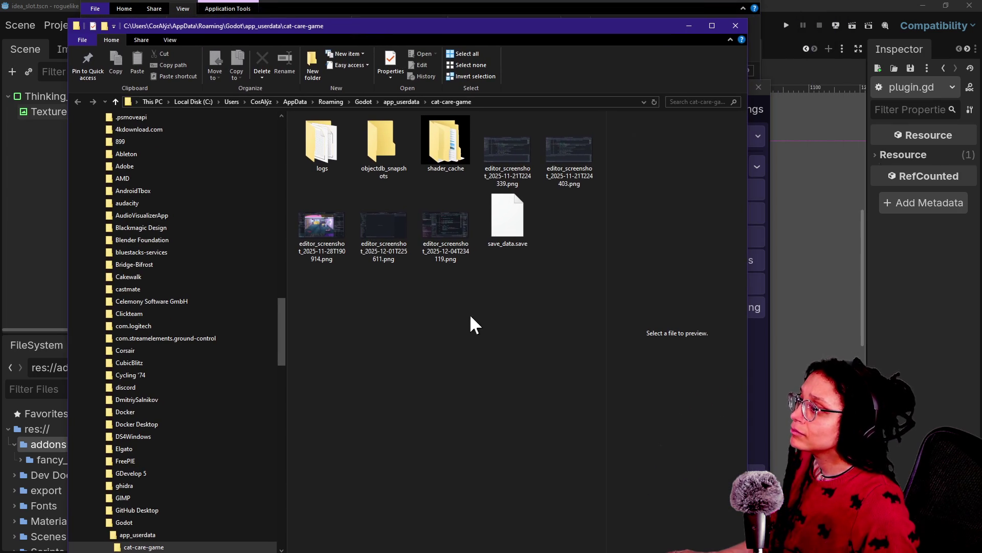
right_click(374, 326)
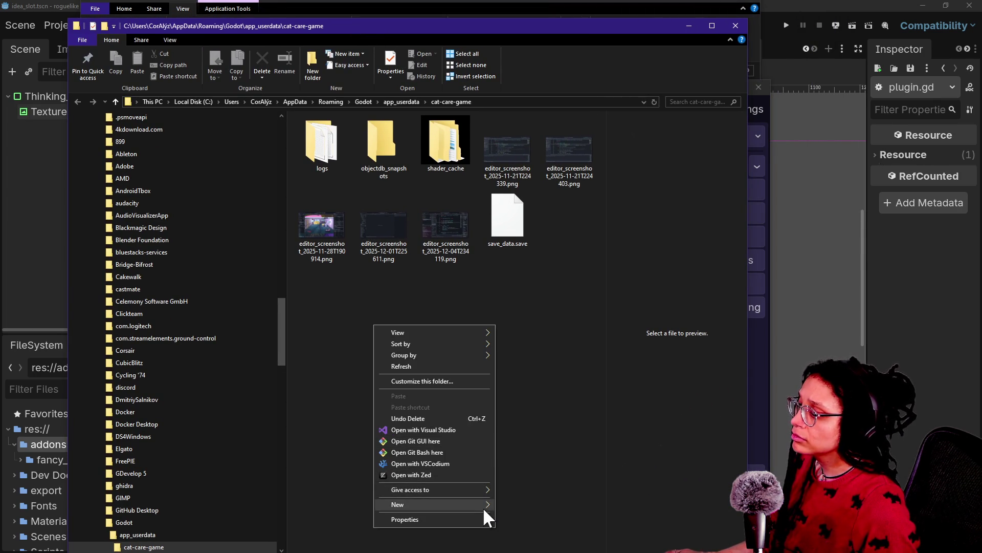
mouse_move(483, 508)
left_click(533, 421)
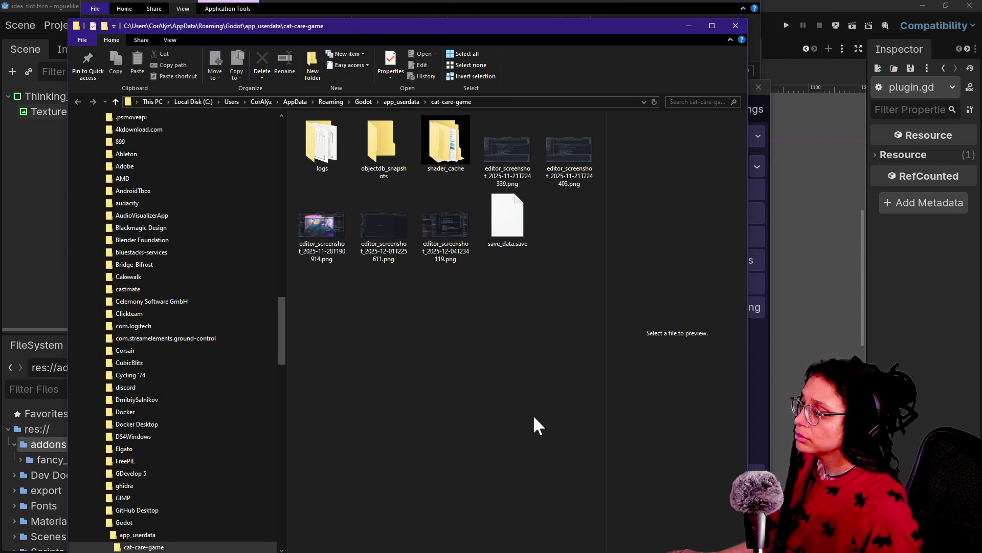
type("Minigame")
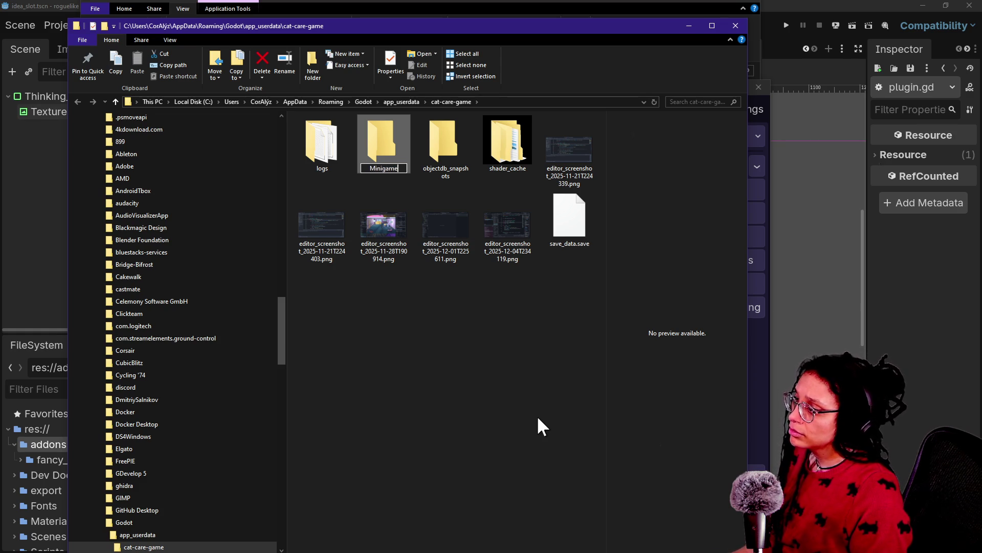
key("BackSpace")
key("BackSpace")
type("Embedd")
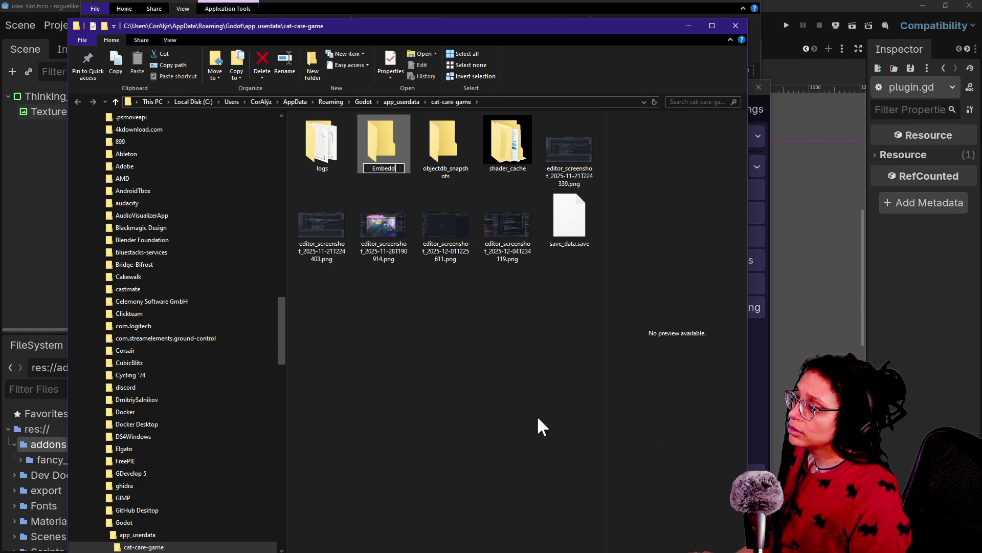
key("BackSpace")
key("BackSpace")
key("BackSpace")
type("embedded_")
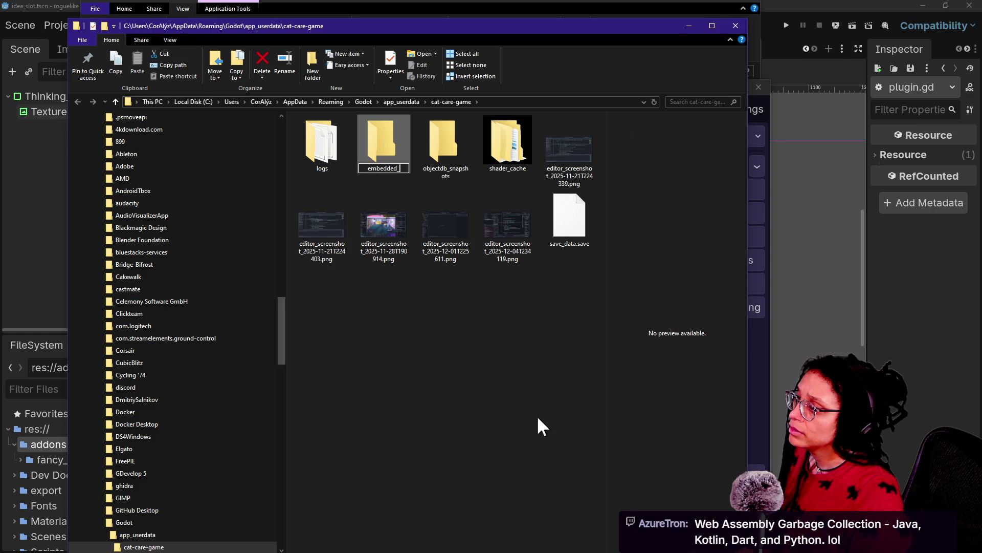
type("minigames")
key("Return")
key("Return")
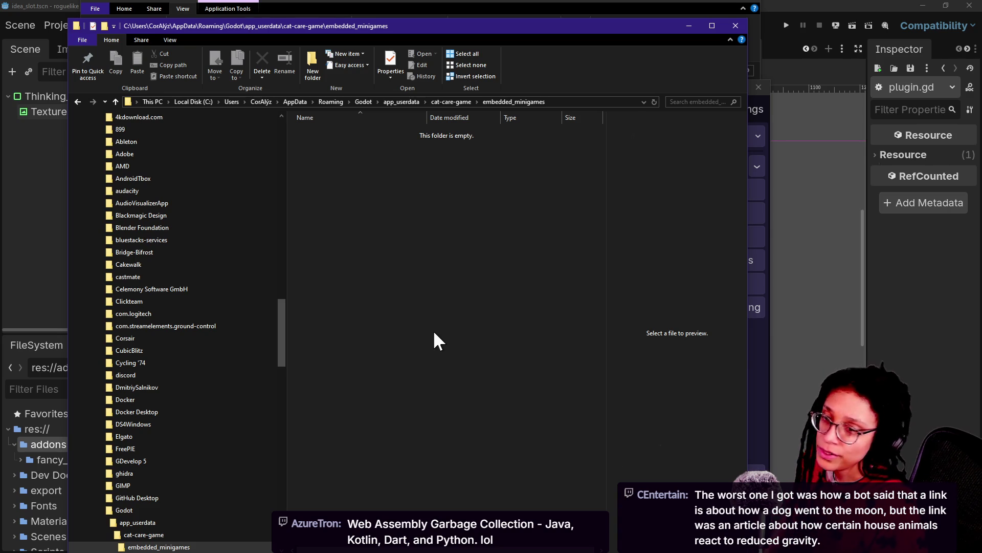
Cycle through the Explorer windows and open roguelike_game's game_files folder, selecting all its folders
key("alt+Tab")
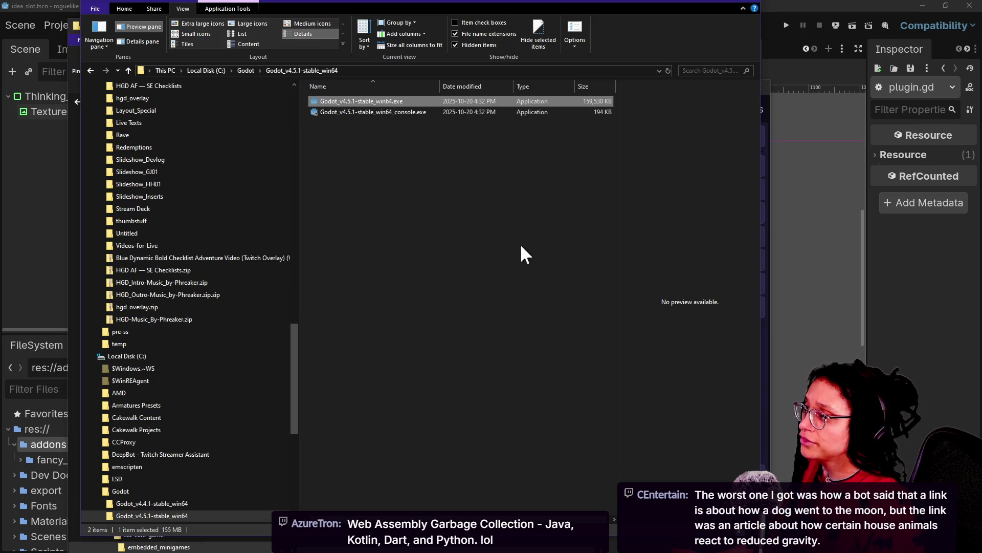
key("alt+Tab")
key("alt+Tab")
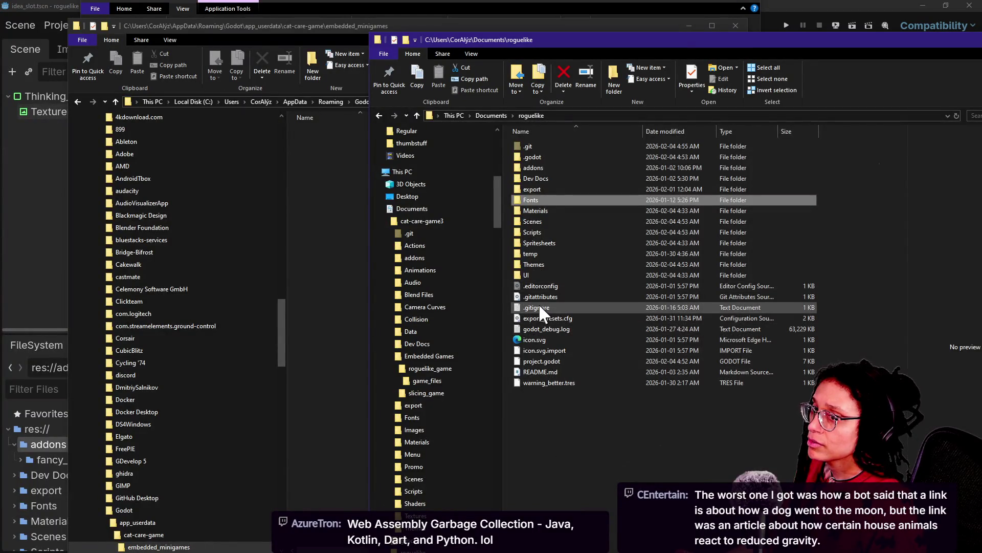
key("alt+Tab")
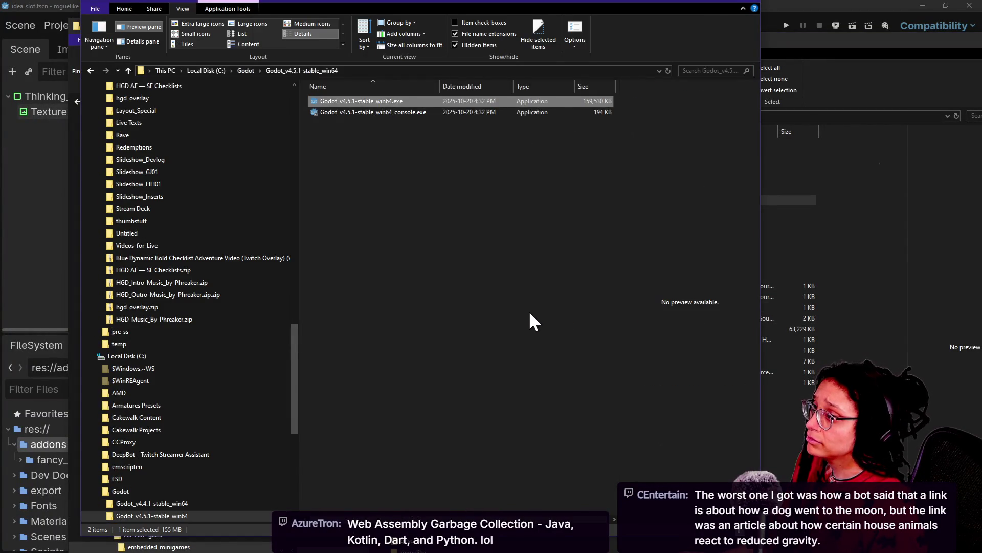
key("alt+Tab")
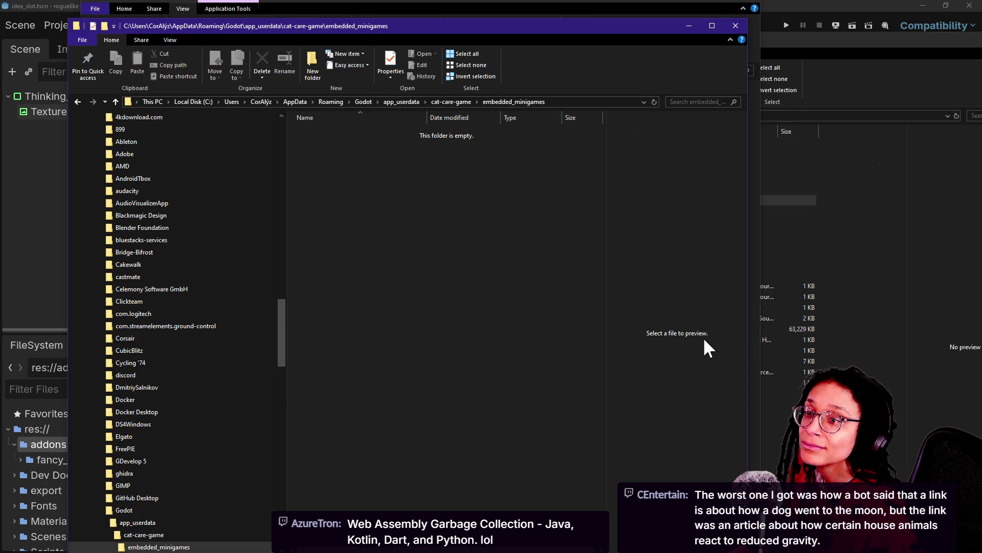
key("alt+Tab")
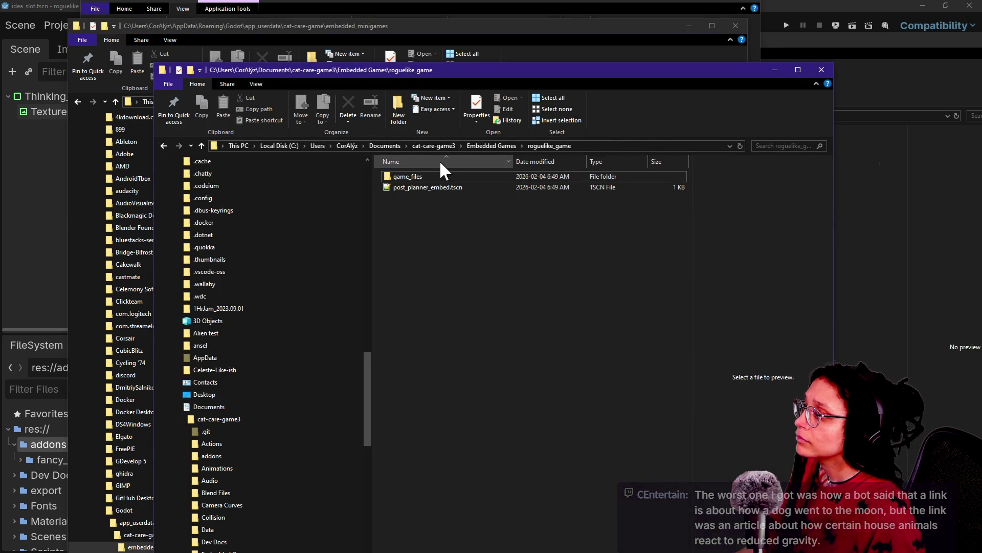
left_click(416, 174)
double_click(416, 174)
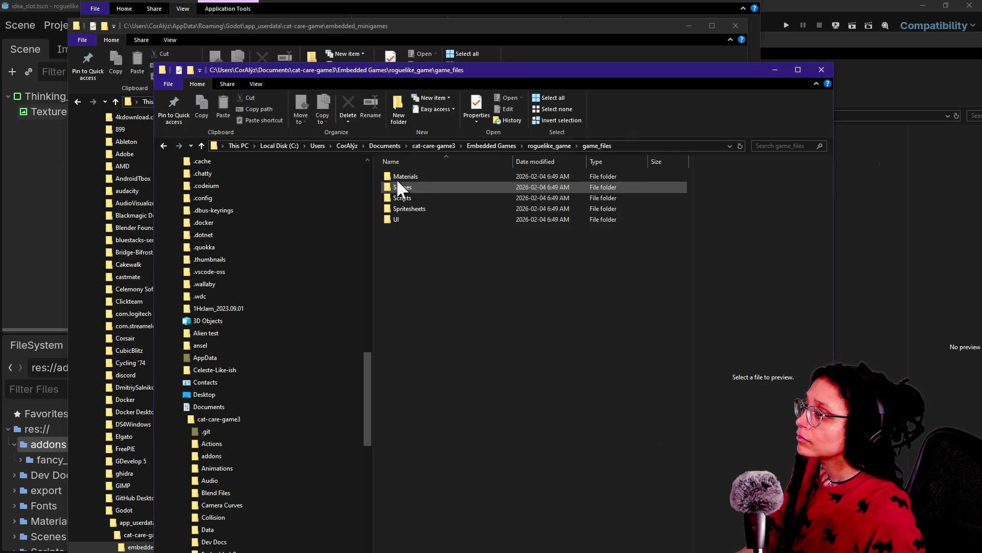
key("ctrl+a")
mouse_move(407, 74)
left_mouse_down()
mouse_move(505, 191)
mouse_move(507, 219)
left_mouse_up()
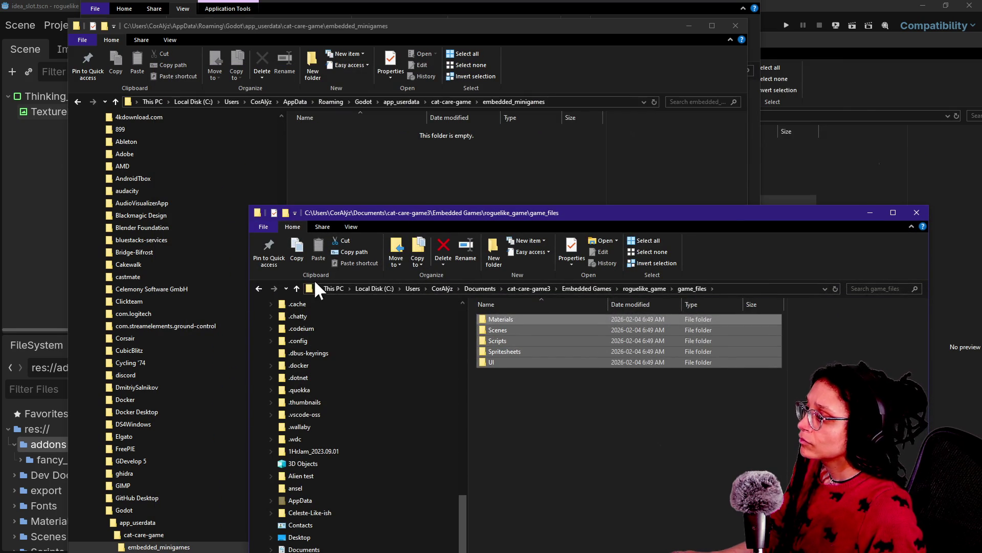
Go up to Embedded Games, then bring up the context menu in the empty embedded_minigames folder
left_click(296, 288)
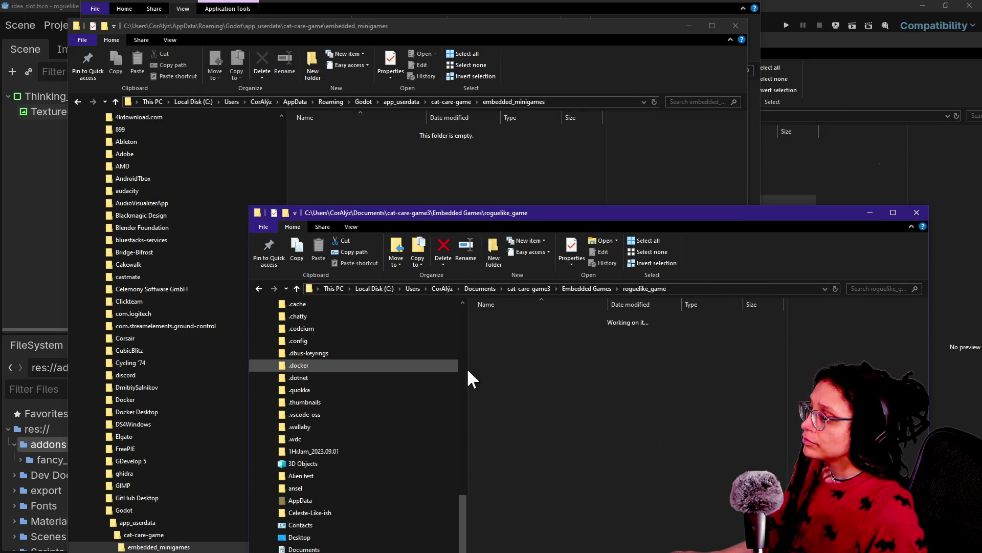
left_click(504, 331)
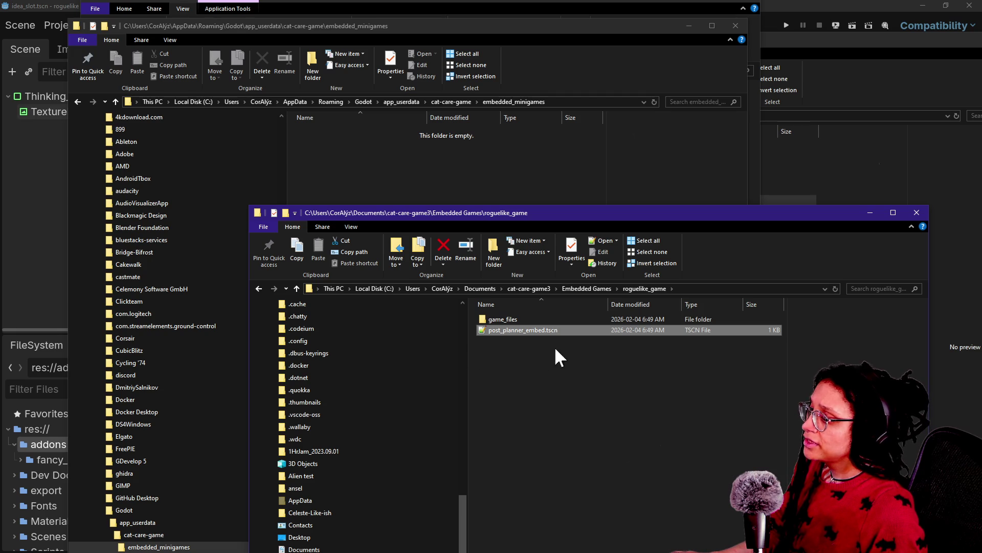
left_click(297, 288)
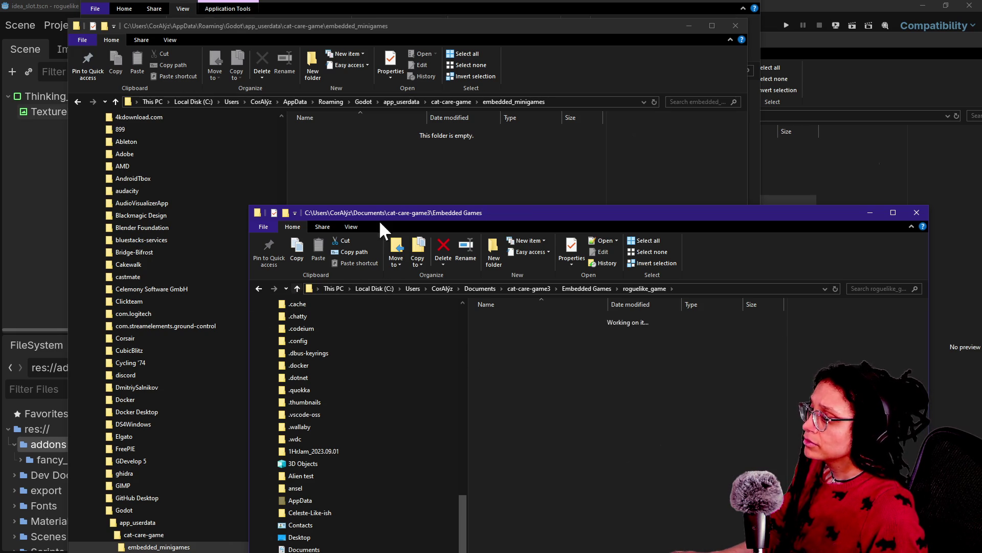
left_click(417, 187)
right_click(417, 187)
Create a folder named post_planner inside embedded_minigames and open it
mouse_move(461, 358)
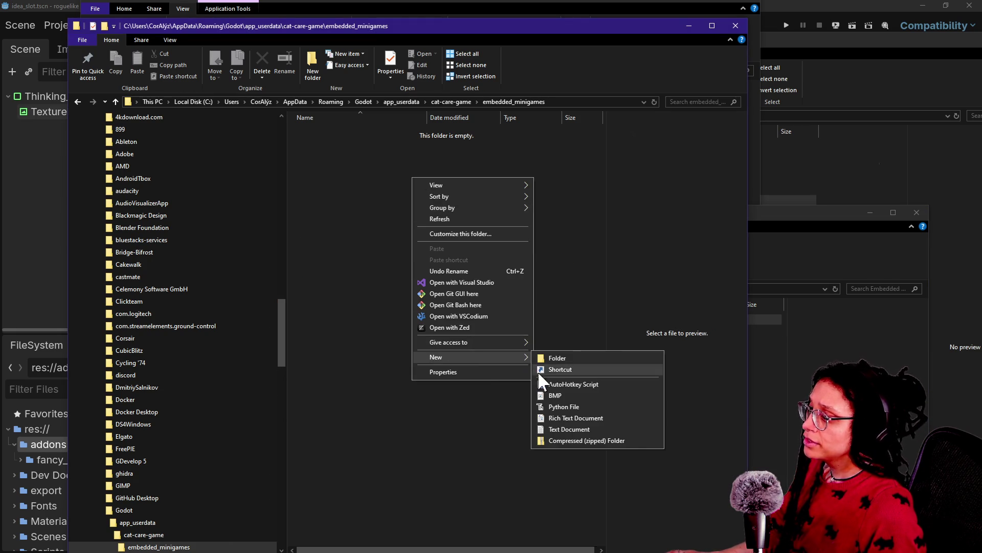
left_click(551, 356)
type("pos")
key("BackSpace")
type("t")
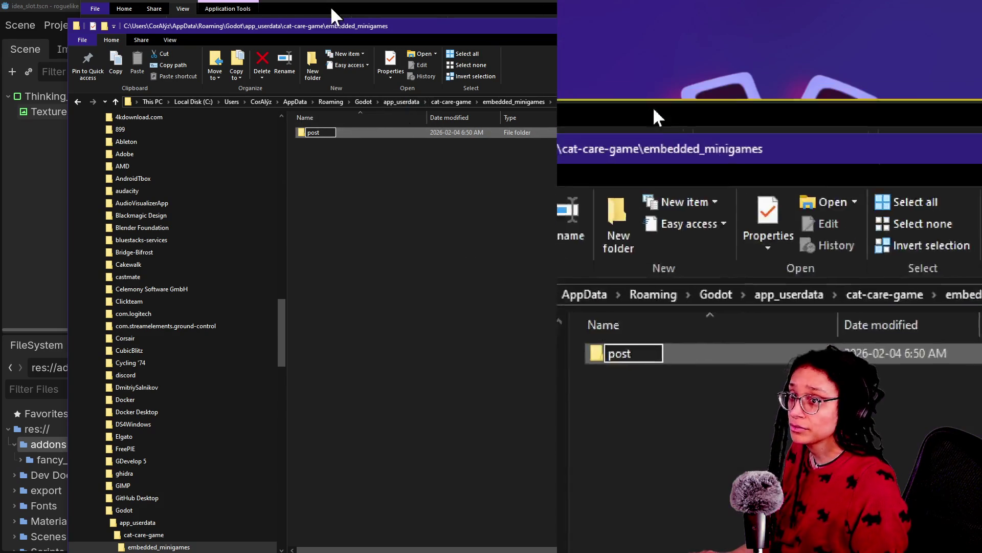
type("_planner")
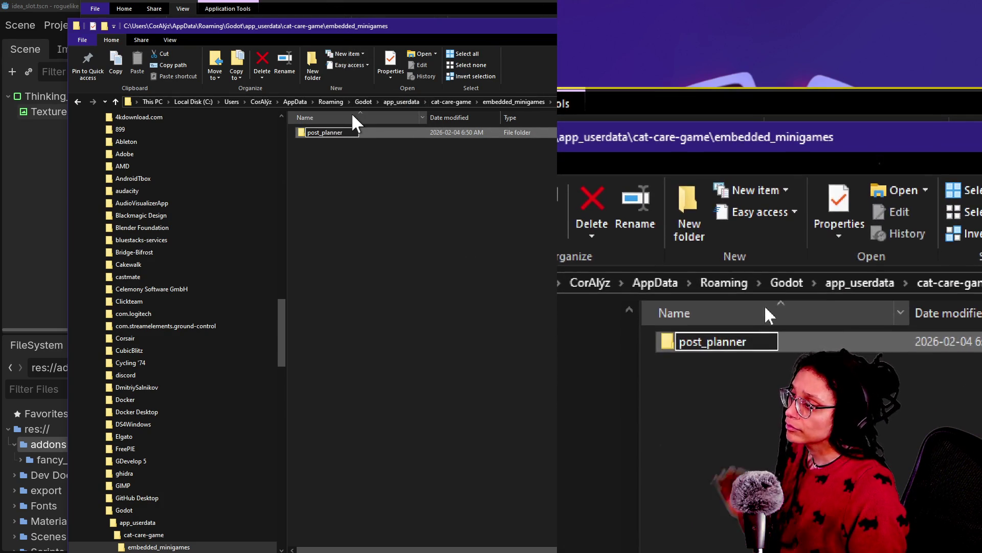
key("Return")
key("Return")
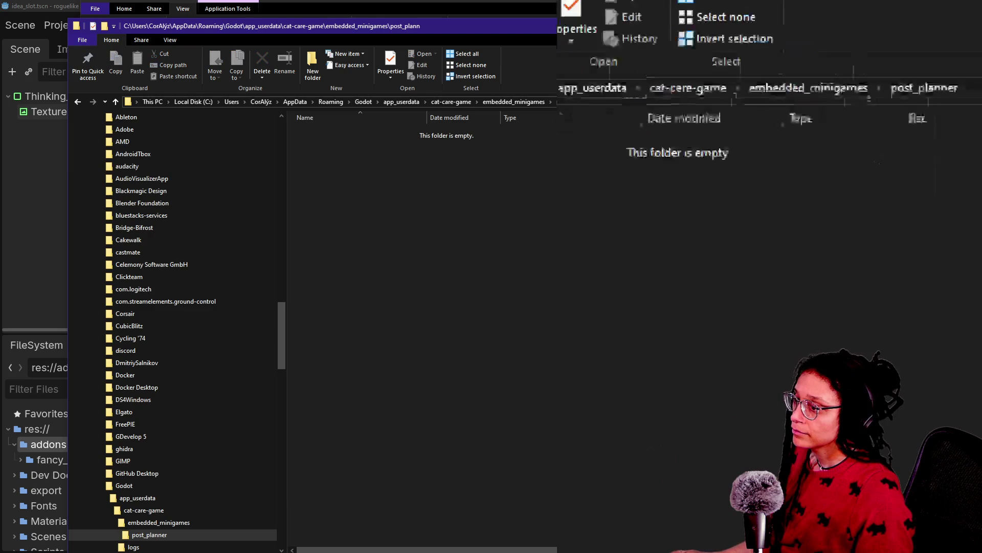
Paste the Materials, Scenes, Scripts, Spritesheets and UI folders into post_planner and delete the originals from game_files
key("alt+Tab")
double_click(518, 320)
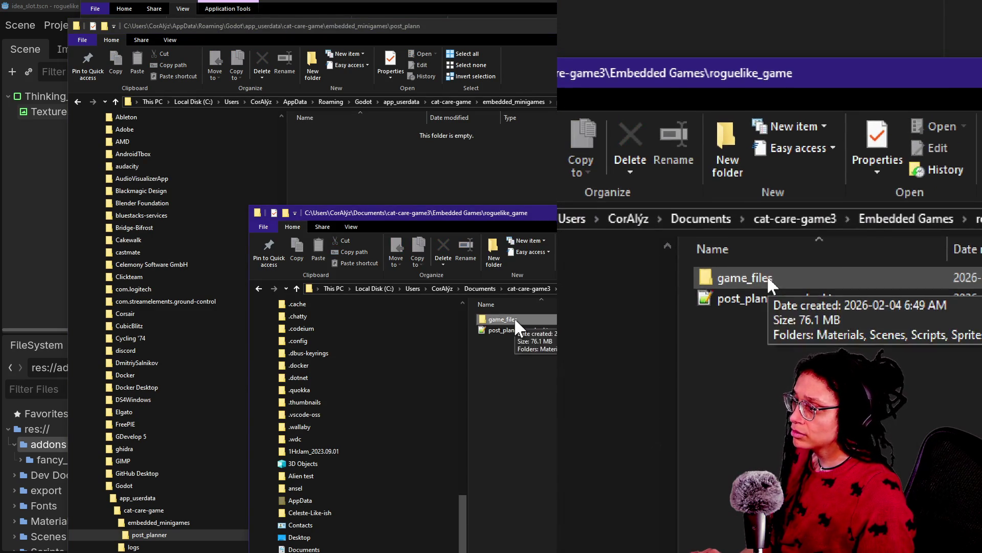
double_click(516, 320)
left_click(419, 181)
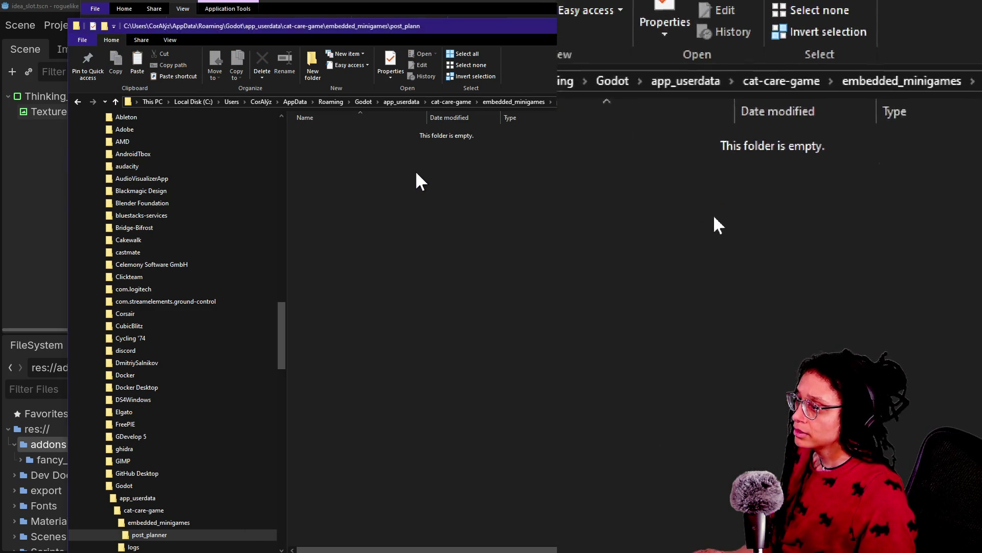
key("ctrl+v")
mouse_move(746, 339)
left_mouse_down()
mouse_move(783, 313)
mouse_move(860, 333)
mouse_move(794, 158)
mouse_move(781, 230)
mouse_move(685, 219)
mouse_move(638, 111)
mouse_move(577, 263)
mouse_move(916, 272)
mouse_move(846, 248)
mouse_move(794, 256)
mouse_move(768, 86)
left_mouse_up()
mouse_move(614, 461)
left_mouse_down()
mouse_move(737, 318)
mouse_move(681, 286)
left_mouse_up()
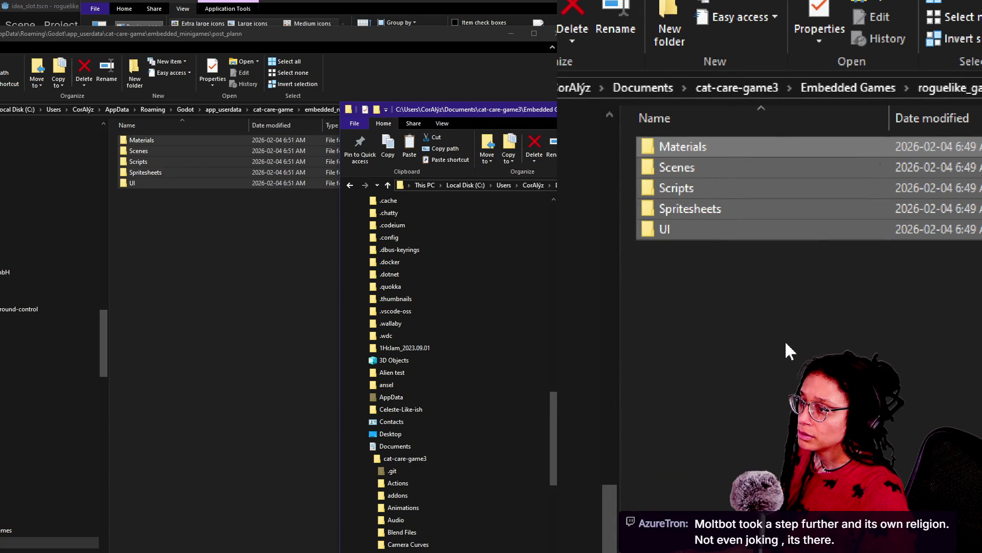
key("Delete")
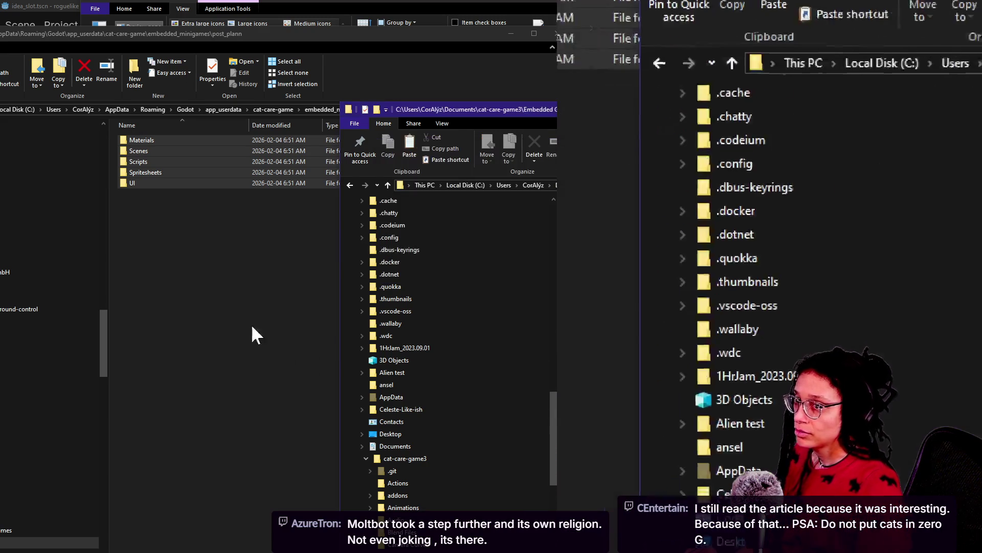
left_click(200, 247)
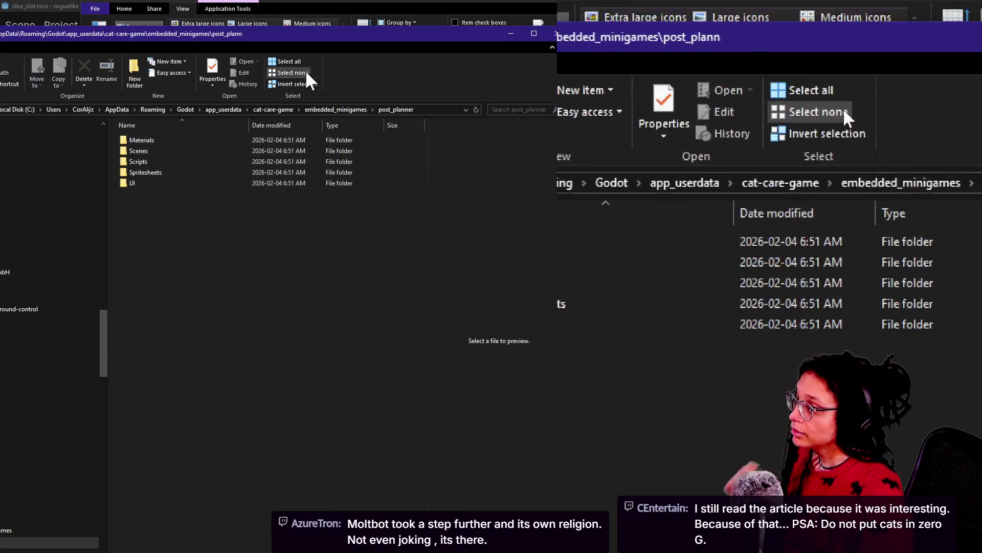
Go up two levels to the cat-care-game user-data folder, then reopen cat-care-game from the Project Manager
left_click_drag(299, 36, 564, 77)
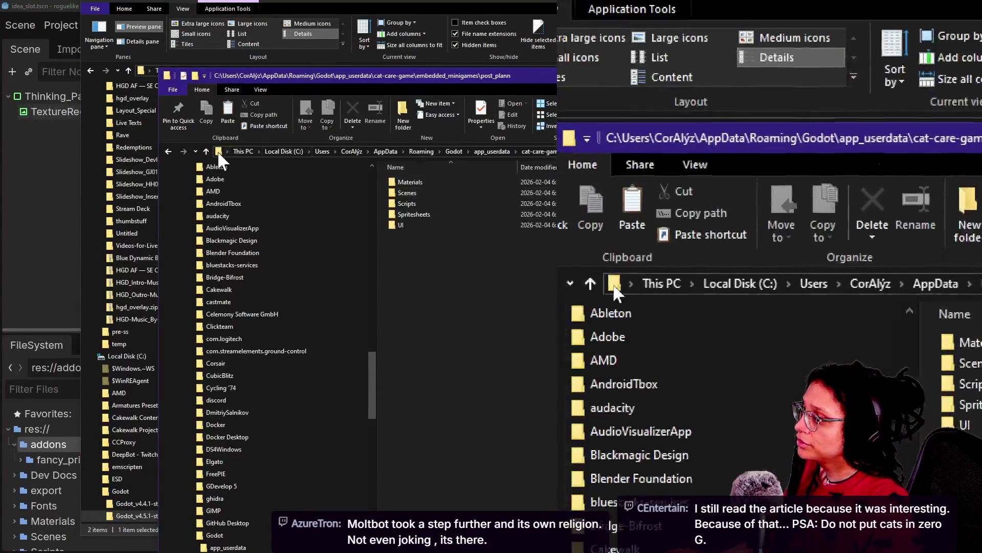
left_click(206, 151)
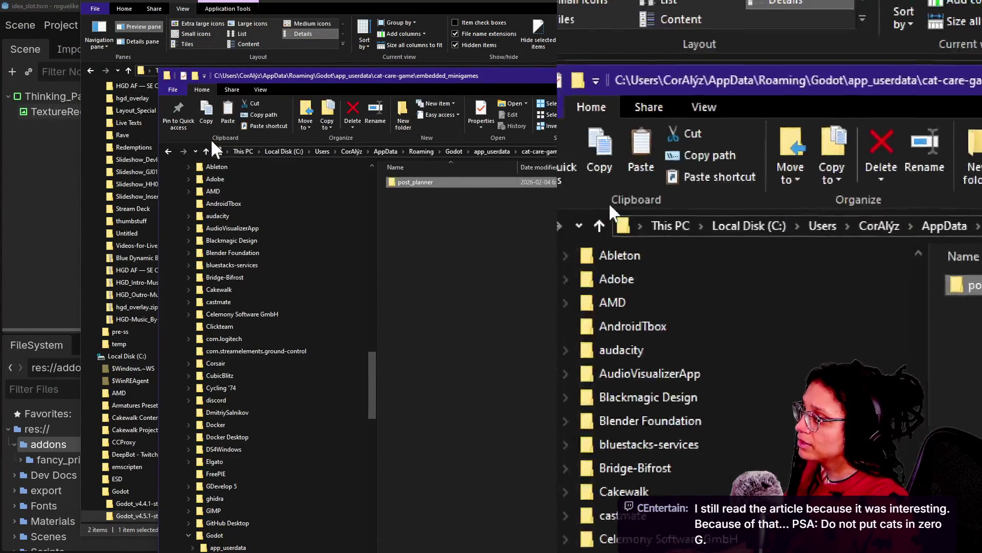
left_click(207, 152)
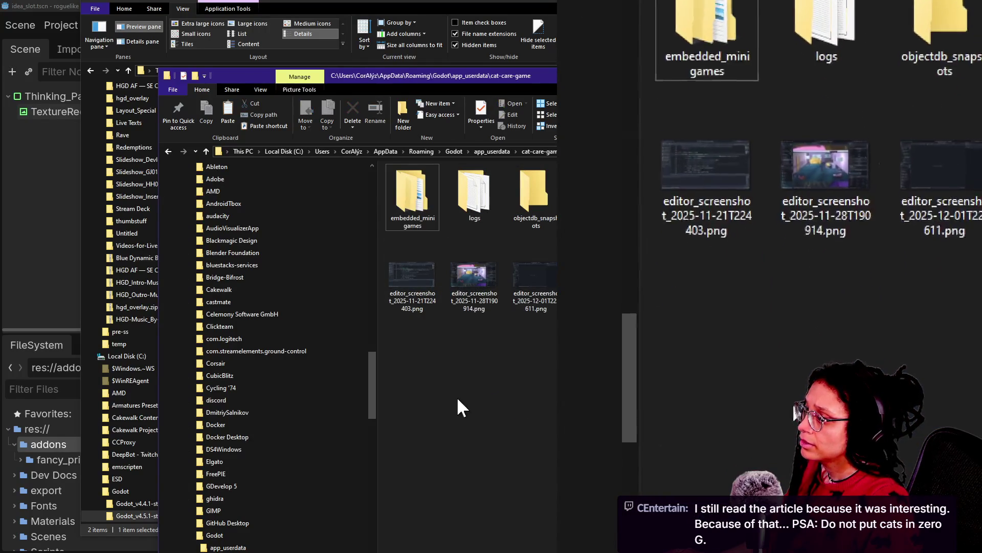
left_click(400, 210)
left_click(434, 385)
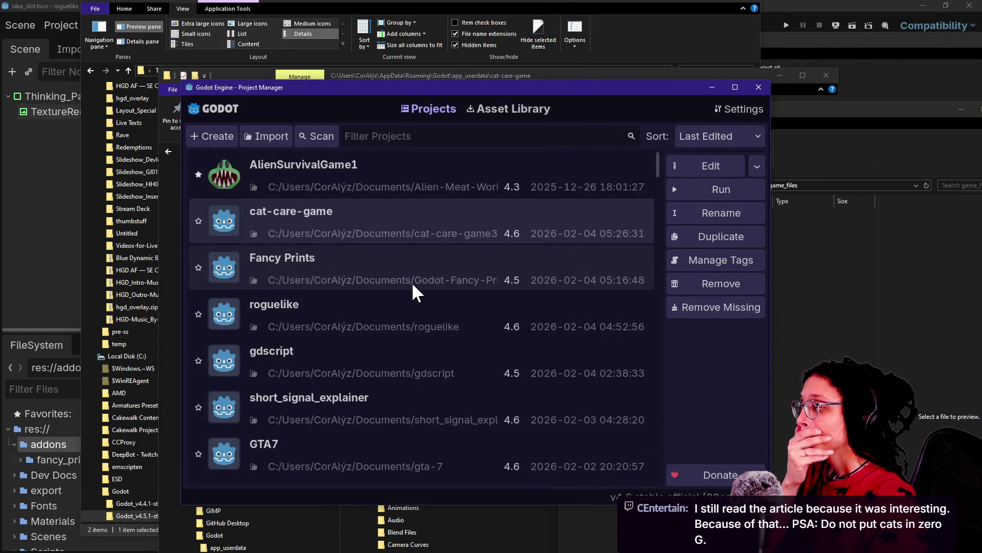
double_click(391, 213)
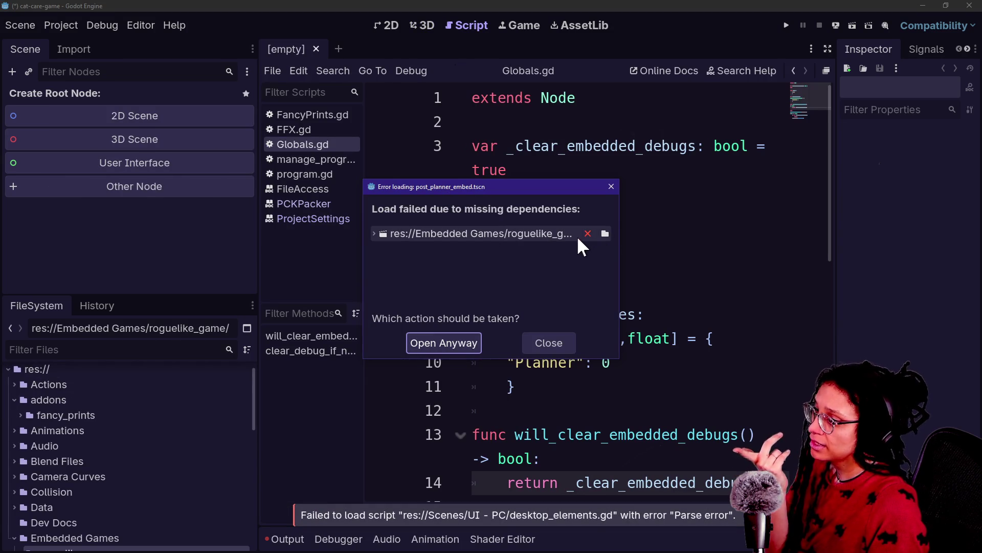
Dismiss the load error and Quick Open post_planner_embed.tscn by searching 'post_'
left_click(544, 343)
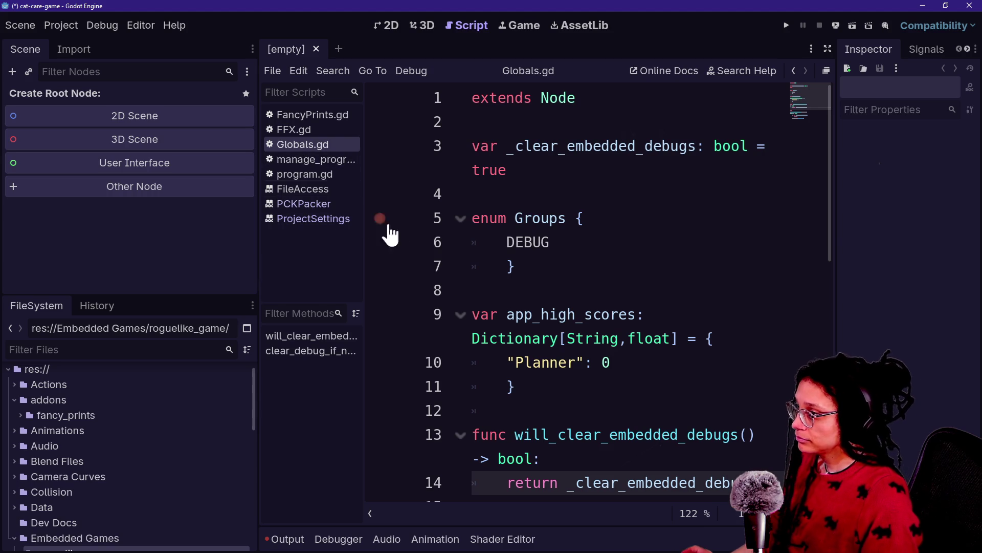
key("alt+shift+o")
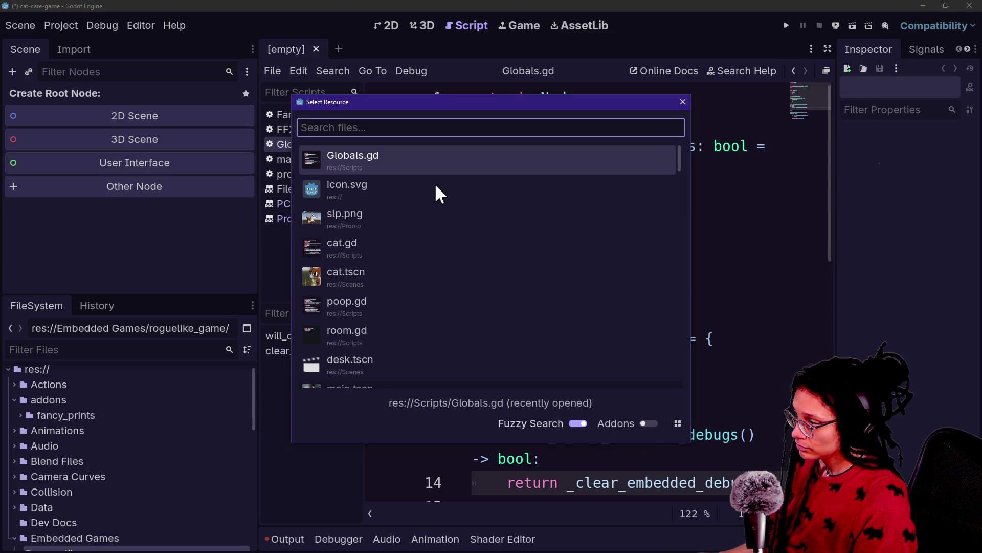
type("post_")
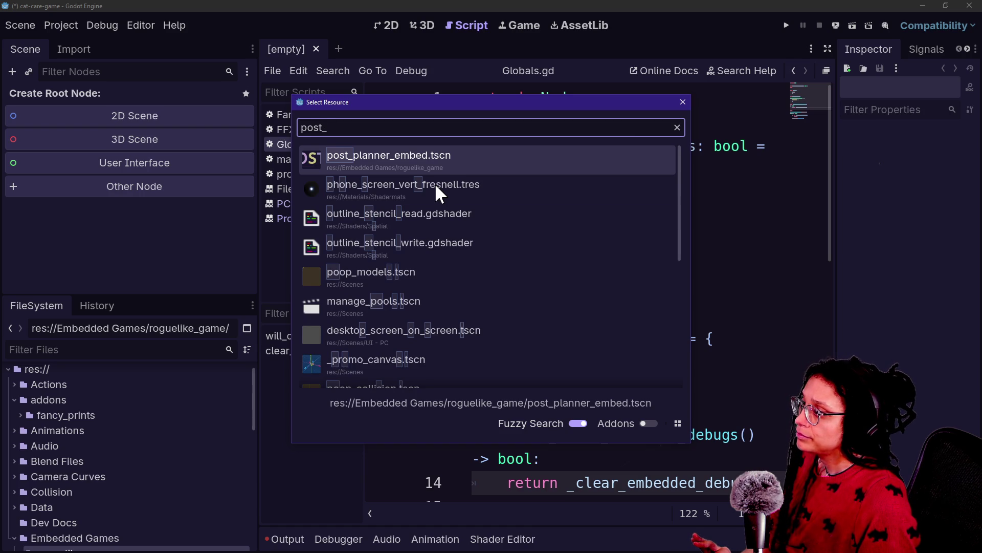
key("Down")
key("Down")
key("Down")
key("Up")
key("Up")
key("Up")
key("Return")
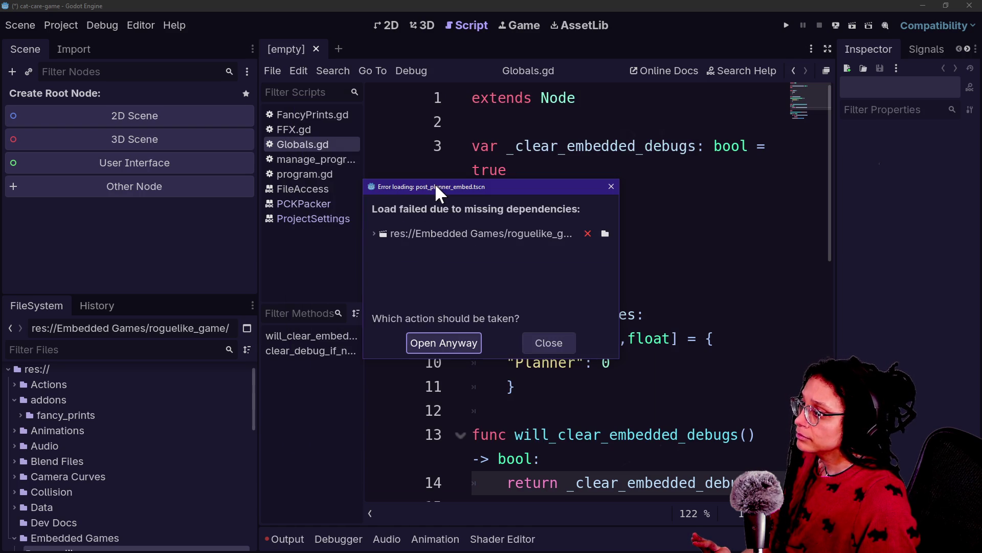
left_click(538, 344)
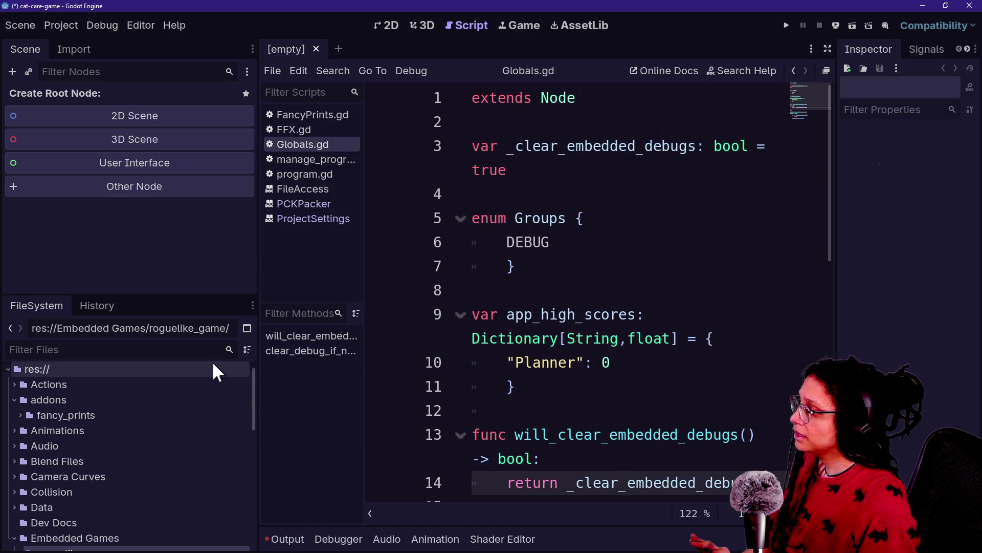
Find post_planner_embed.tscn in the FileSystem panel and open it anyway despite missing dependencies
scroll(108, 402, "down", 2)
scroll(109, 403, "down", 5)
left_click(97, 404)
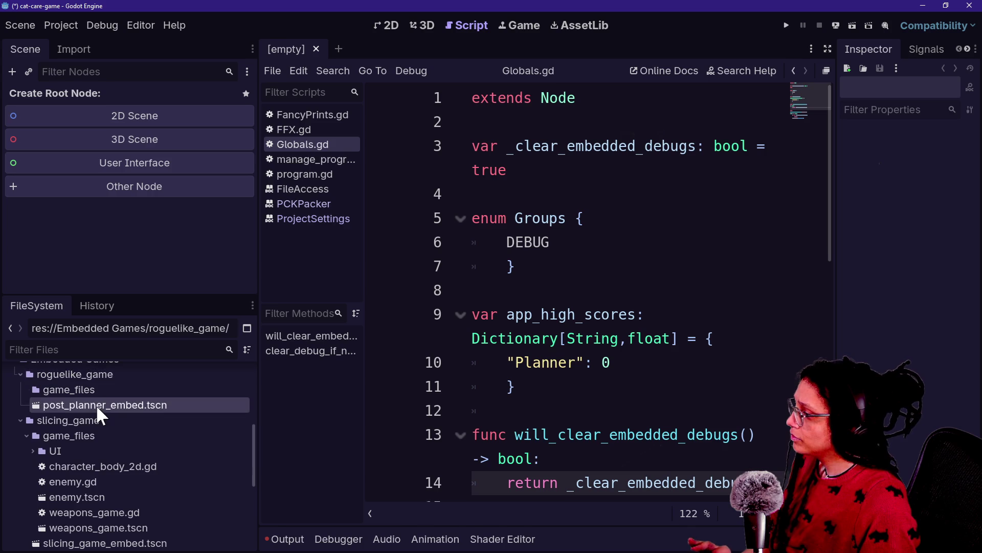
double_click(97, 403)
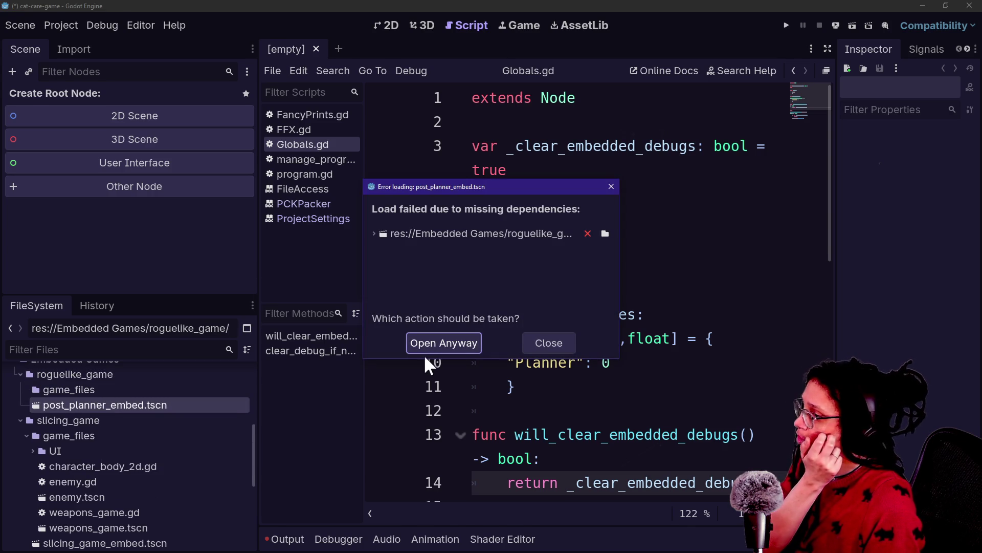
left_click(424, 348)
Delete the Main node from the scene
left_click(147, 126)
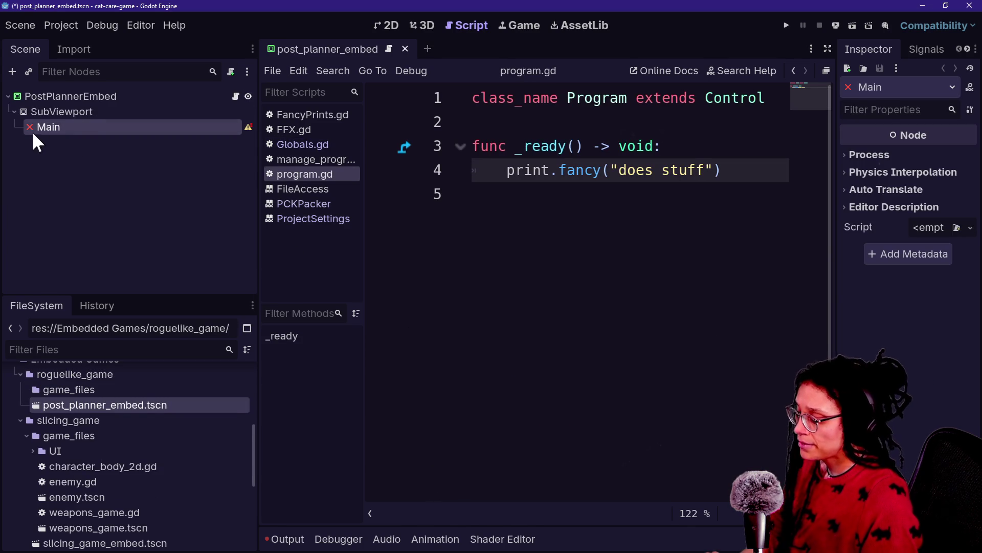
left_click(47, 136)
left_click(48, 129)
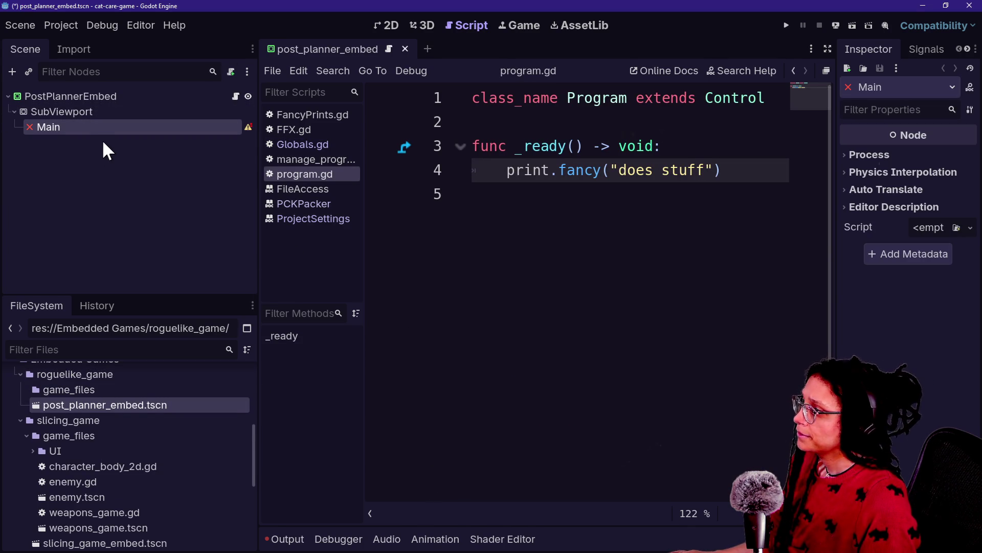
key("Delete")
key("Return")
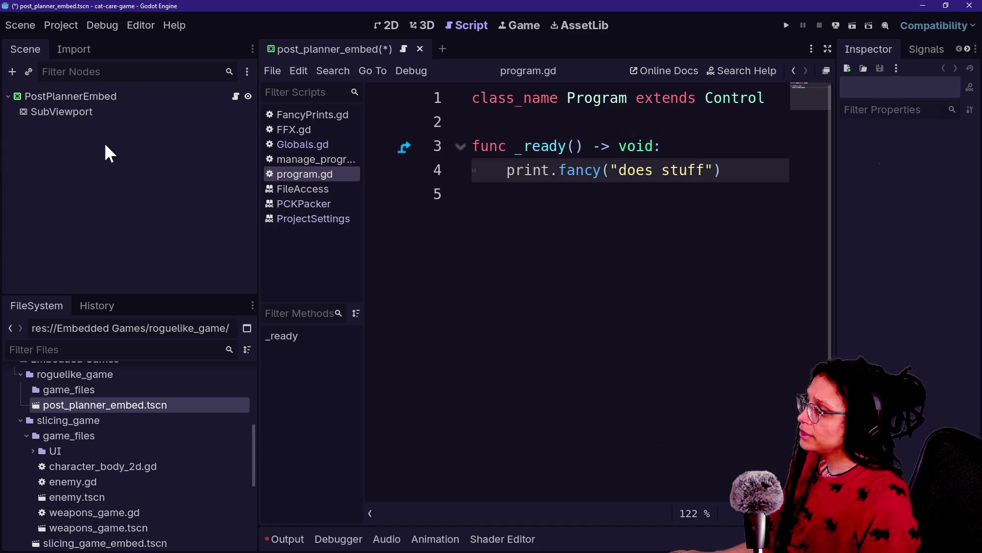
Replace the print call in program.gd's _ready() with pass and save the script
left_click(235, 97)
left_click_drag(545, 292, 500, 171)
left_click(500, 176)
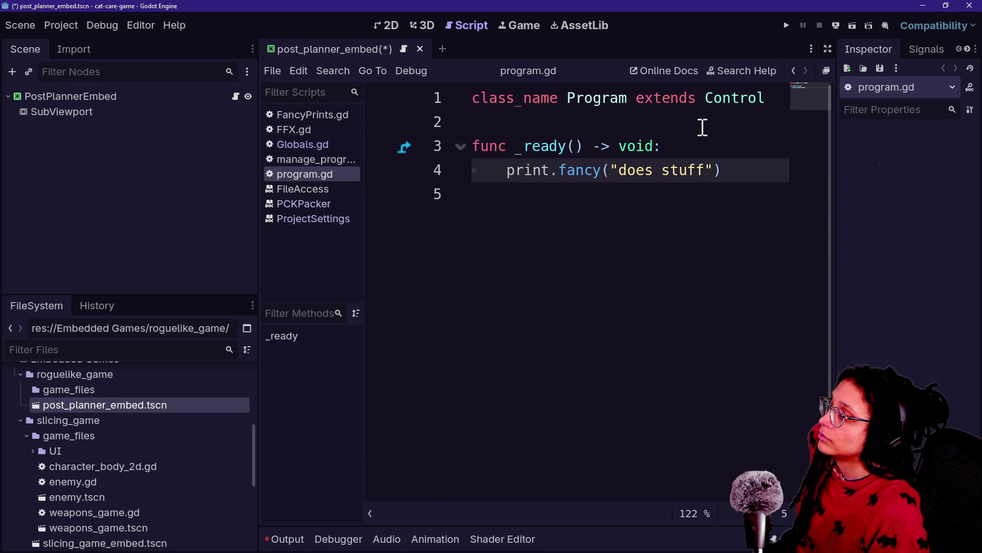
mouse_move(668, 252)
left_mouse_down()
mouse_move(645, 171)
mouse_move(669, 151)
left_mouse_up()
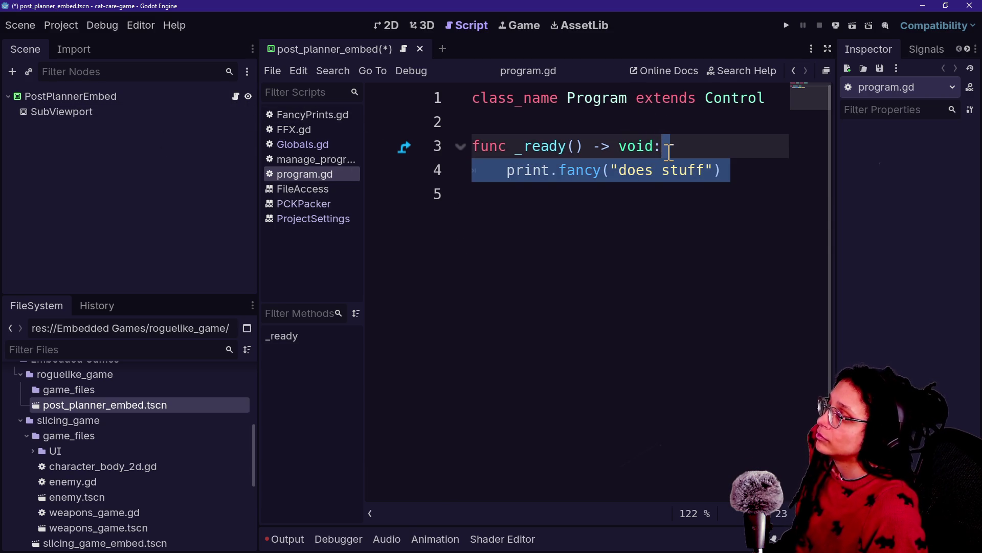
key("Return")
type("pass")
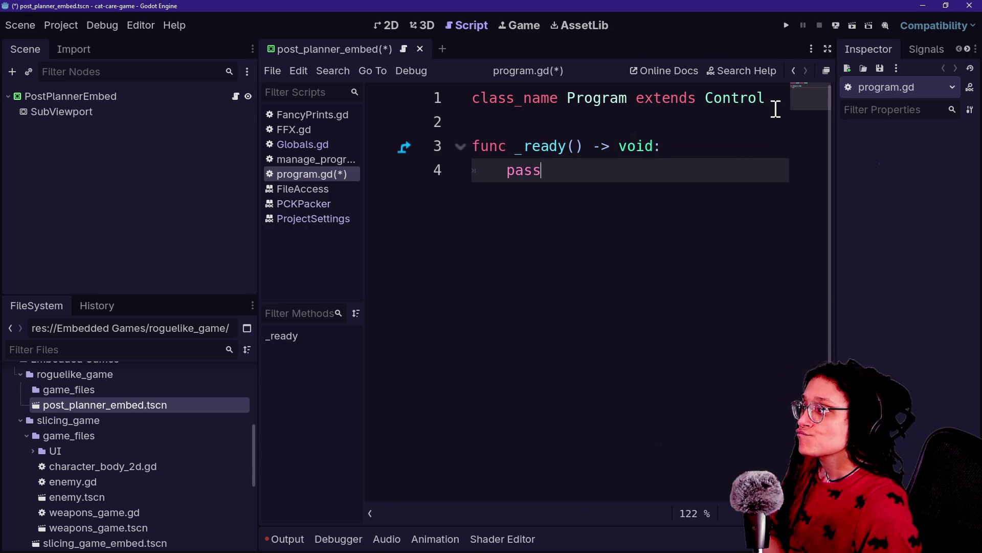
key("ctrl+s")
left_click(548, 115)
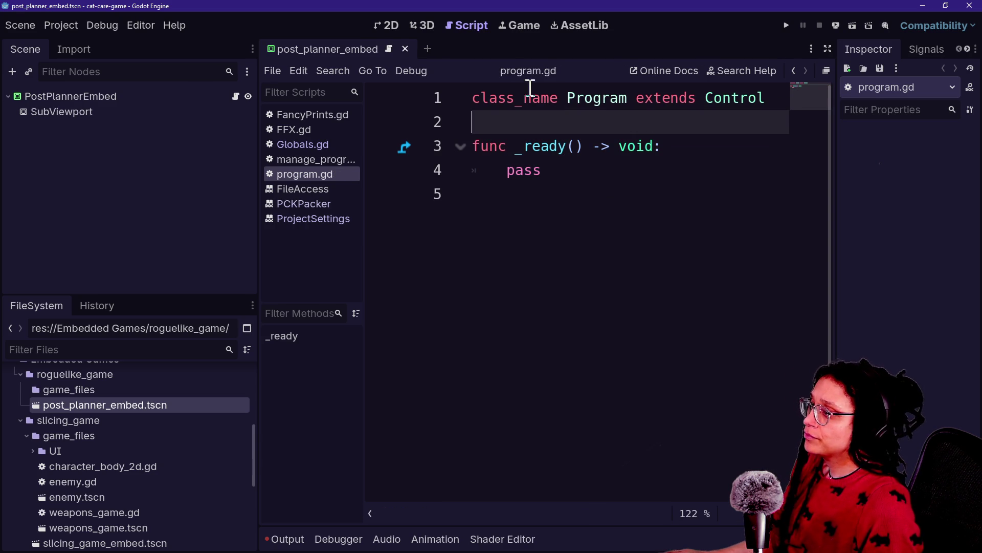
Attach a new script at res://Scripts/post_planner_embed.gd to the PostPlannerEmbed node
right_click(111, 97)
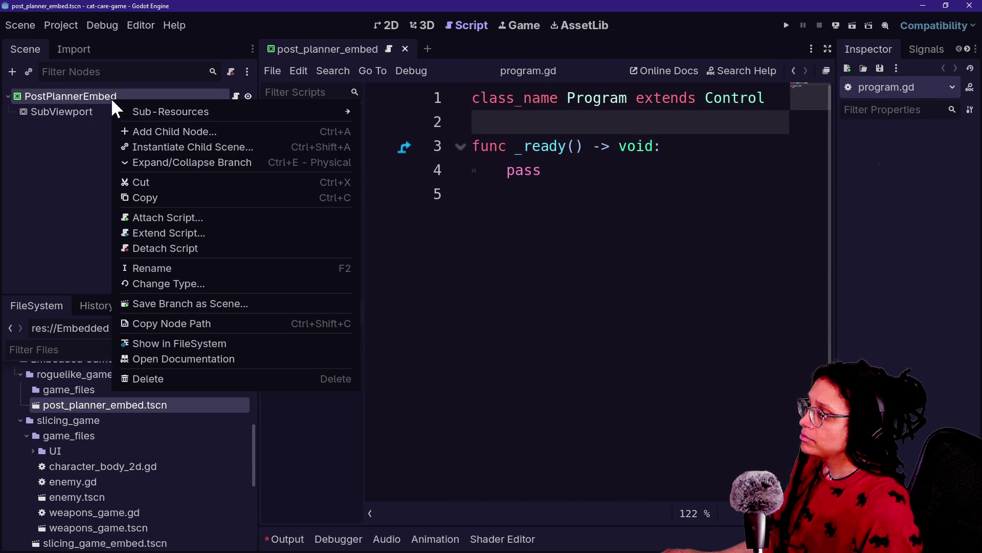
left_click(176, 218)
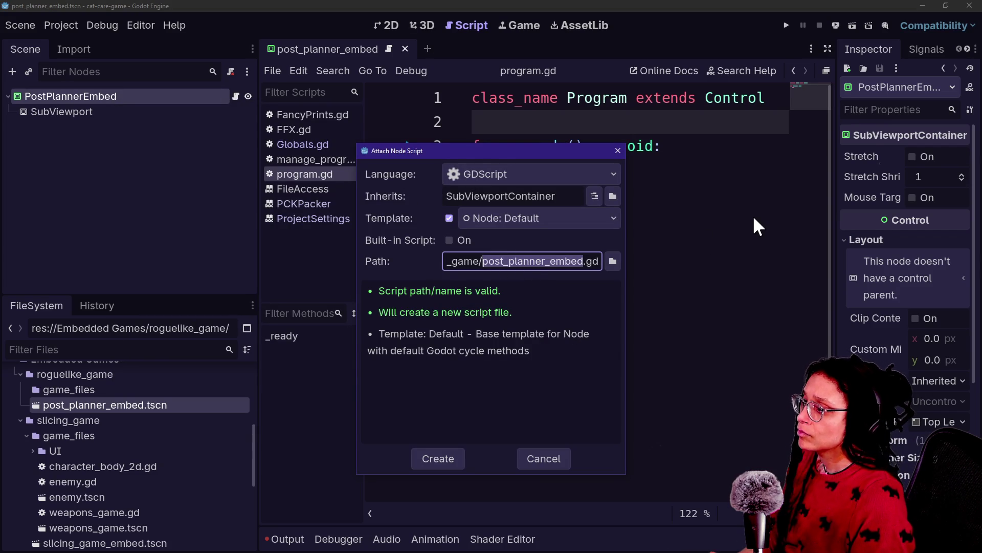
key("Right")
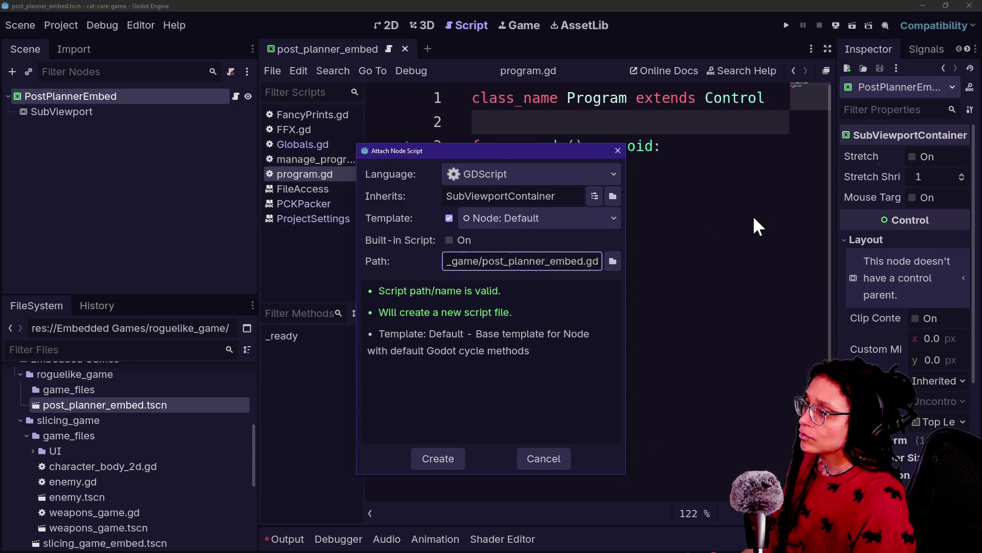
key("BackSpace")
key("BackSpace")
key("BackSpace")
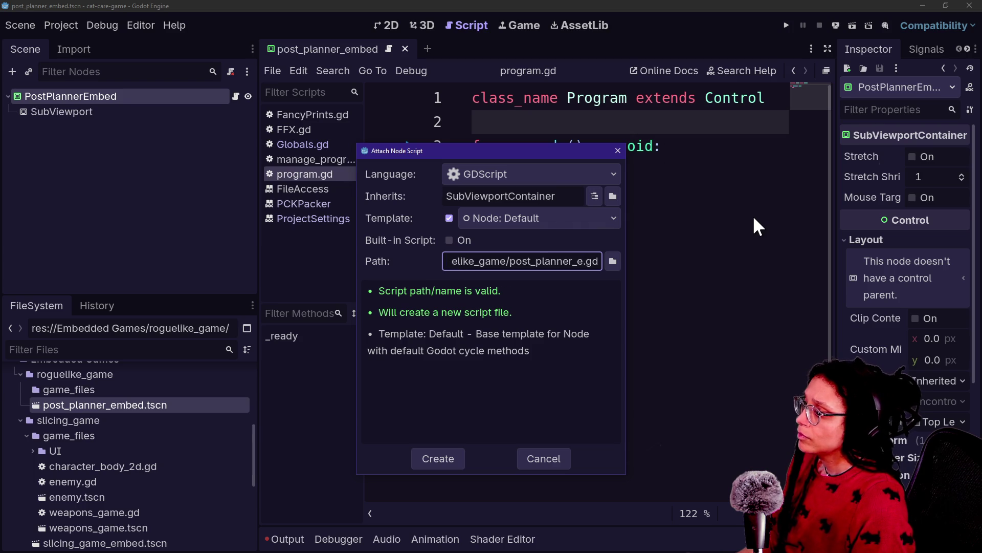
type("_embed")
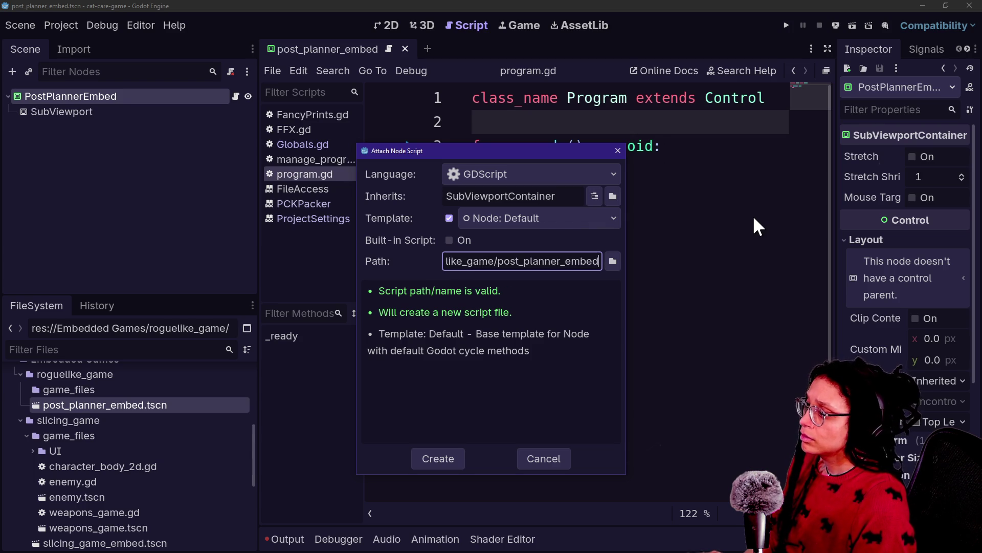
left_click(471, 261)
left_click_drag(493, 261, 600, 261)
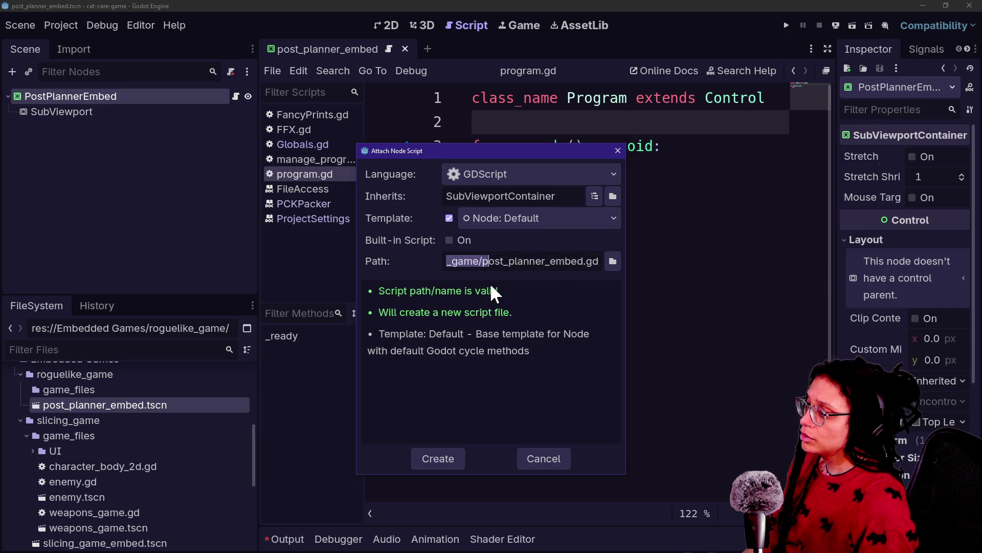
key("shift+Left")
key("BackSpace")
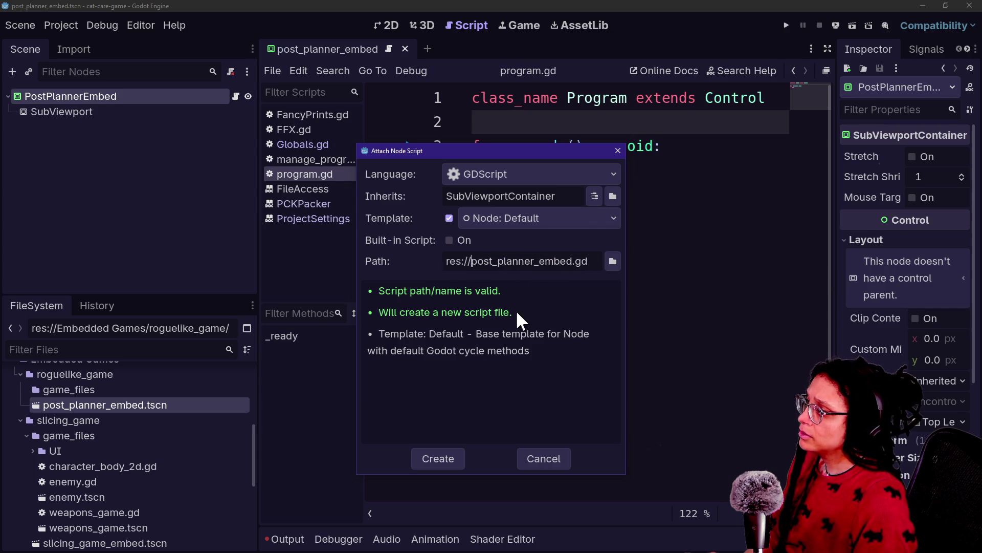
type("Scripts")
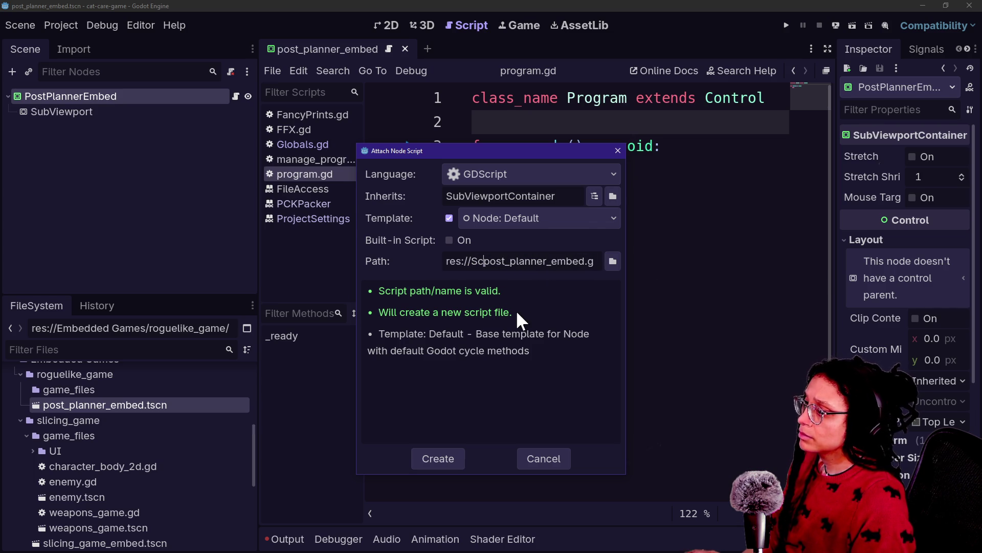
type("/")
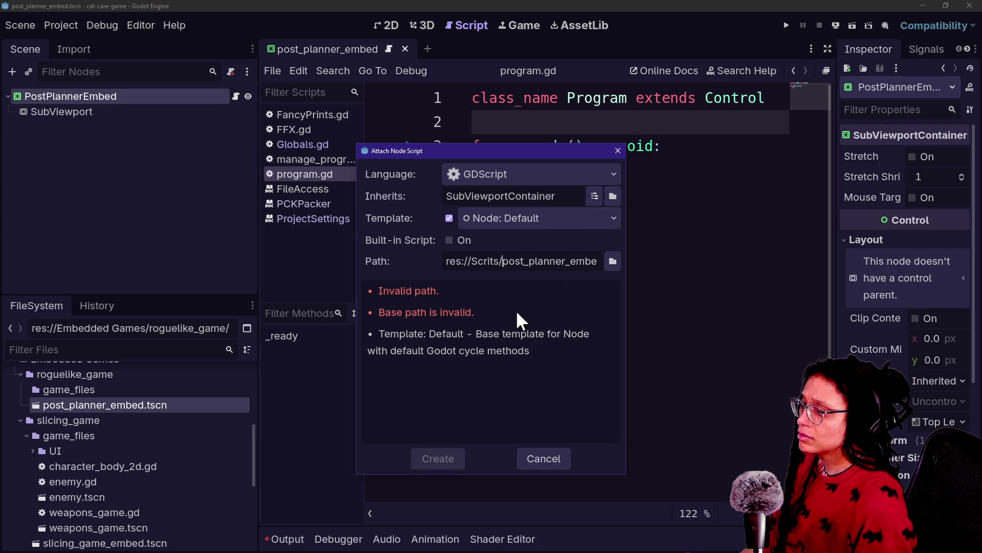
type("p")
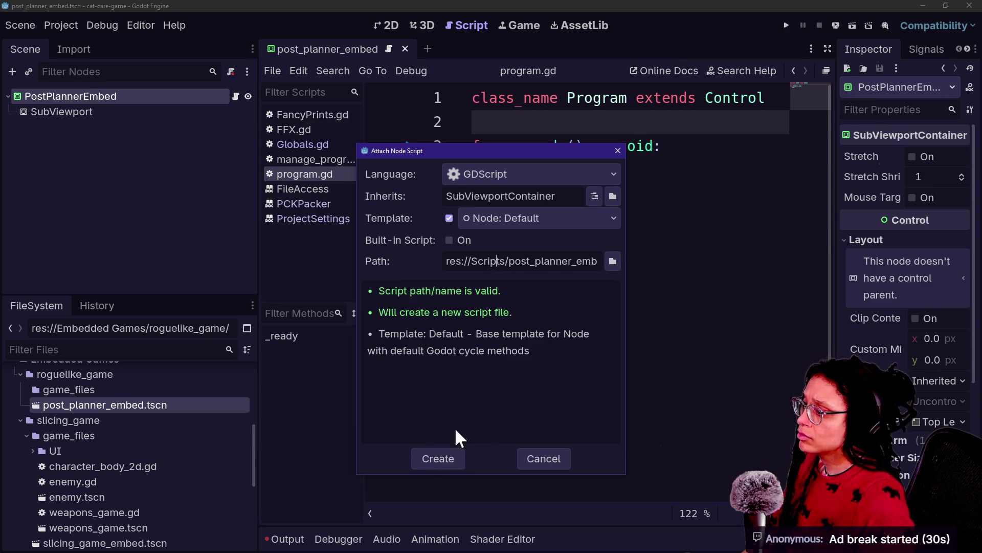
left_click(424, 465)
type("var found_path: String")
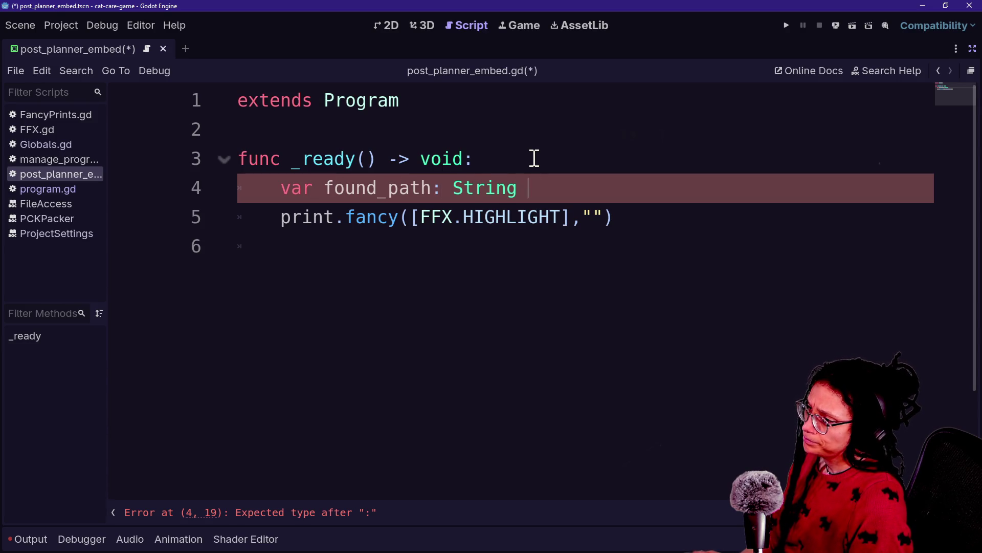
Begin the found_path assignment and look up 'user' in the built-in documentation search
type("=")
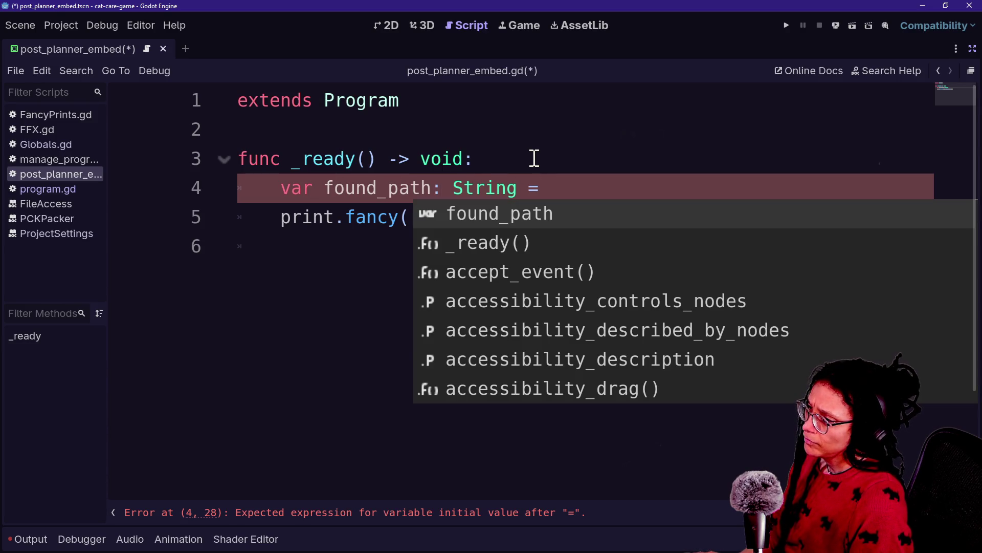
left_click(862, 72)
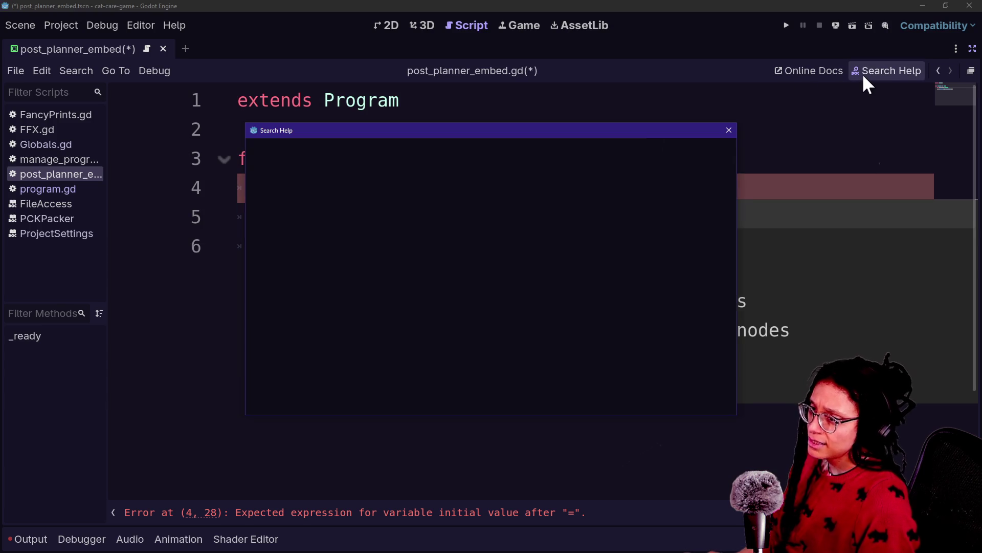
type("user")
scroll(688, 179, "up", 10)
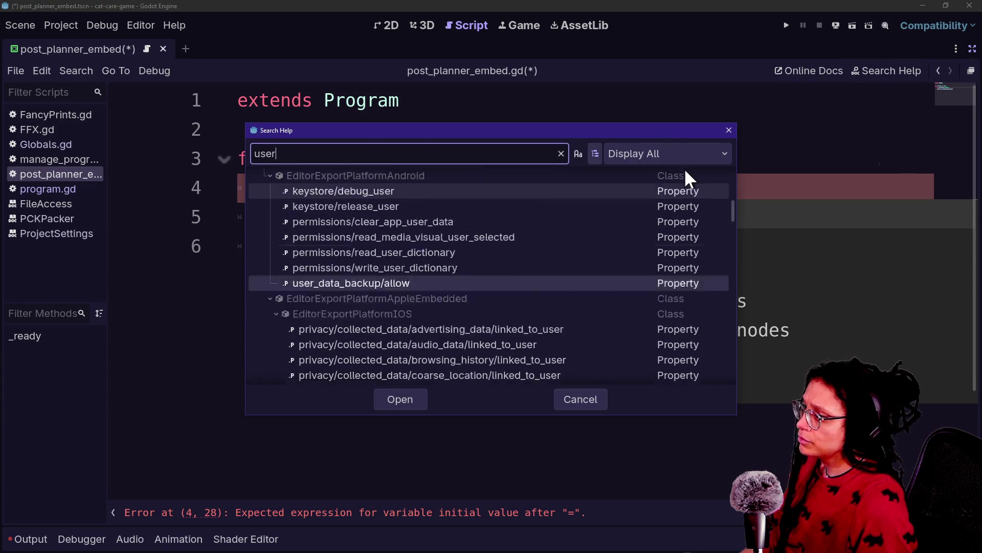
left_click(728, 130)
Glance at the stream chat, then quick-search the project files for 'save_da'
key("alt+Tab")
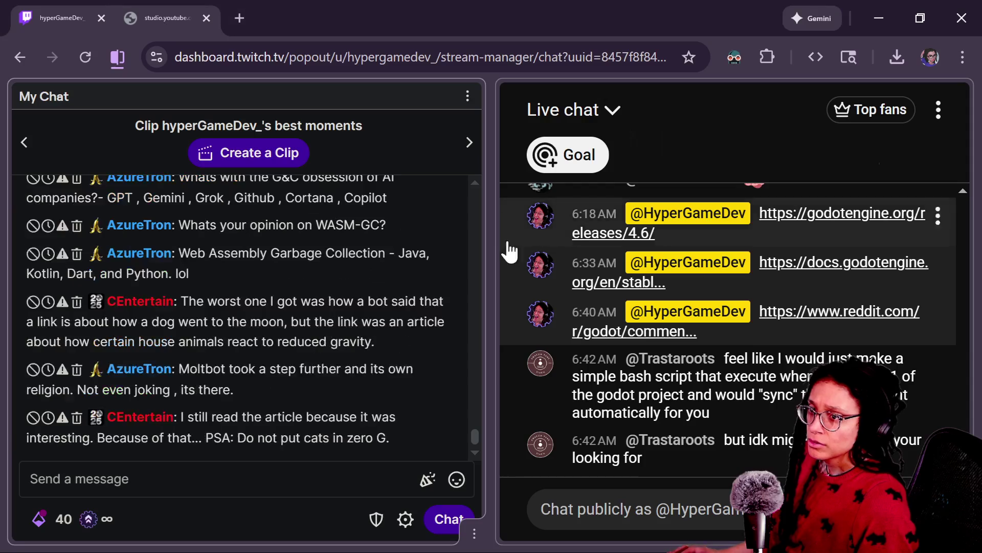
key("alt+Tab")
key("Escape")
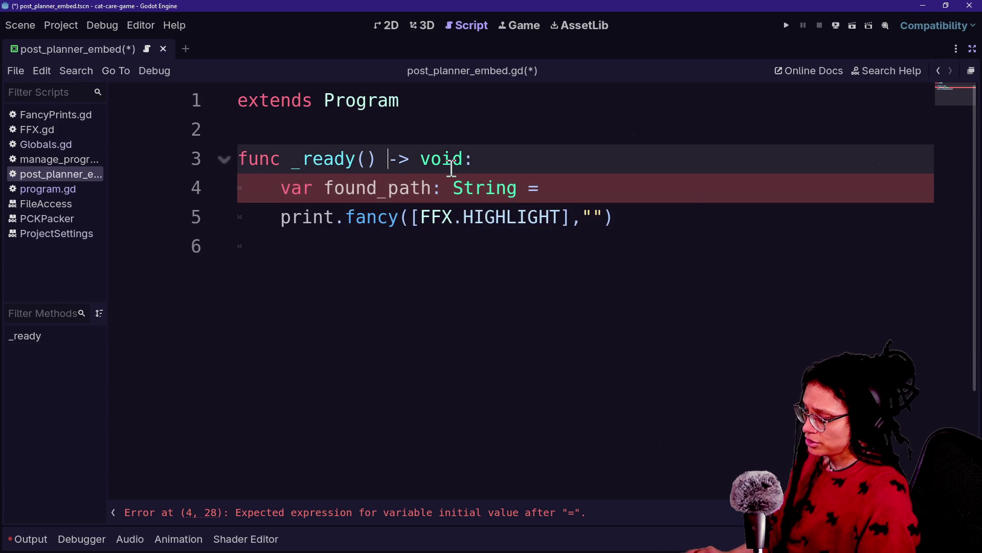
key("shift+alt+o")
type("save_da")
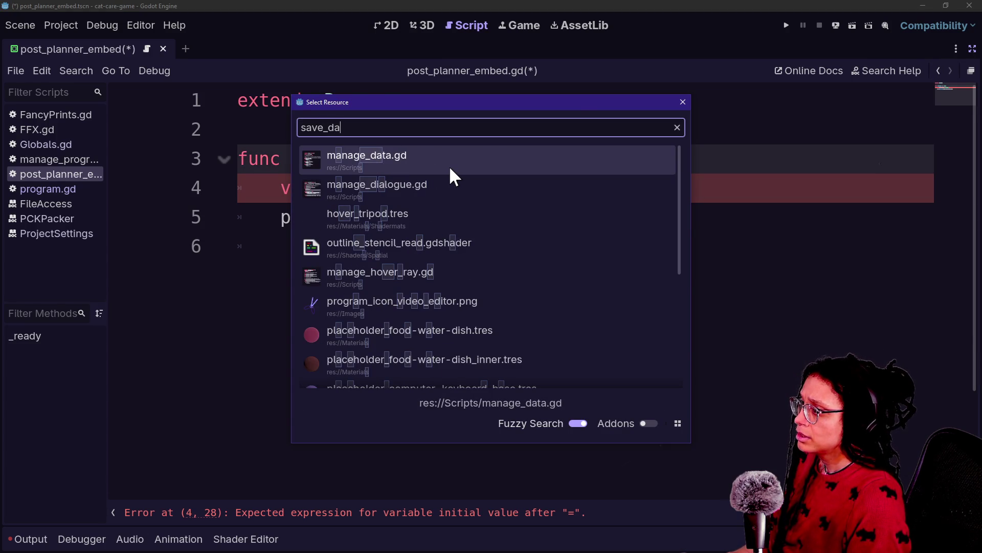
Open manage_data.gd, find 'user', and select the user:// save path on line 66
key("Return")
scroll(409, 278, "down", 15)
scroll(411, 280, "down", 3, "ctrl")
scroll(411, 280, "down", 3)
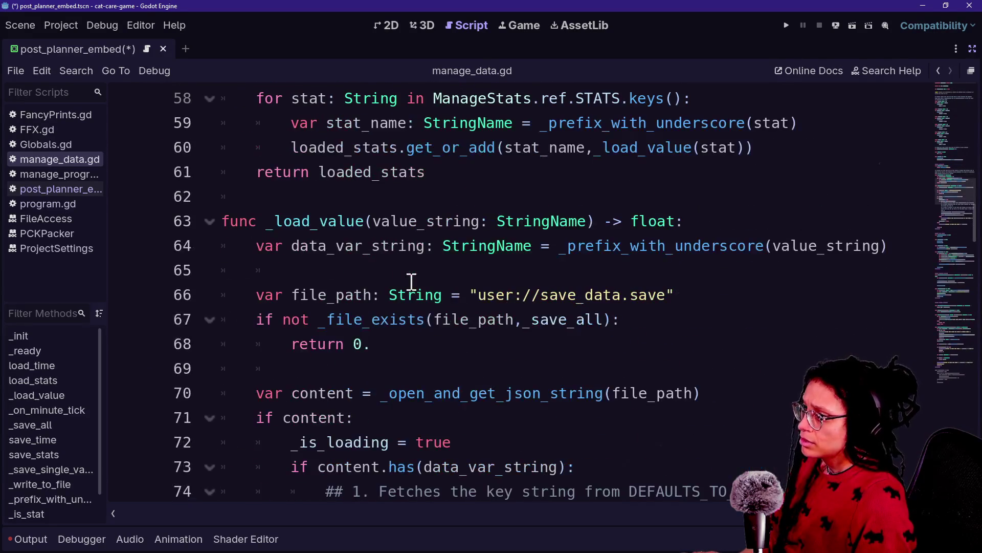
key("ctrl+f")
type("us")
type("user")
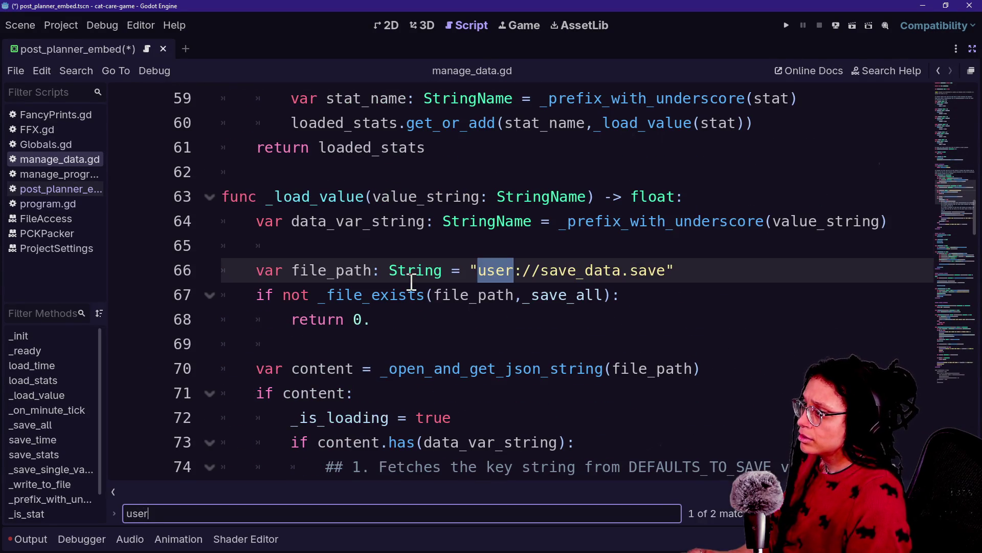
left_click(565, 277)
mouse_move(674, 270)
left_mouse_down()
mouse_move(472, 270)
mouse_move(589, 267)
left_mouse_up()
left_click(484, 270)
left_click_drag(472, 270, 630, 270)
left_click(630, 270)
left_click_drag(479, 271, 596, 270)
left_click(596, 271)
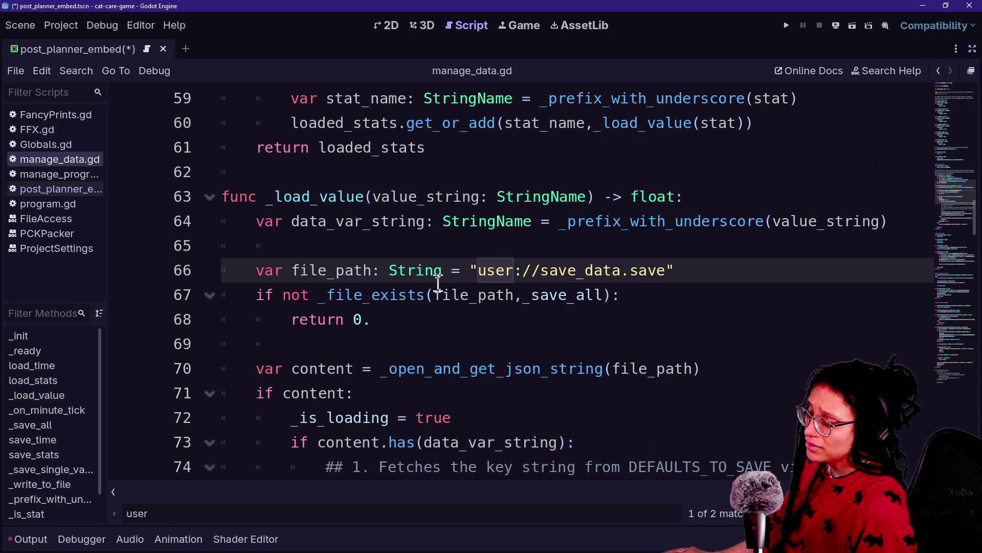
Select lines 66–67 holding the save path and the file-exists check
mouse_move(438, 281)
left_click_drag(285, 270, 487, 295)
left_click(472, 312)
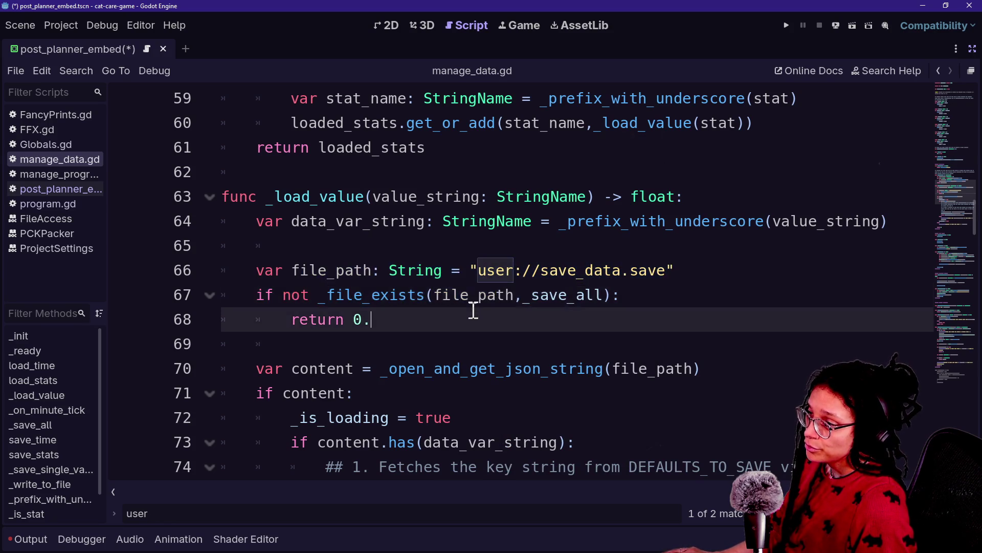
left_click_drag(407, 271, 548, 267)
left_click(548, 268)
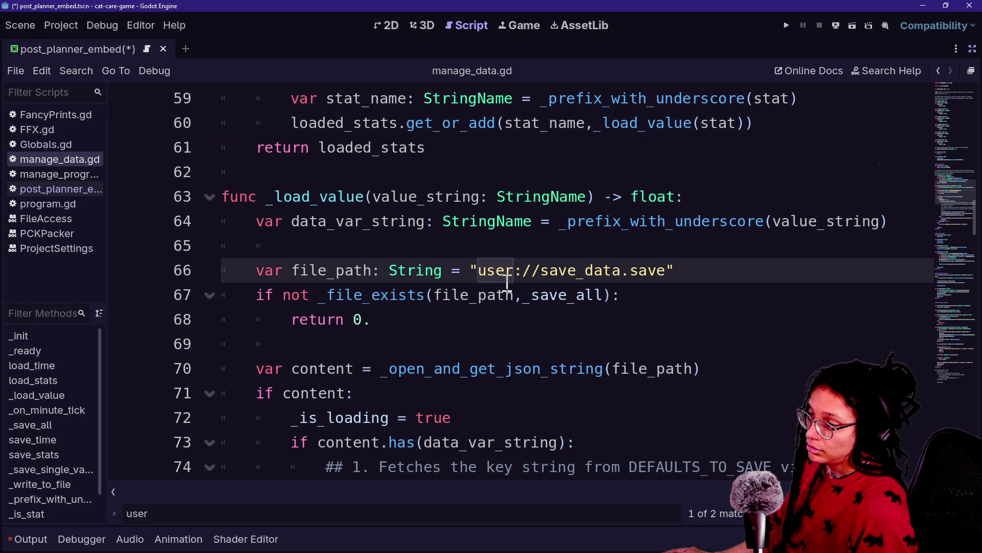
left_click(427, 286)
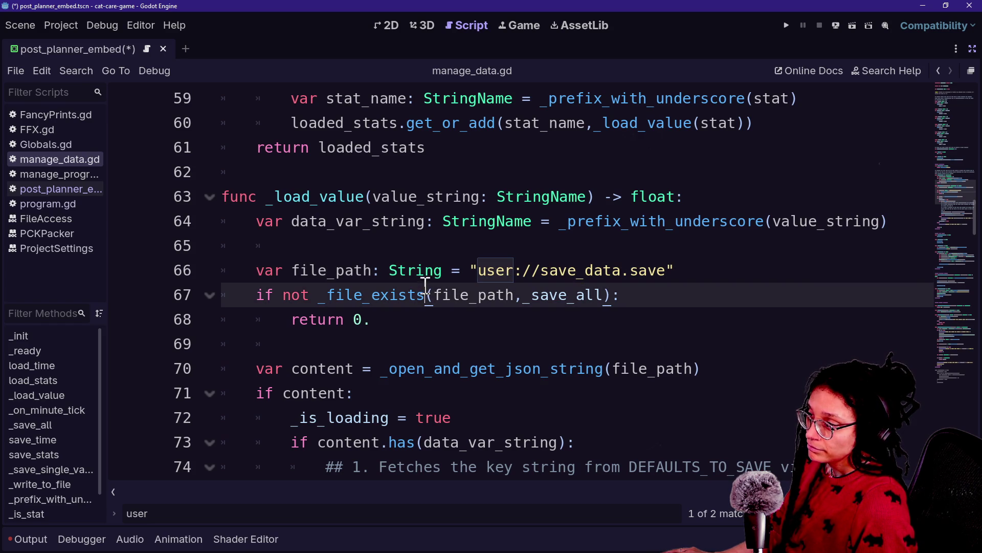
mouse_move(371, 319)
left_mouse_down()
mouse_move(264, 318)
mouse_move(235, 287)
mouse_move(616, 290)
left_mouse_up()
mouse_move(743, 296)
left_mouse_down()
mouse_move(639, 274)
mouse_move(668, 292)
left_mouse_up()
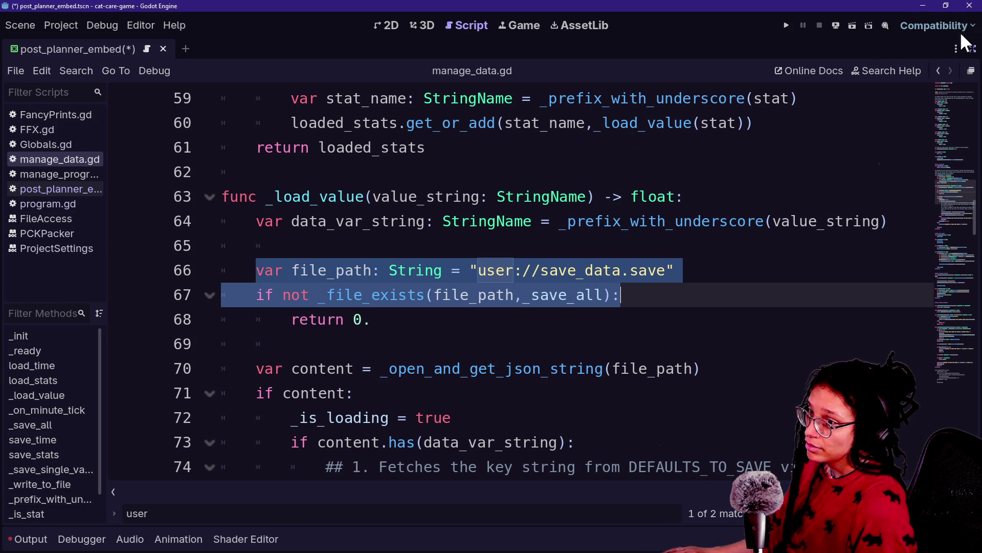
Go back to post_planner_embed.gd at the end of line 4, then switch to File Explorer
left_click(938, 70)
left_click(938, 70)
left_click(647, 165)
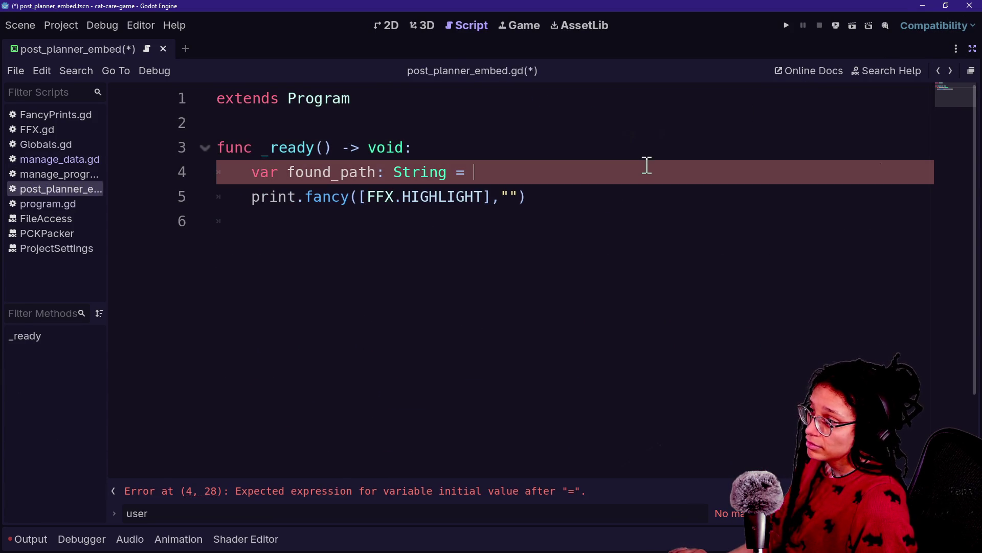
key("alt+Tab")
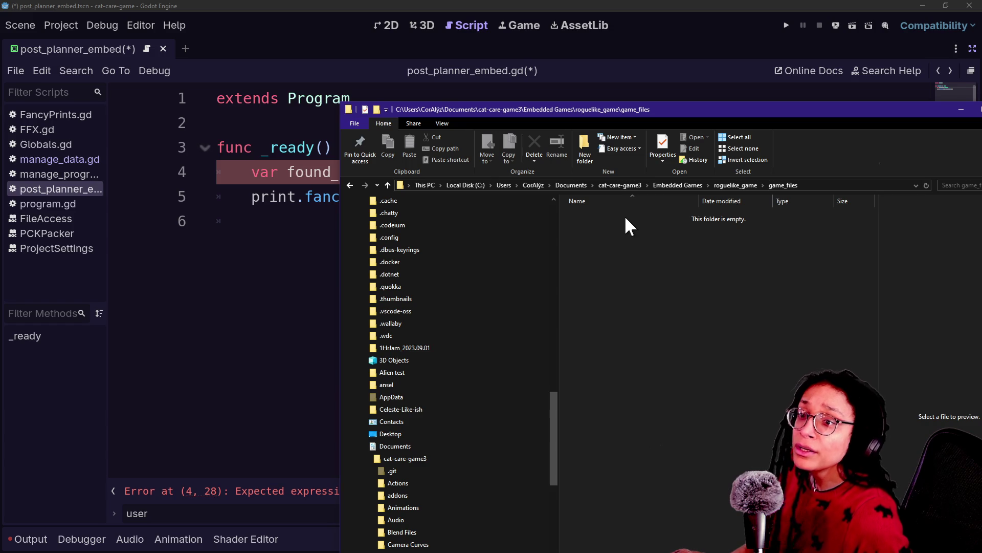
Browse the user data folder into embedded_minigames\post_planner\Scenes
key("alt+Tab")
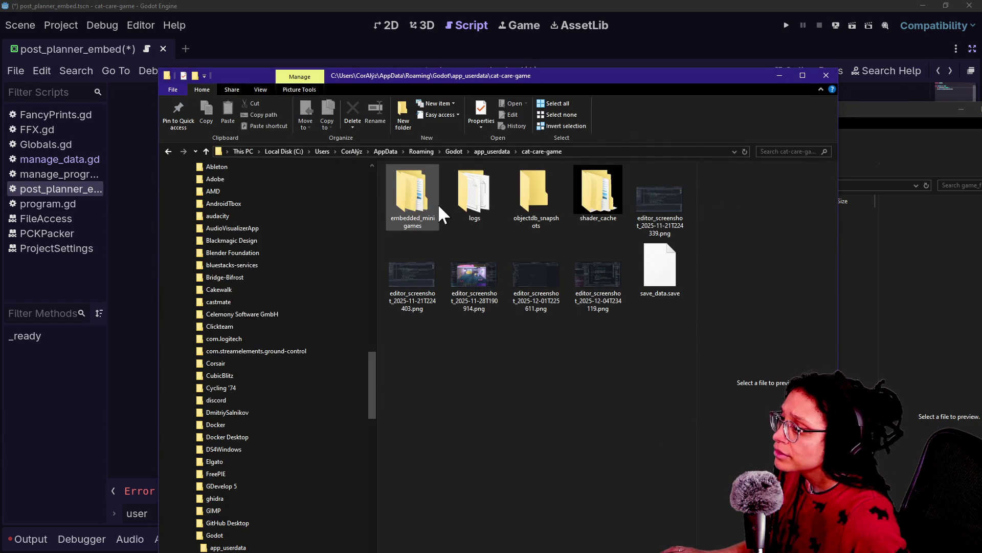
double_click(424, 200)
double_click(422, 185)
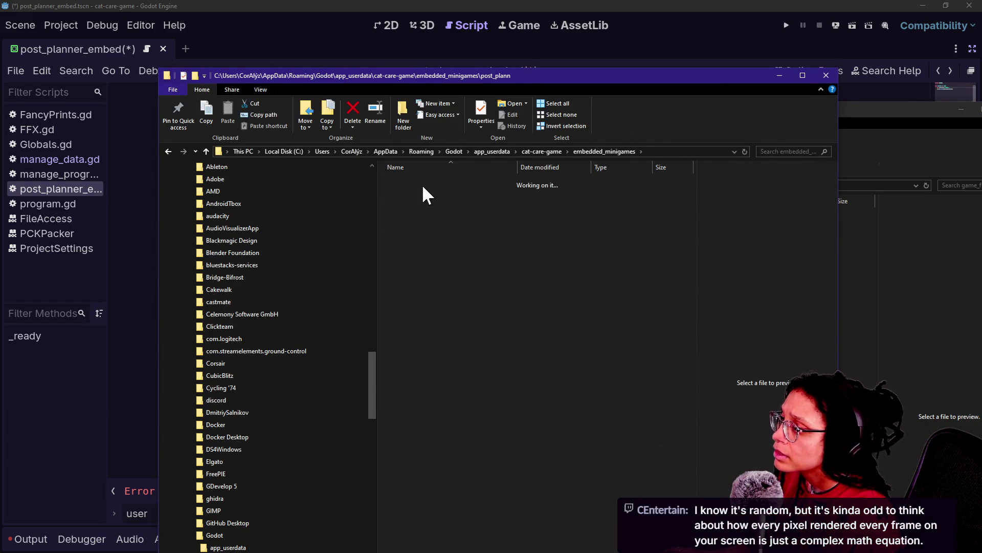
double_click(428, 190)
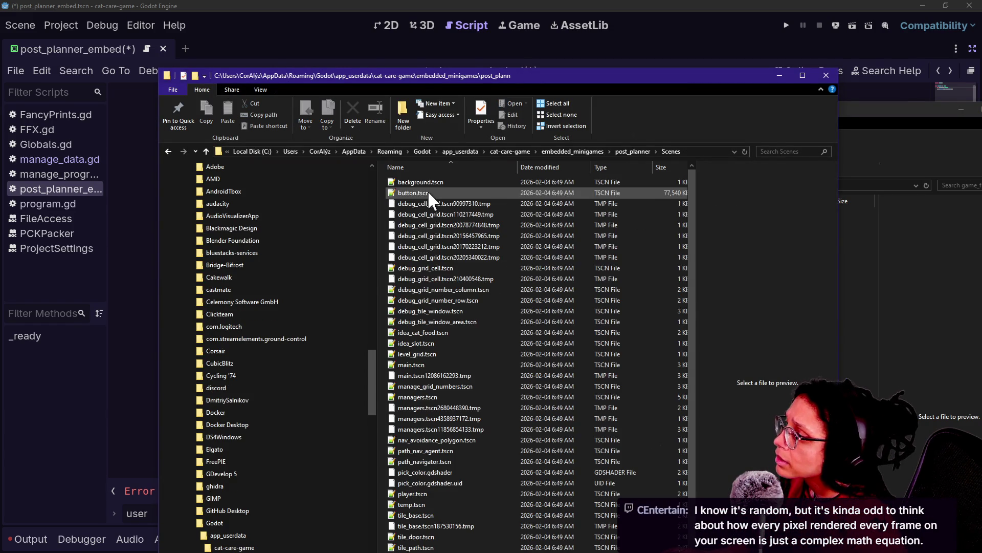
scroll(471, 316, "down", 2)
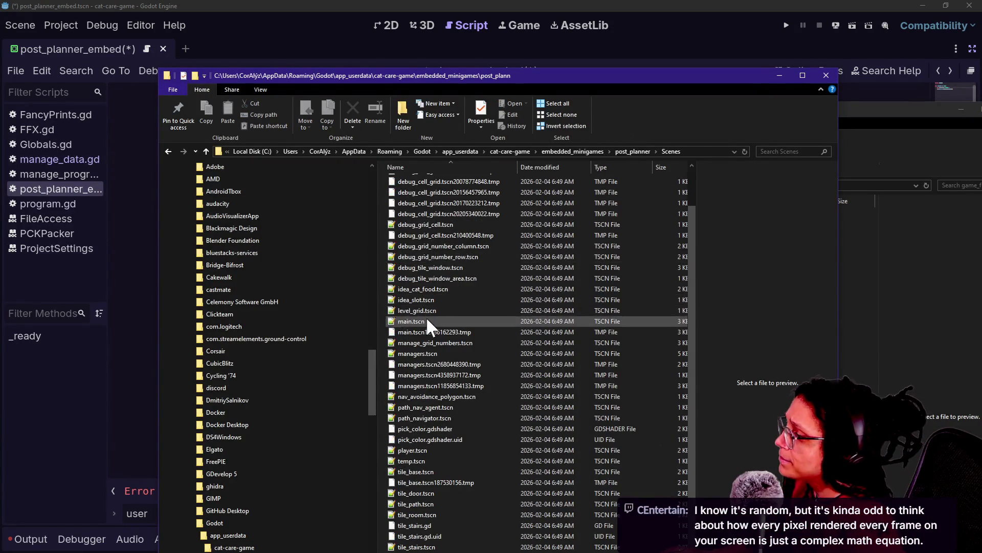
Copy the embedded_minigames\post_planner\Scenes location from main.tscn's Properties, then close it
right_click(409, 321)
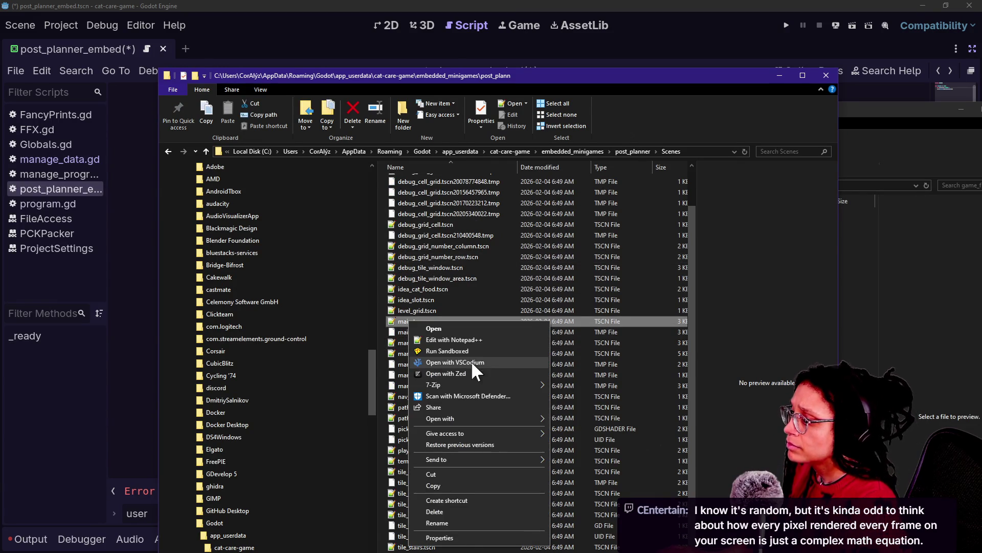
left_click(464, 537)
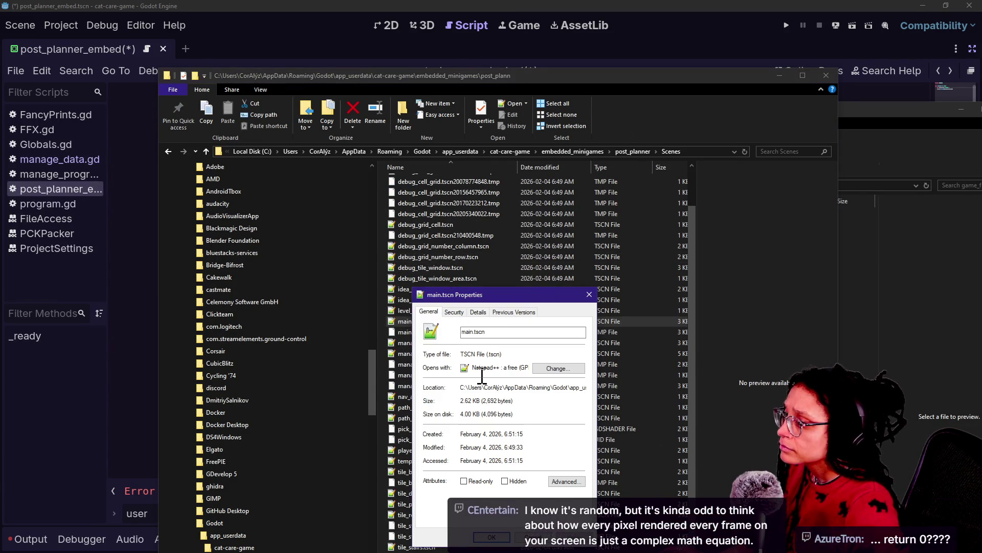
mouse_move(493, 298)
left_mouse_down()
mouse_move(437, 229)
mouse_move(432, 207)
left_mouse_up()
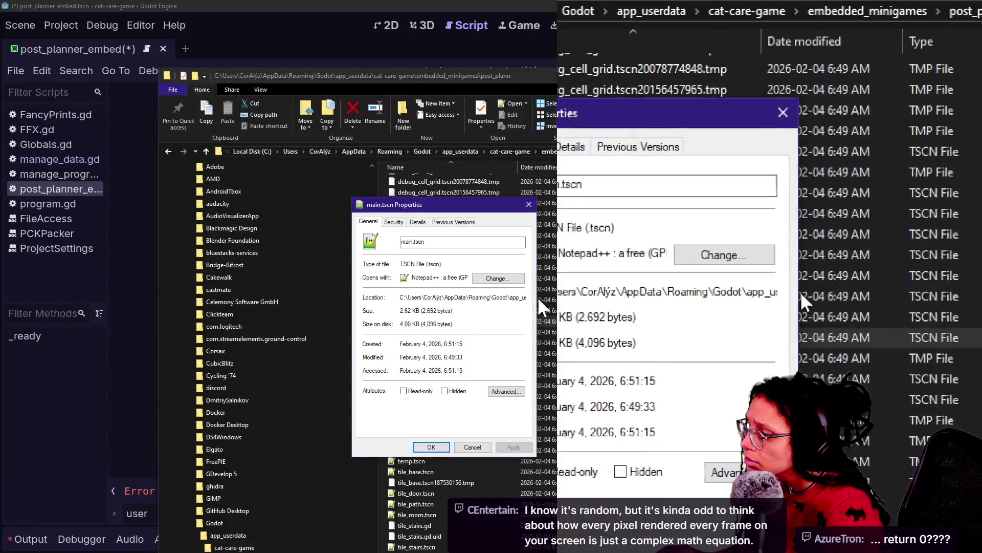
double_click(512, 297)
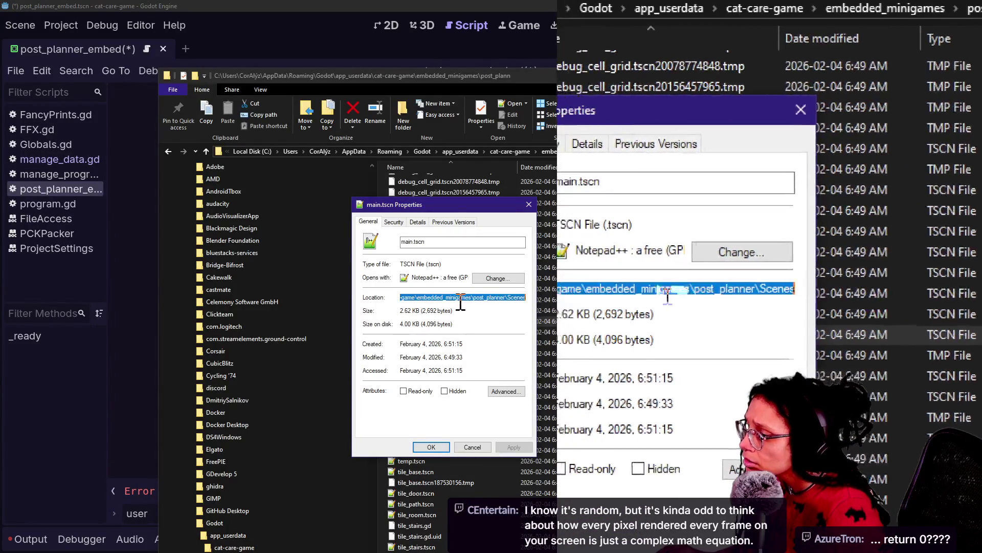
left_click(426, 297)
left_click_drag(415, 297, 541, 293)
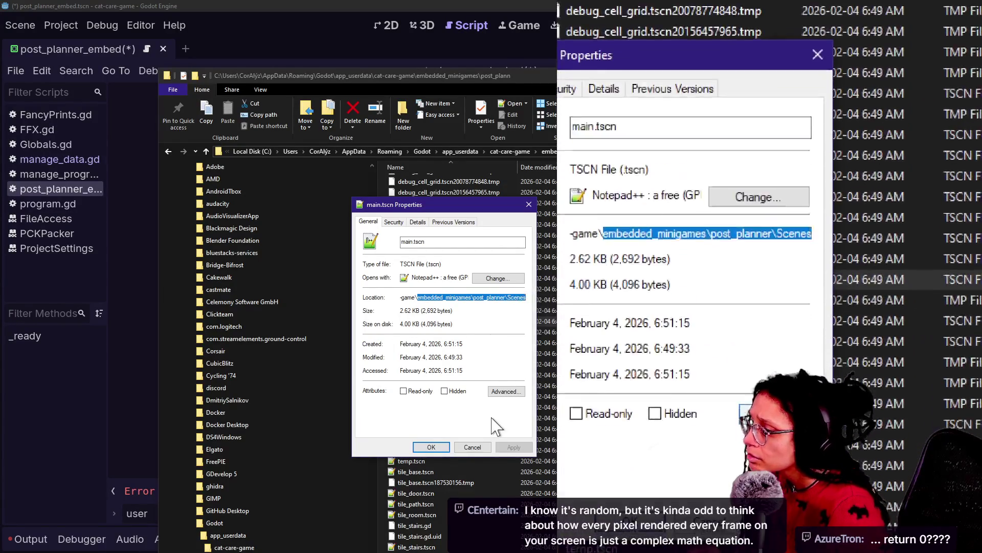
left_click(431, 447)
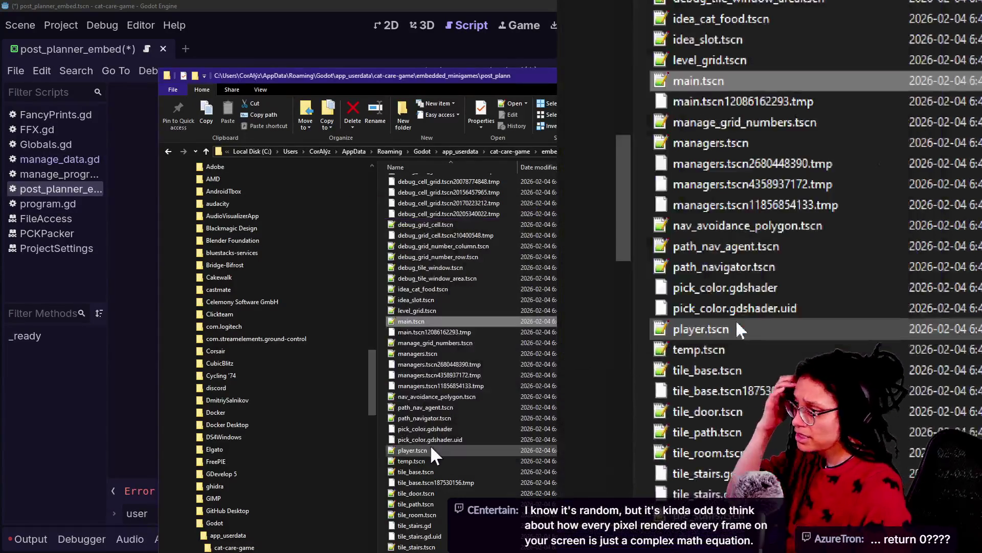
Paste the copied folder path after String = on line 4 and prefix it with "user
left_click(66, 318)
left_click(467, 172)
key("ctrl+v")
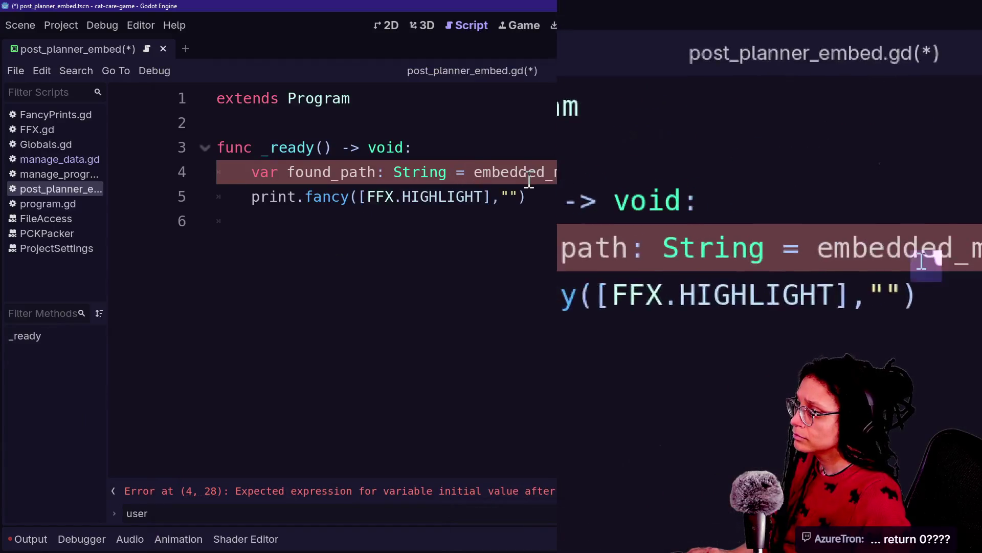
left_click(474, 172)
type("use")
key("BackSpace")
key("BackSpace")
key("BackSpace")
type("\"user")
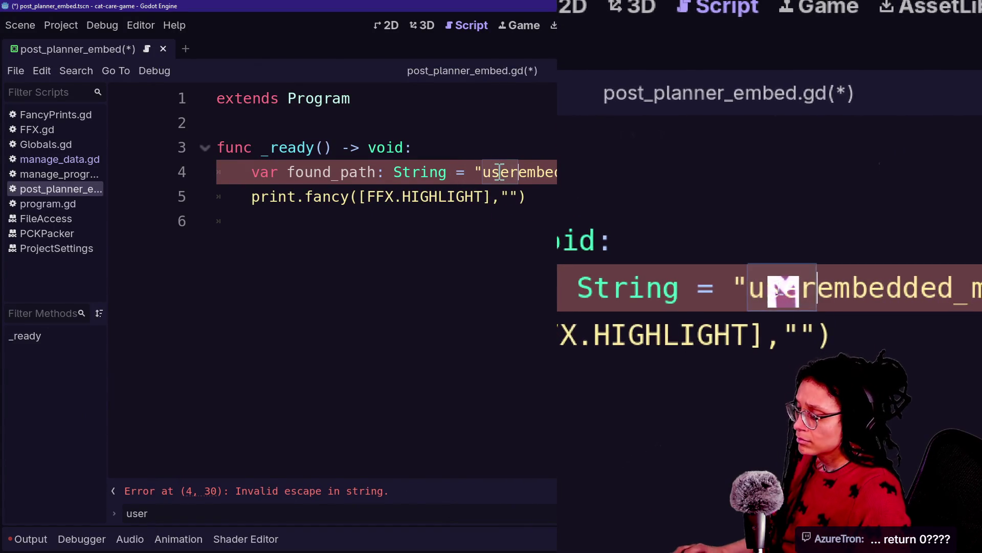
Recheck the user:// save path in manage_data.gd, then return to post_planner_embed.gd
key("alt+shift+o")
key("Return")
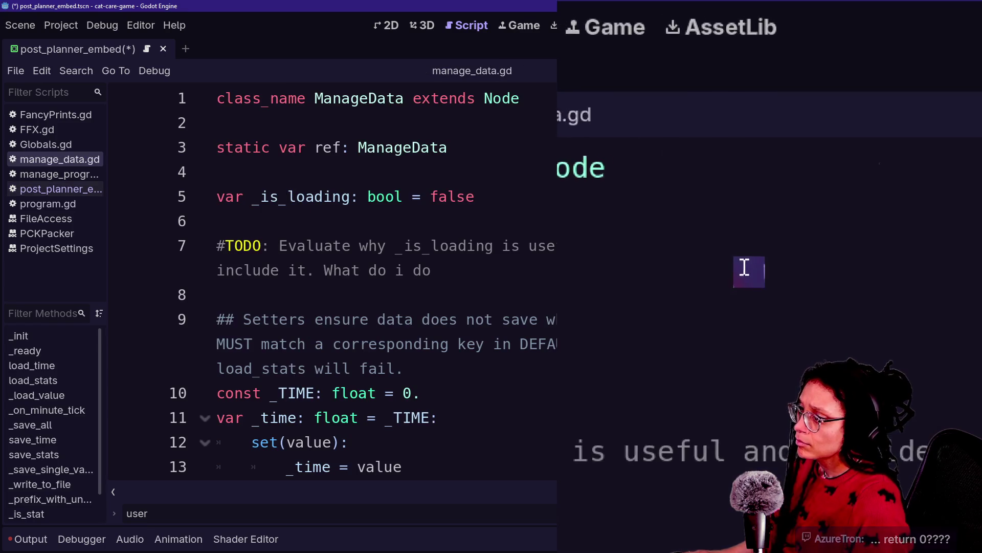
key("ctrl+f")
key("Return")
left_click(544, 254)
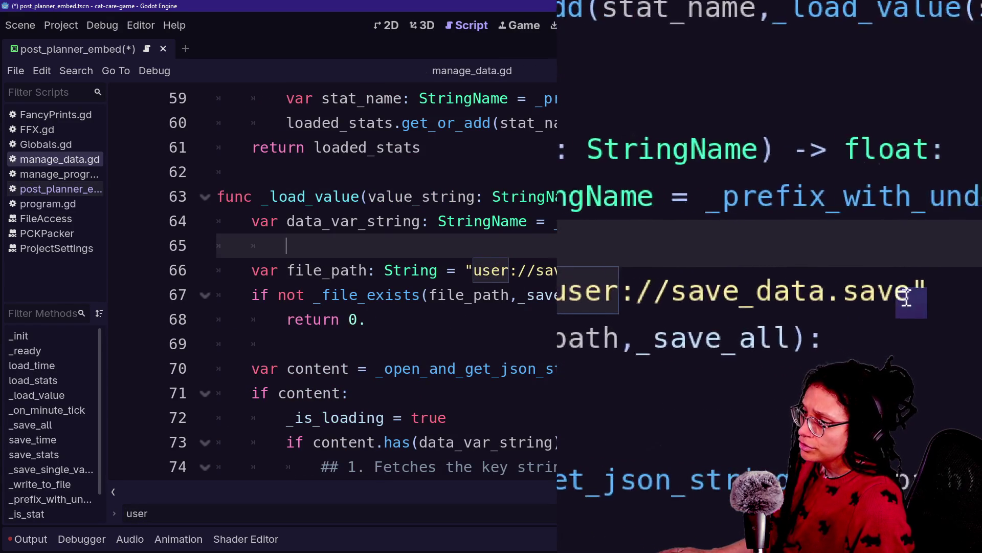
key("alt+Tab")
key("alt+Tab")
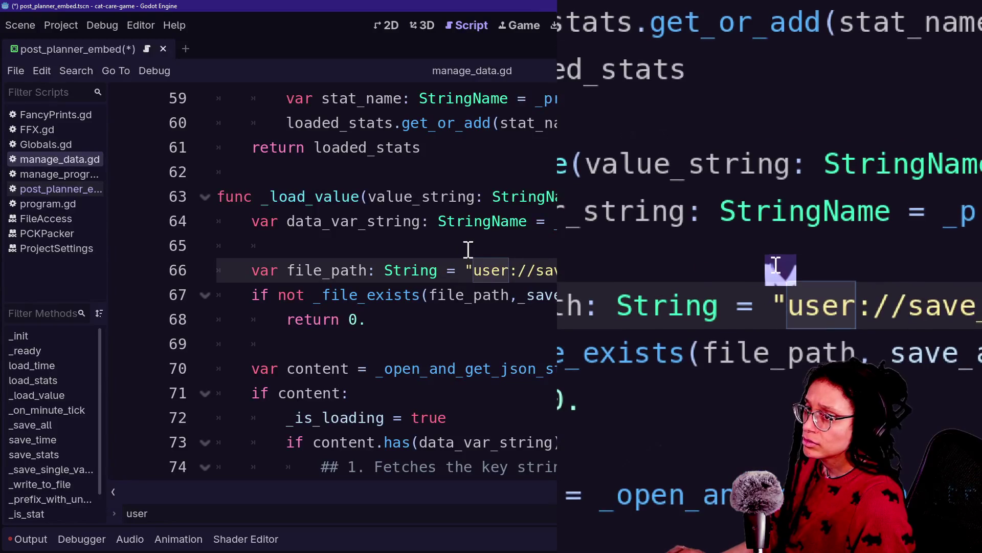
key("alt+Tab")
key("alt+Tab")
key("shift+alt+o")
key("Up")
key("Down")
key("Escape")
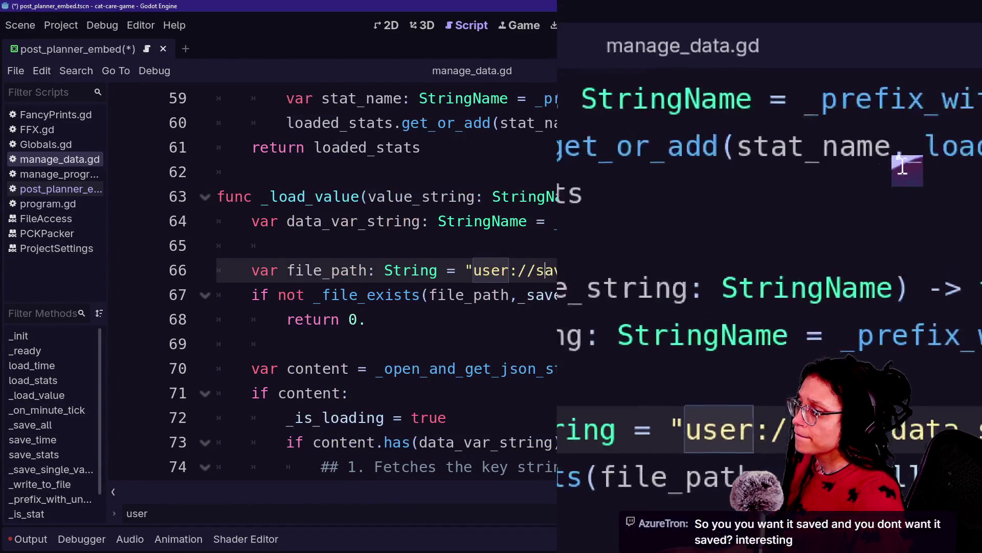
left_click(52, 189)
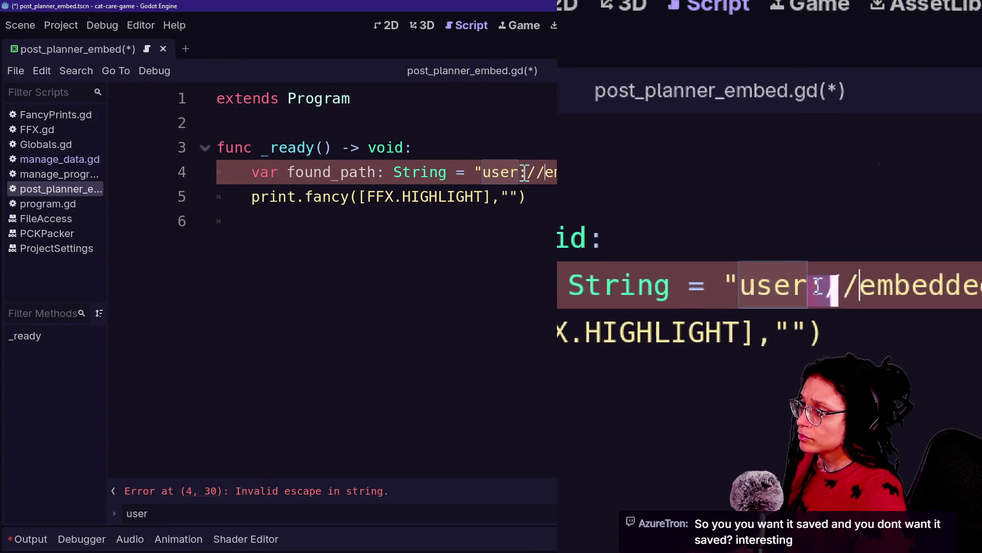
Wrap the path onto an indented second line with \ and close it as Scenes/main.tscn"
key("Right")
key("Right")
key("Right")
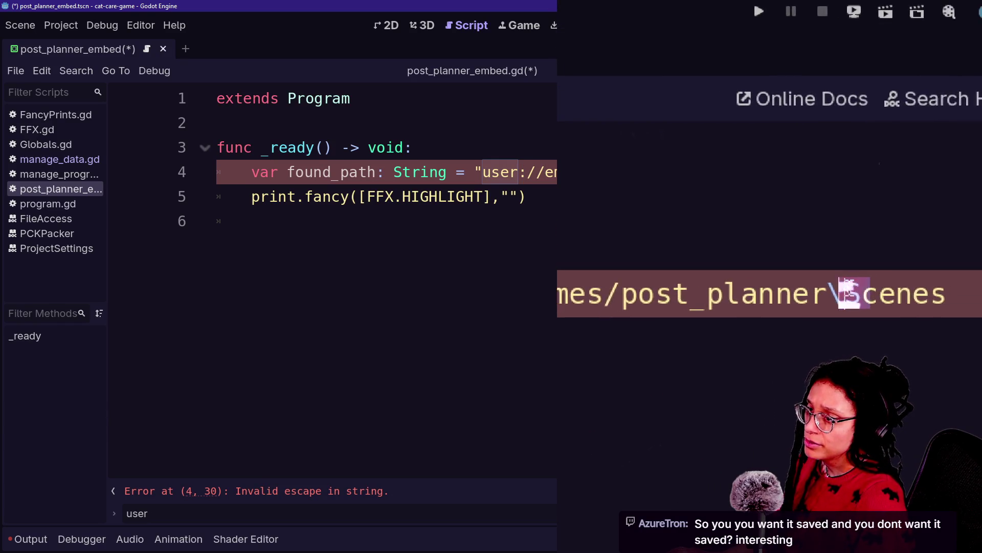
left_click(476, 173)
key("Return")
key("BackSpace")
key("BackSpace")
type("\\")
key("Return")
key("Tab")
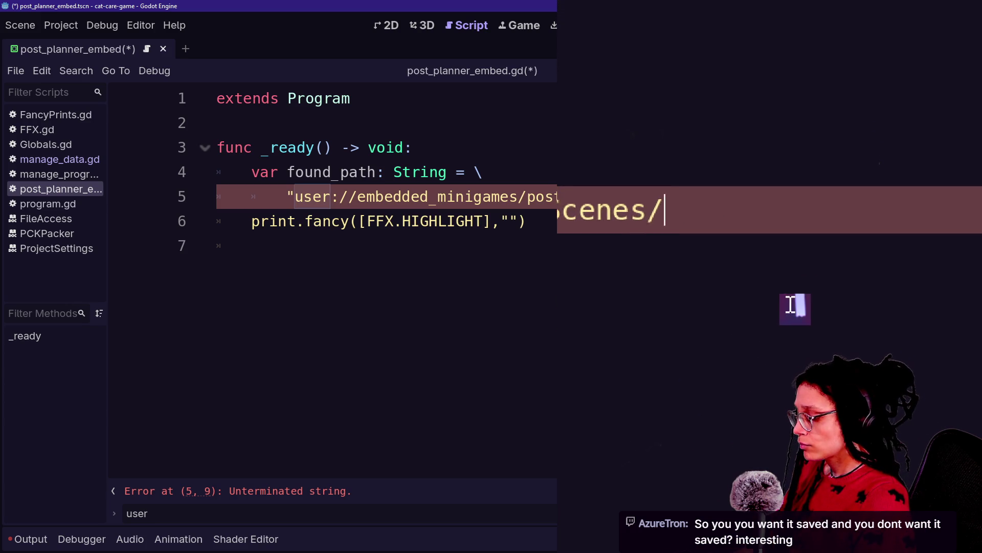
type("scn")
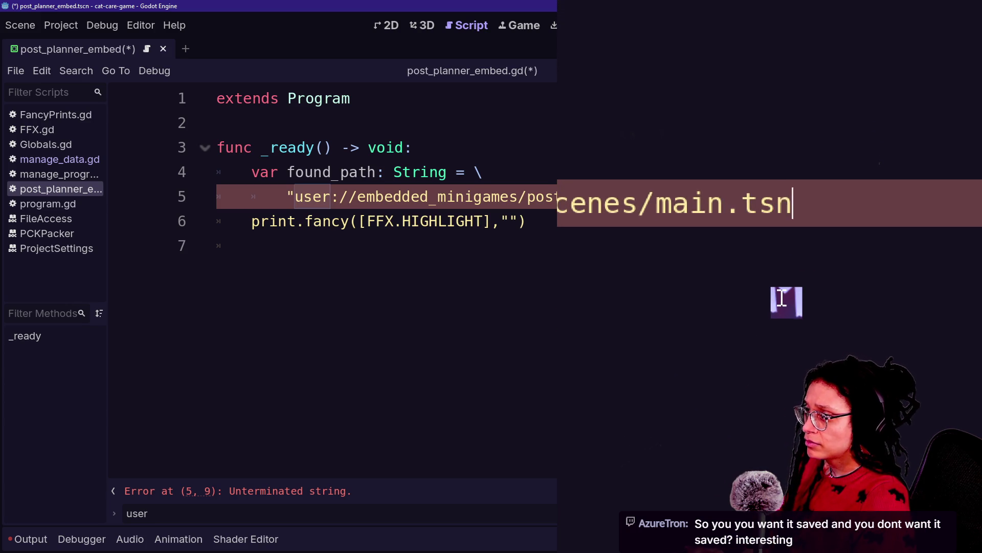
type("\"")
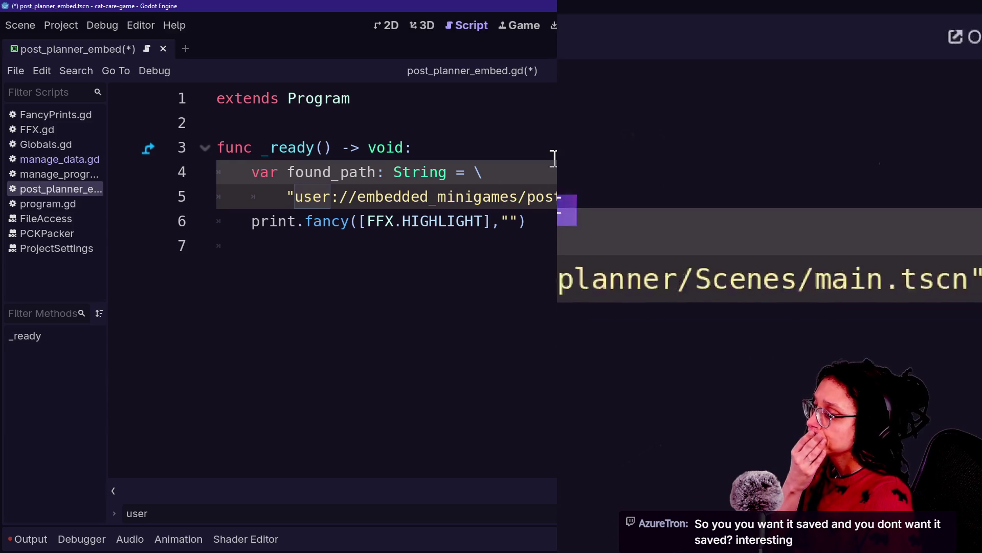
mouse_move(819, 197)
left_mouse_down()
mouse_move(226, 184)
mouse_move(285, 196)
left_mouse_up()
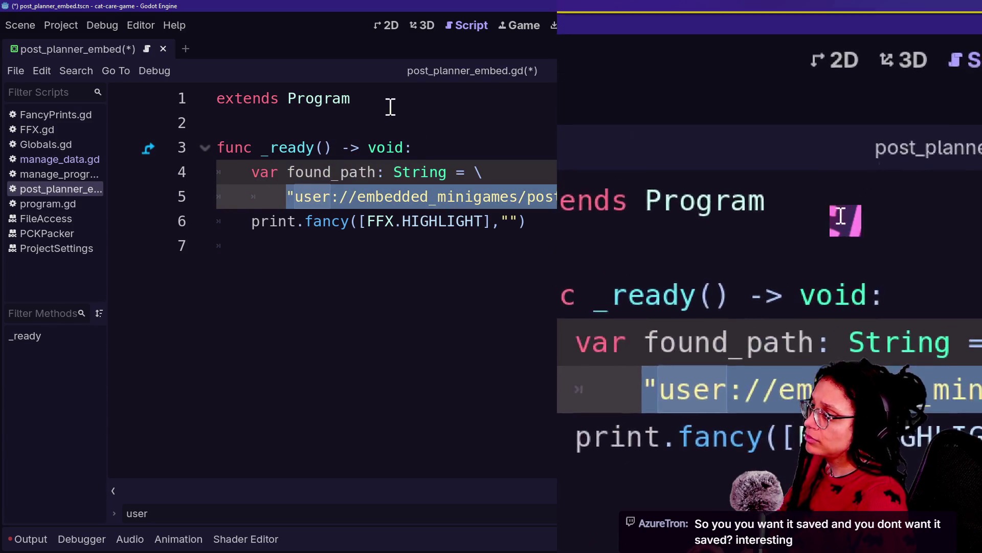
key("Delete")
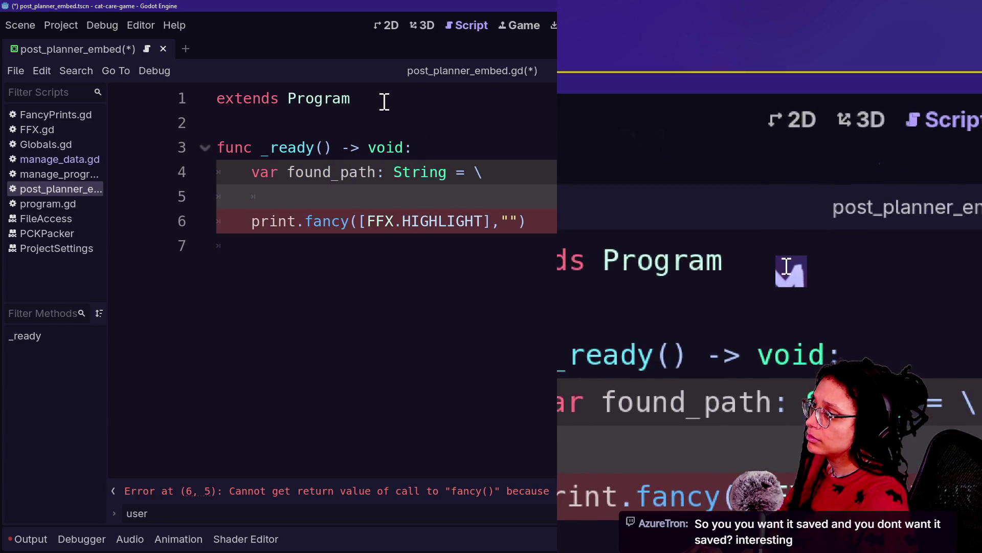
key("ctrl+z")
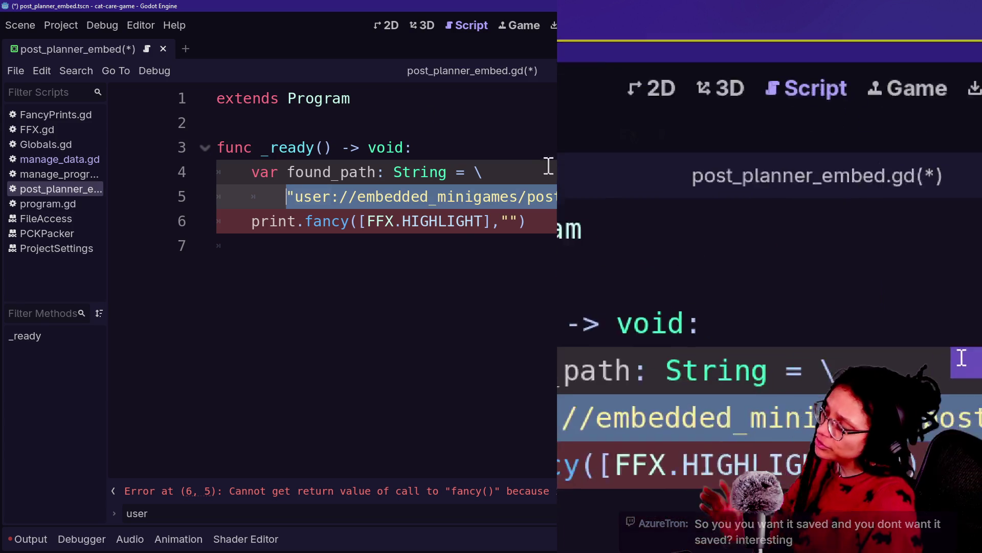
Start an 'if found_path.file_ex' check on a new line below the path
key("End")
key("Return")
type("if")
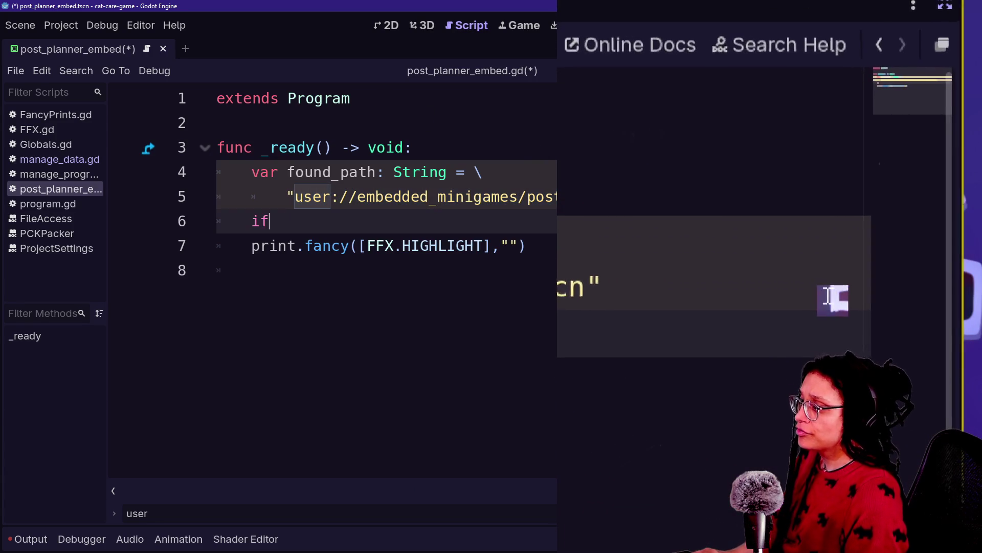
type(" found")
key("Return")
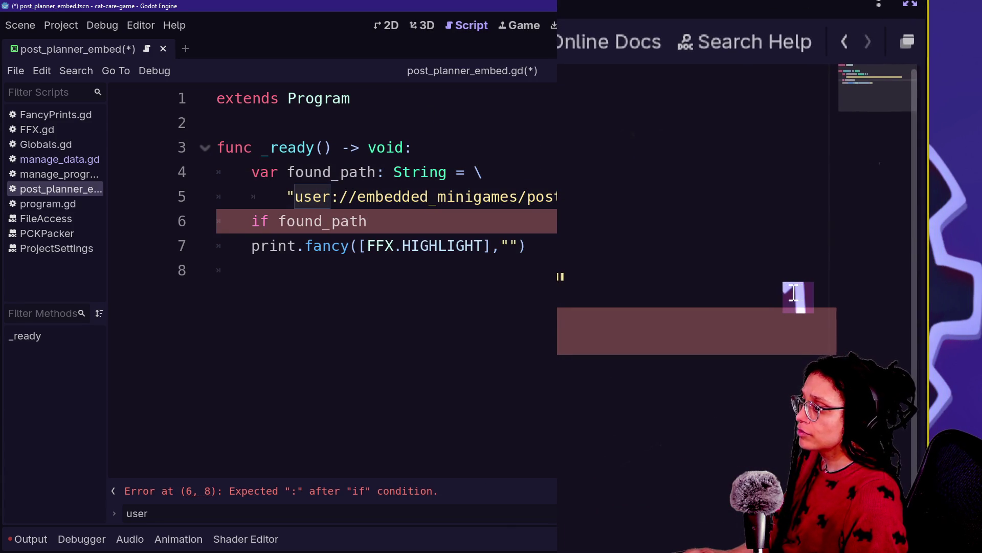
type(".file_ex")
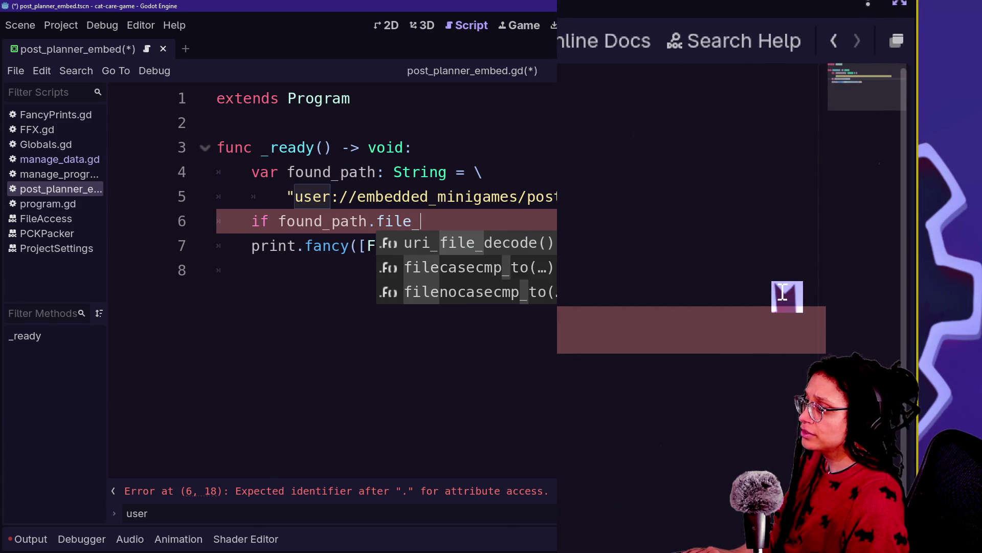
key("shift+alt+o")
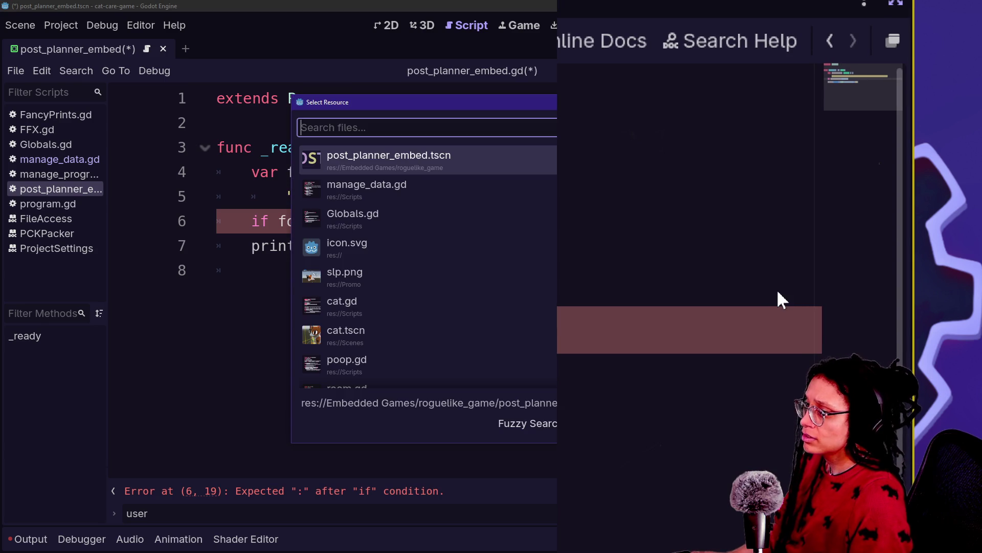
Inspect the _file_exists function and its callable_if_not call in manage_data.gd
key("Down")
key("Return")
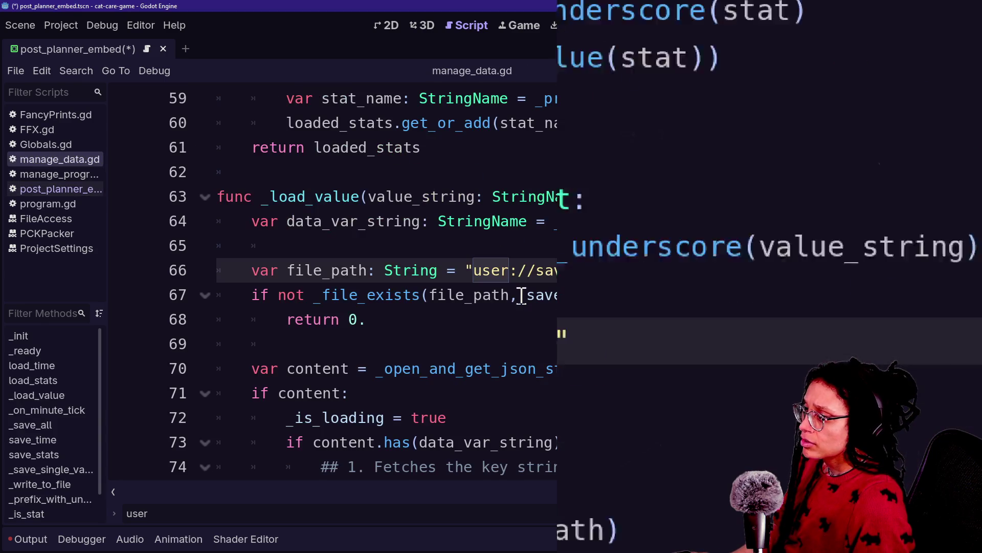
left_click(366, 299, "ctrl")
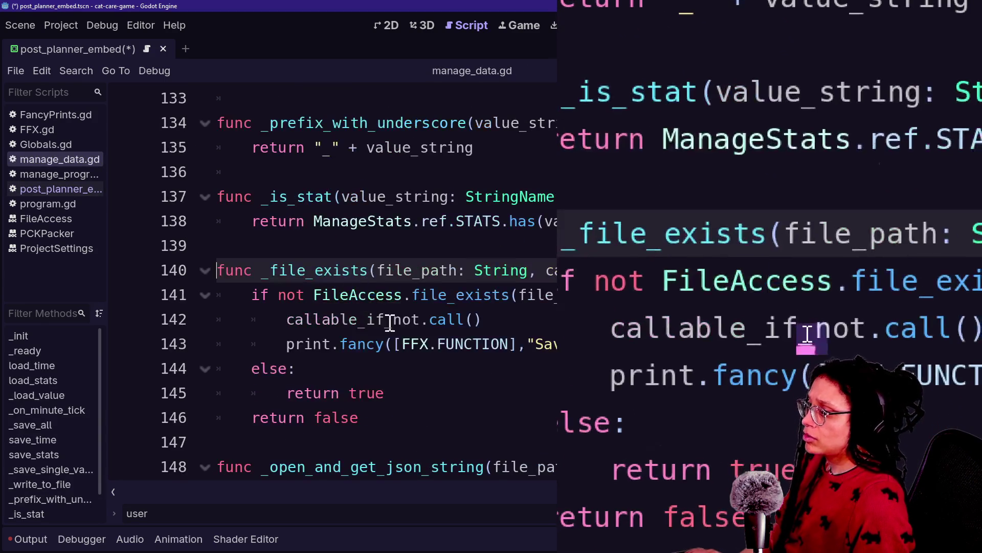
left_click(431, 320)
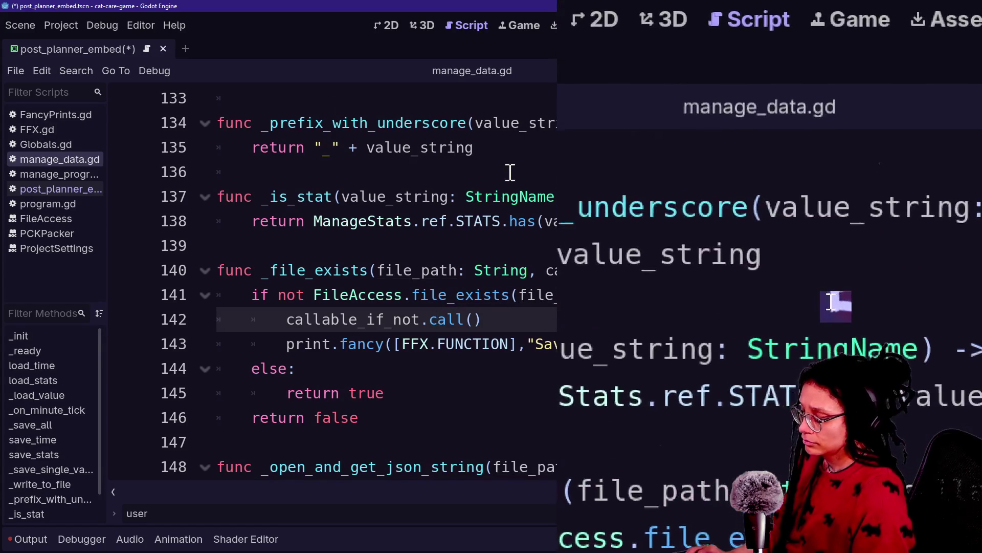
Reopen post_planner_embed.gd through quick open by searching 'embed'
key("shift+alt+o")
key("Down")
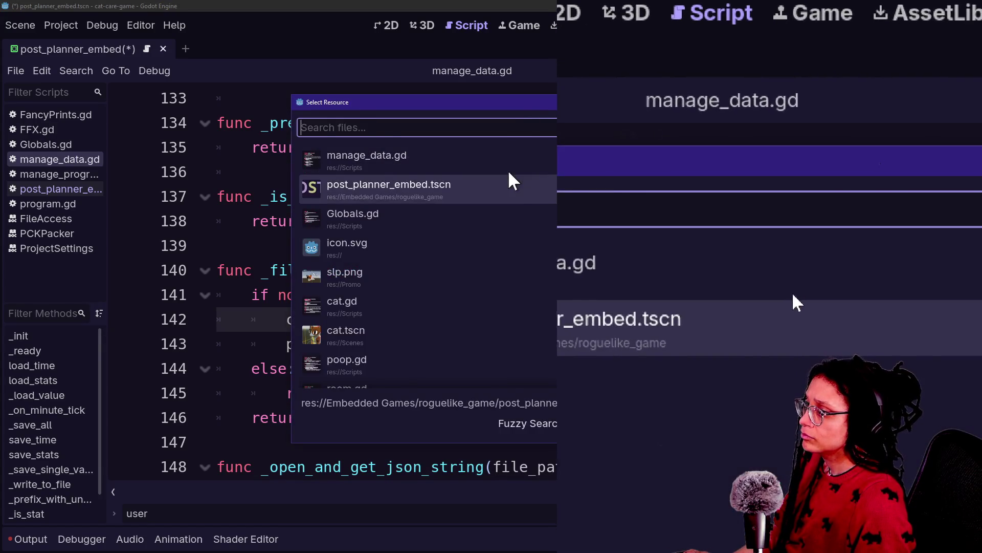
key("Escape")
key("shift+alt+o")
type("embed")
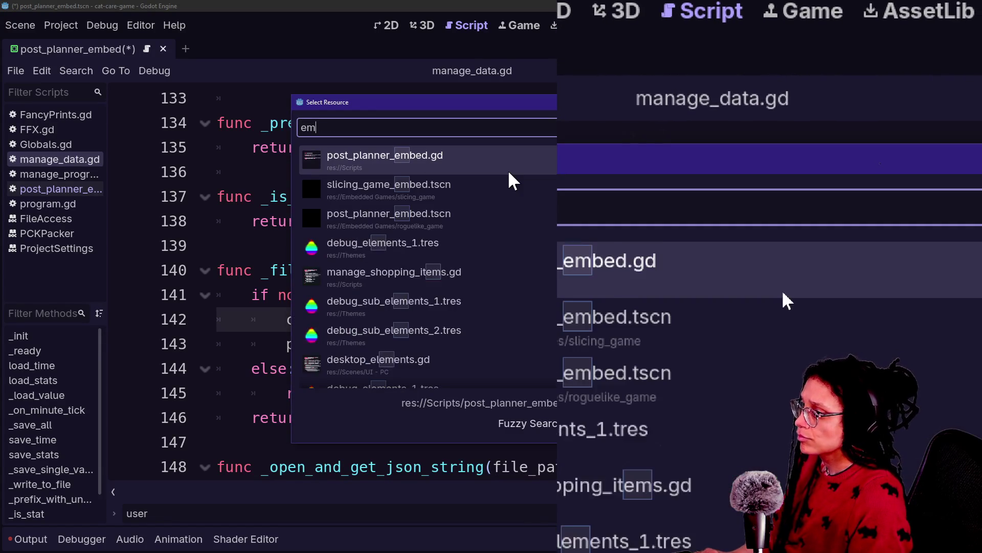
key("Return")
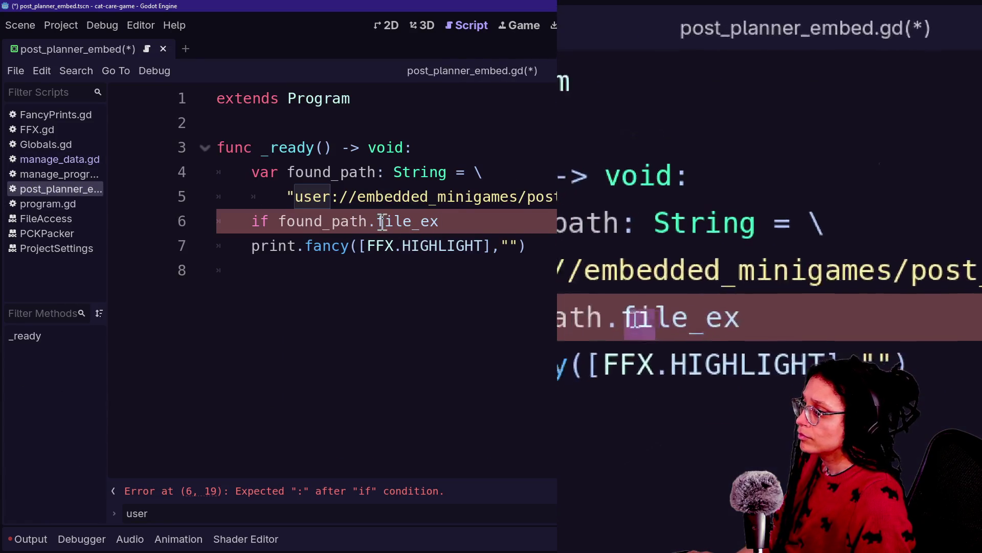
Rewrite line 6 as 'if FileAccess.file_exists(found_path):' and open an indented line below
left_click_drag(280, 221, 493, 230)
key("BackSpace")
type("Fi")
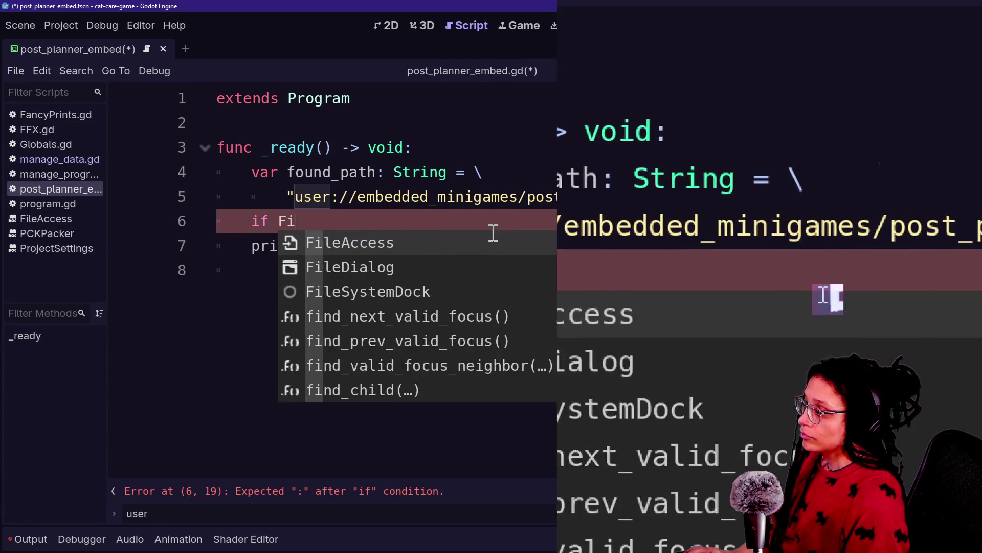
type("leA")
key("Return")
type(".")
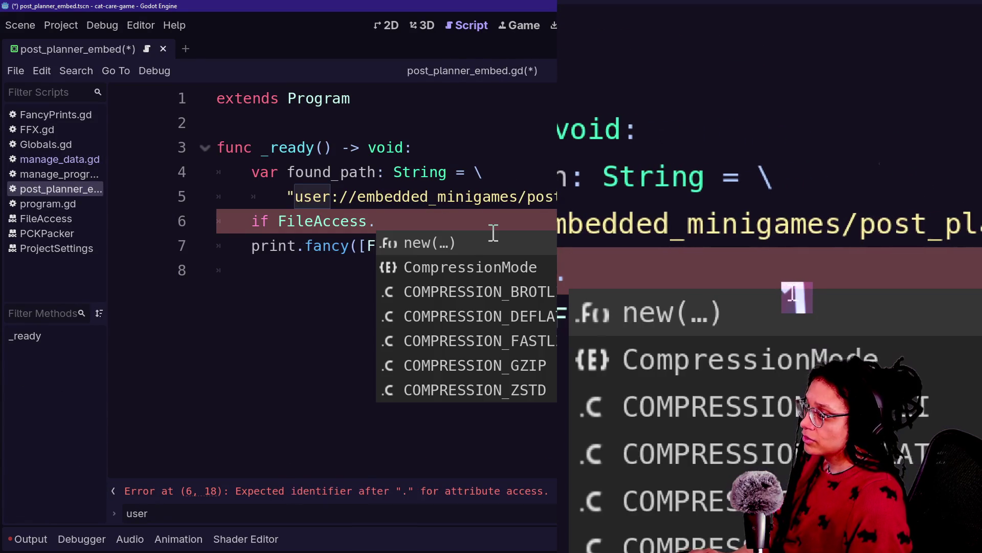
type("fi")
key("Return")
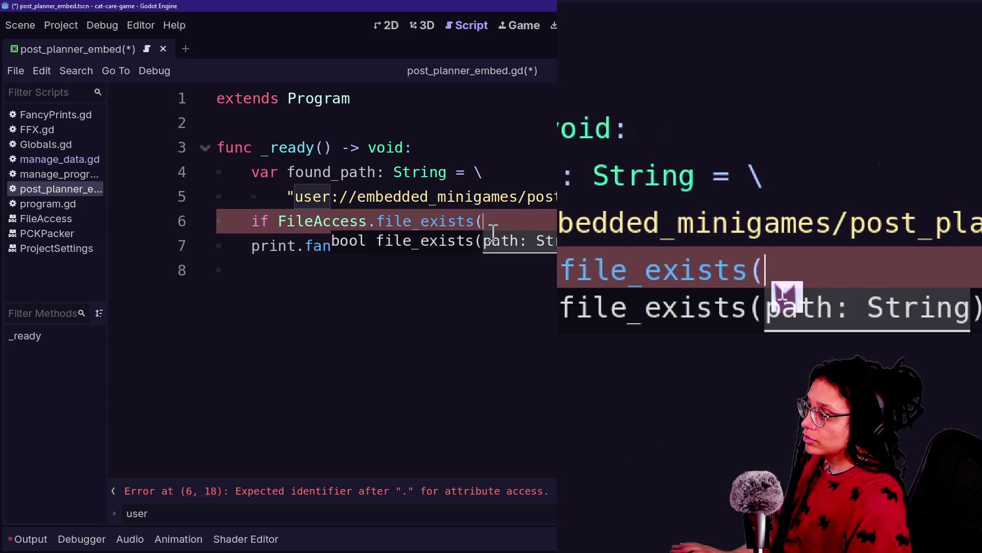
type("found+")
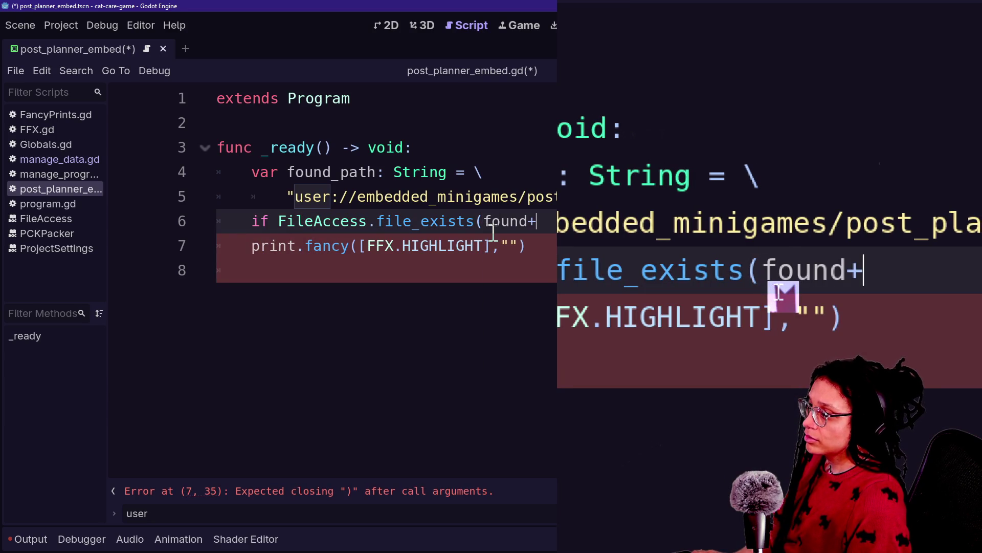
key("BackSpace")
type("_path):")
key("Return")
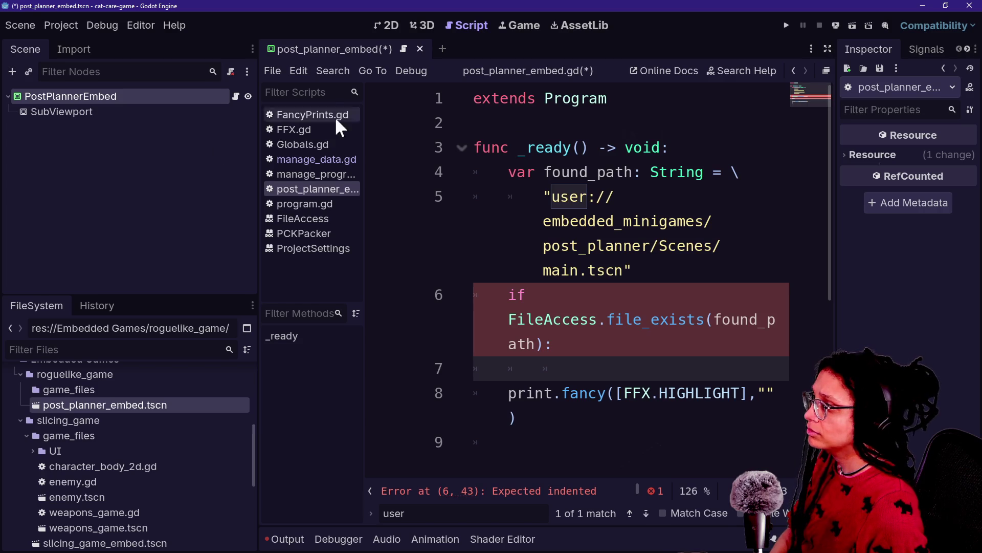
left_click(48, 110)
right_click(49, 110)
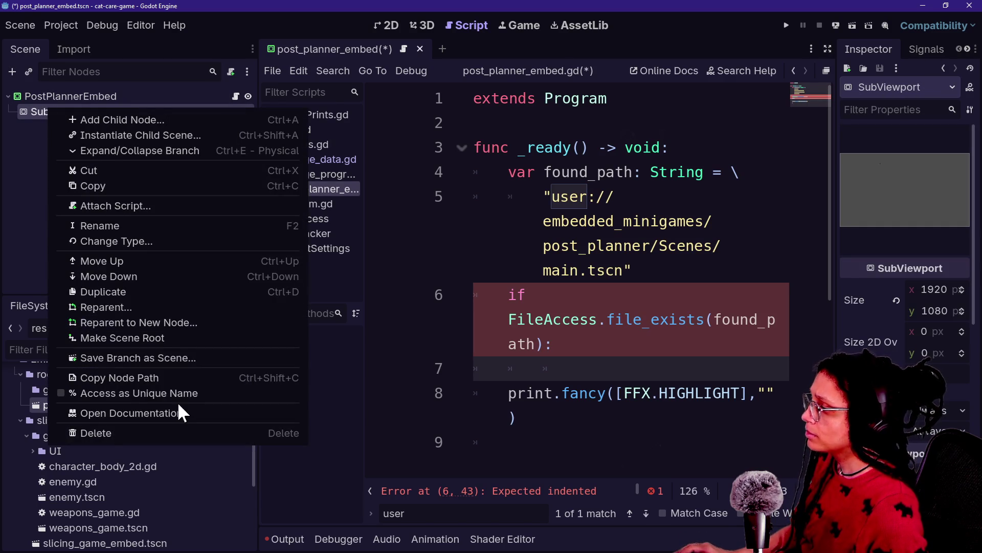
left_click(175, 392)
mouse_move(181, 112)
left_mouse_down()
mouse_move(516, 123)
mouse_move(191, 125)
mouse_move(538, 135)
mouse_move(542, 123)
left_mouse_up()
left_click(618, 124)
key("Delete")
key("Delete")
type("V")
Add a blank line after extends Program and return to the end of the if line
left_click(626, 109)
key("Return")
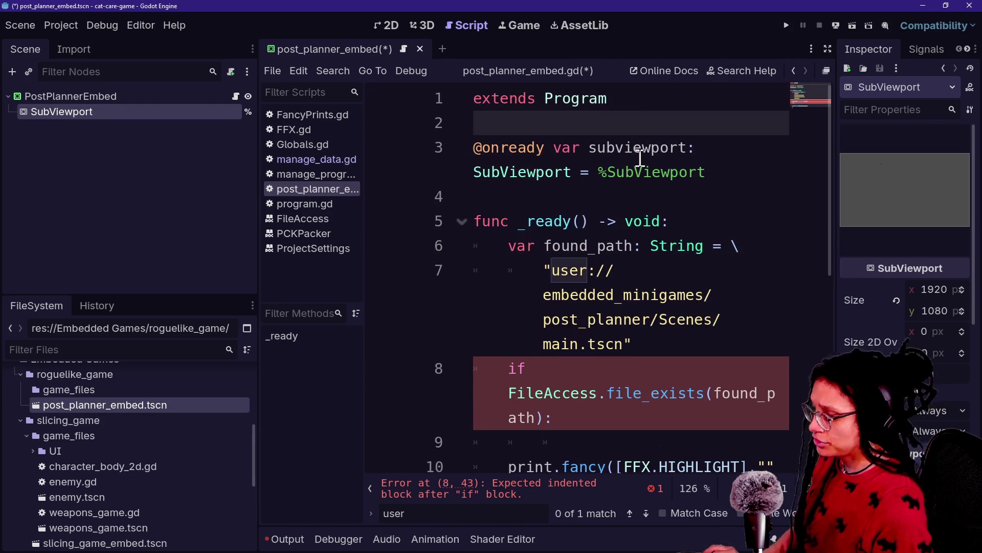
key("ctrl+shift+F11")
left_click(639, 219)
left_click(690, 296)
left_click(678, 274)
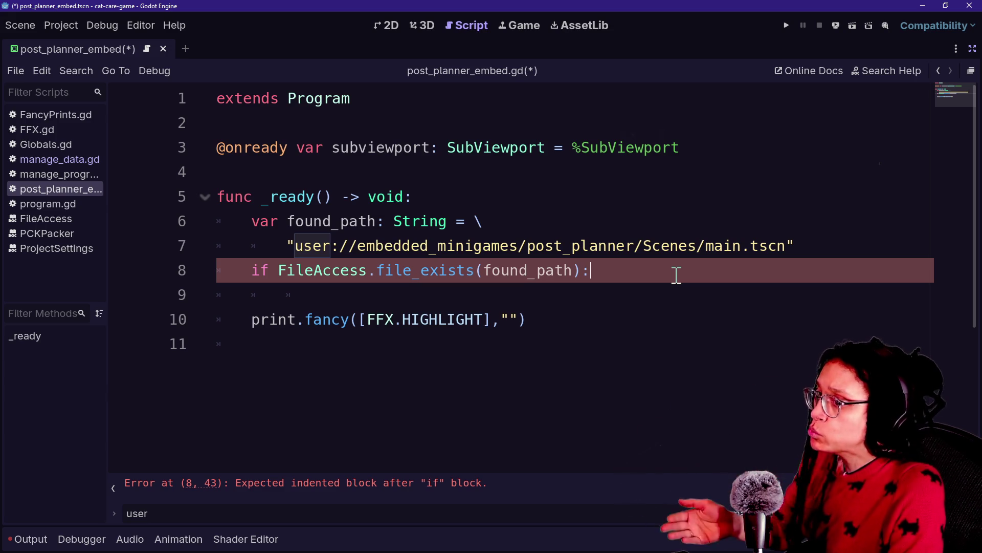
mouse_move(677, 274)
left_mouse_down()
mouse_move(500, 124)
mouse_move(594, 271)
left_mouse_up()
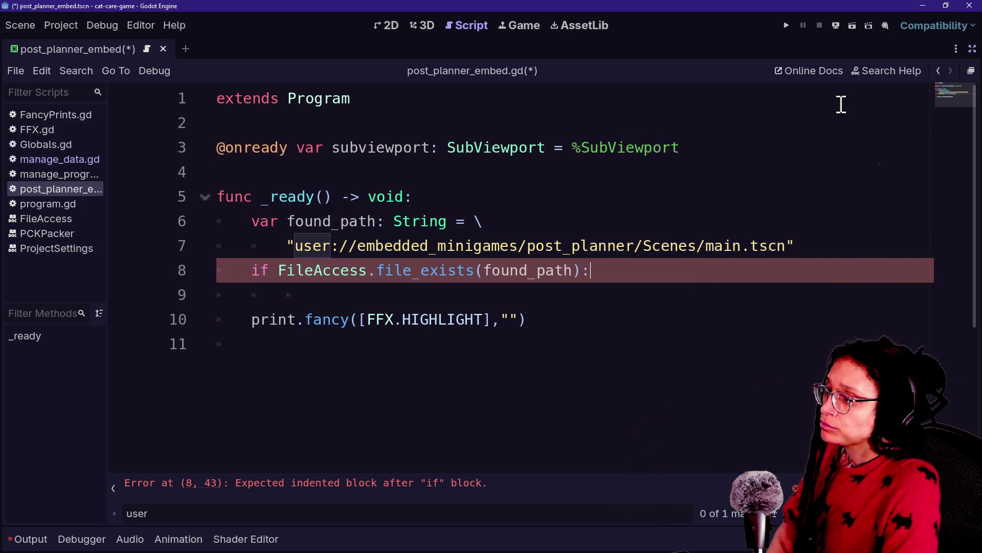
left_click(881, 71)
type("l")
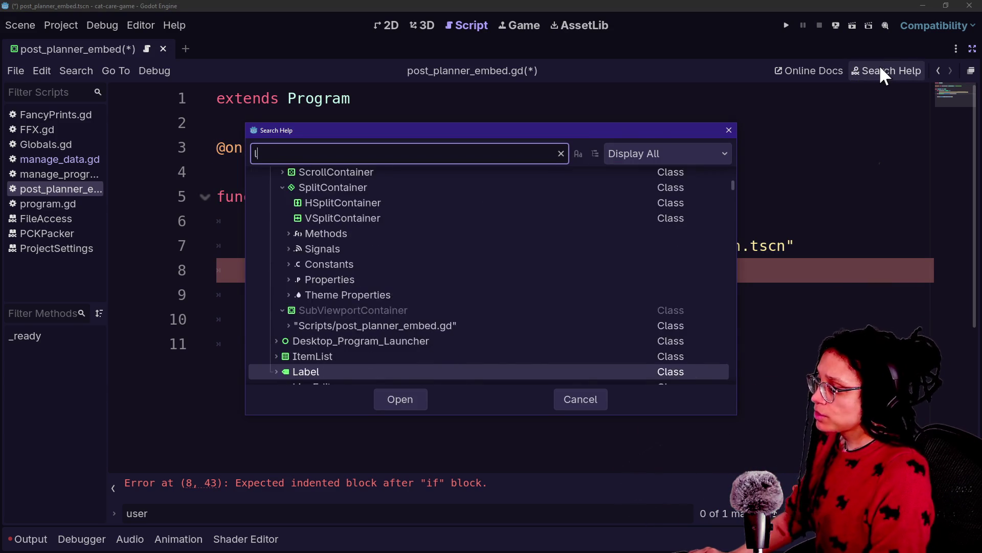
type("oad_pack")
key("BackSpace")
key("BackSpace")
type("th")
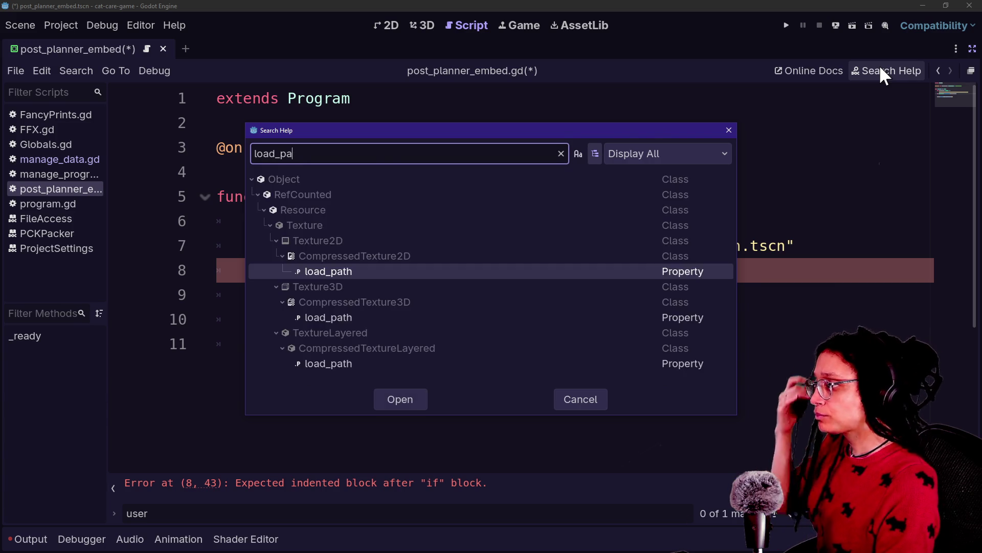
key("BackSpace")
key("BackSpace")
key("BackSpace")
type("res")
key("Return")
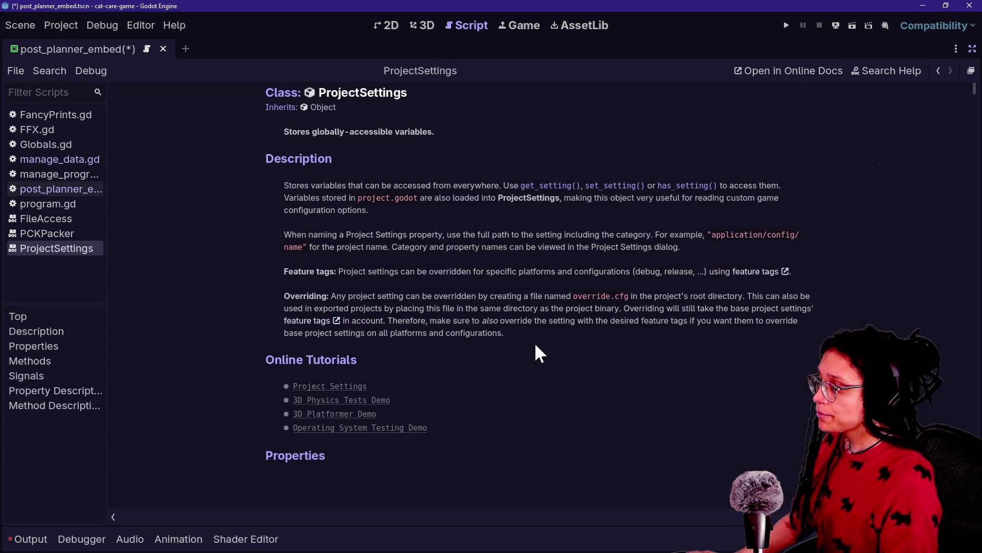
scroll(526, 383, "down", 5)
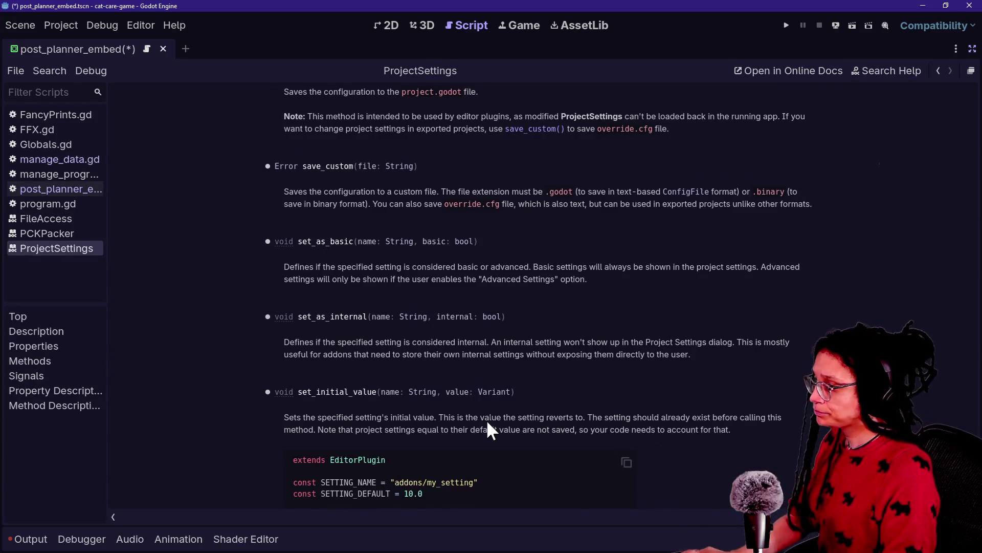
scroll(486, 419, "down", 10)
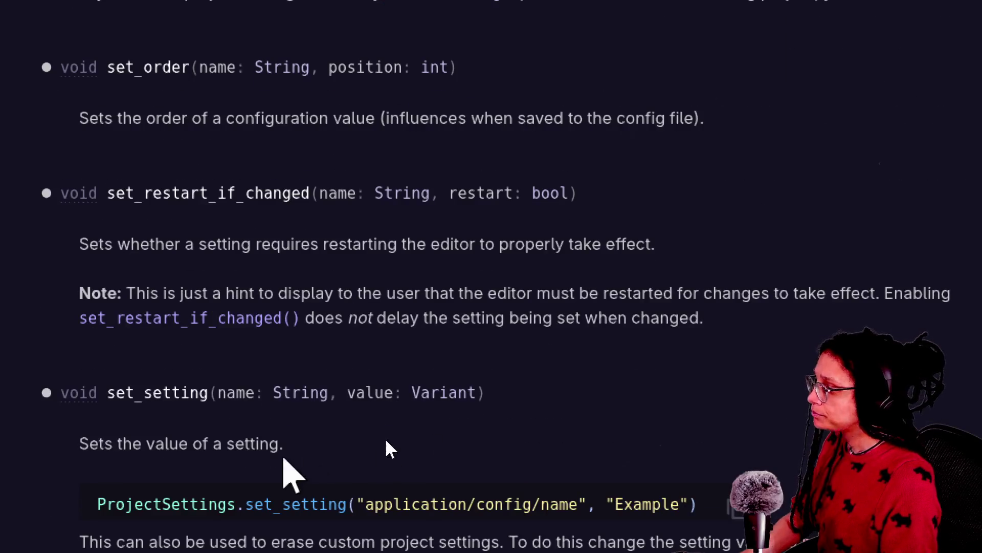
scroll(292, 473, "up", 8)
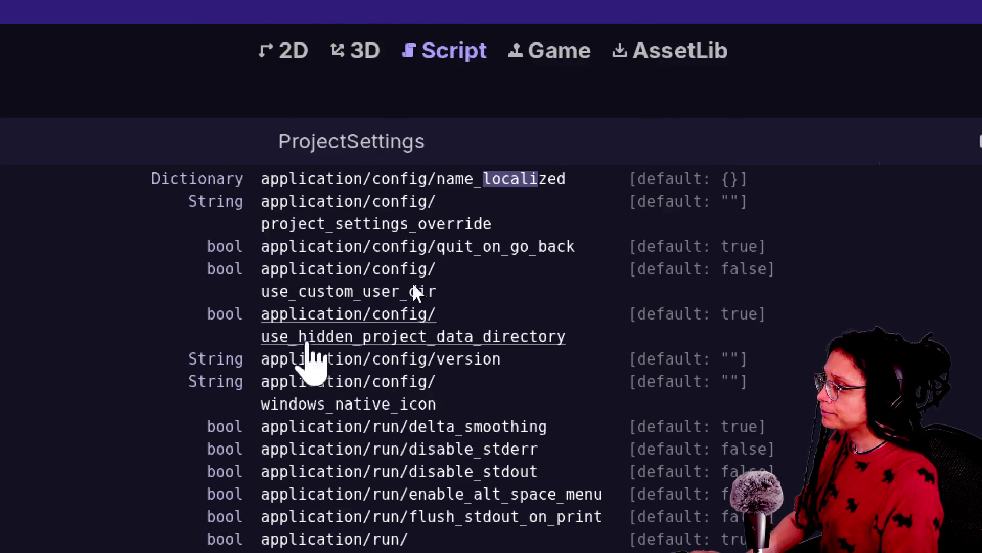
key("Return")
key("Return")
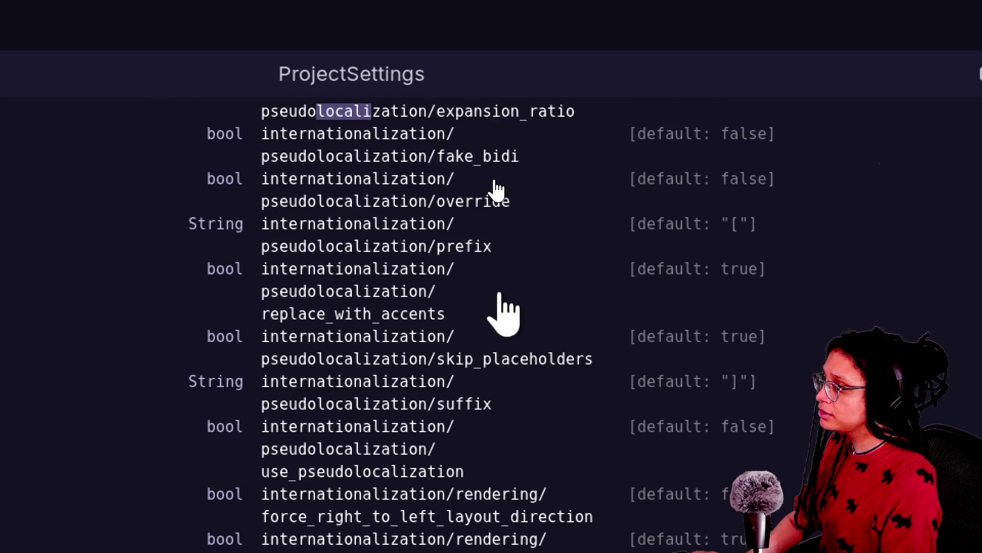
key("Return")
key("Return")
key("Return")
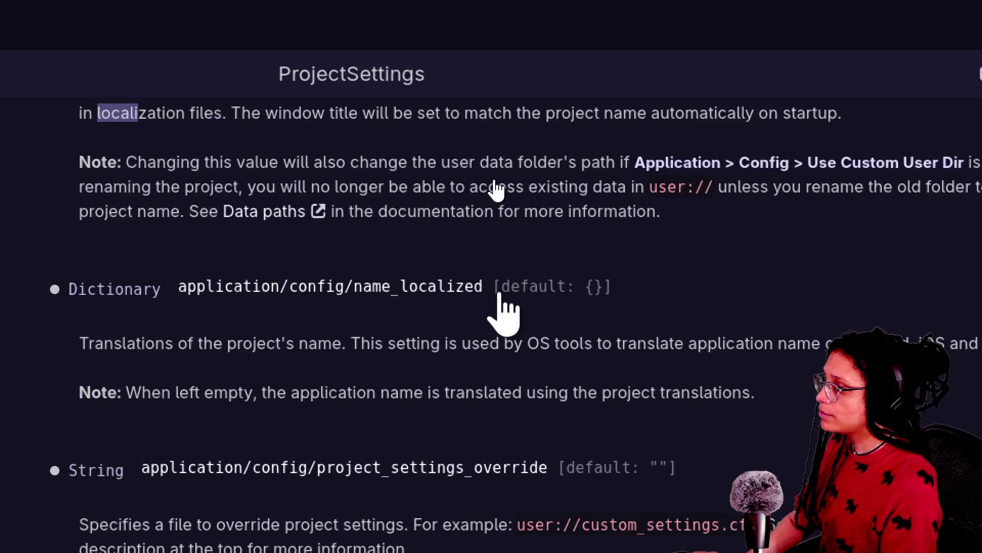
key("Return")
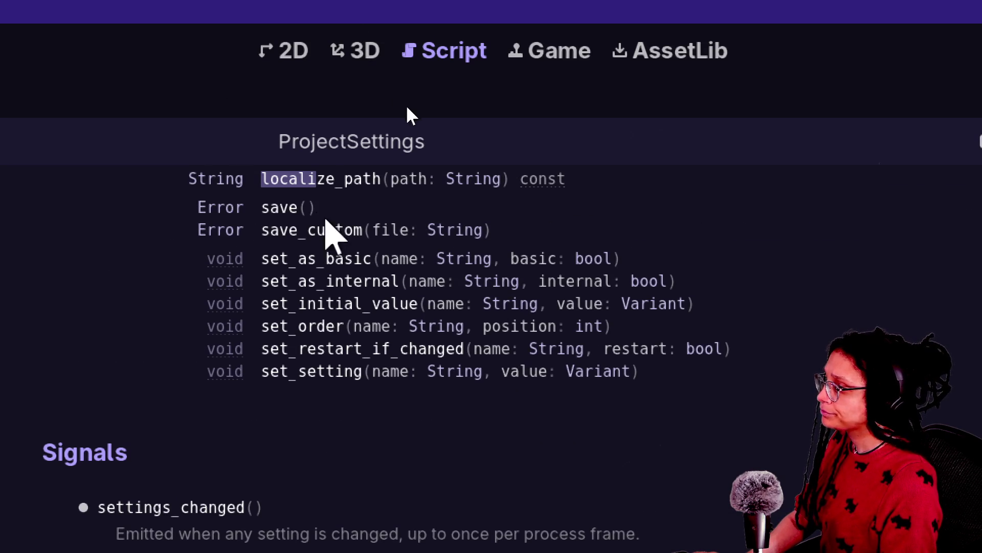
left_click(325, 185)
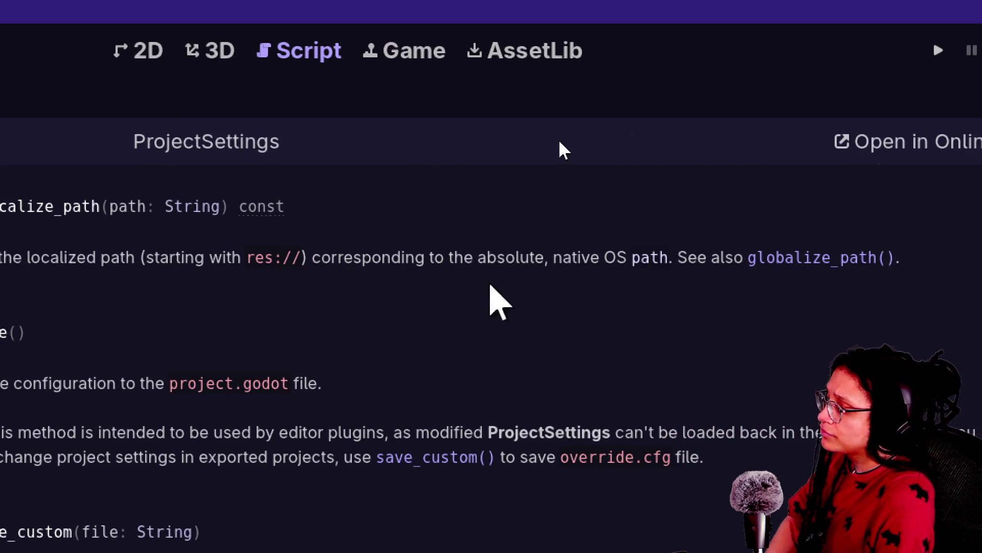
left_click(824, 259)
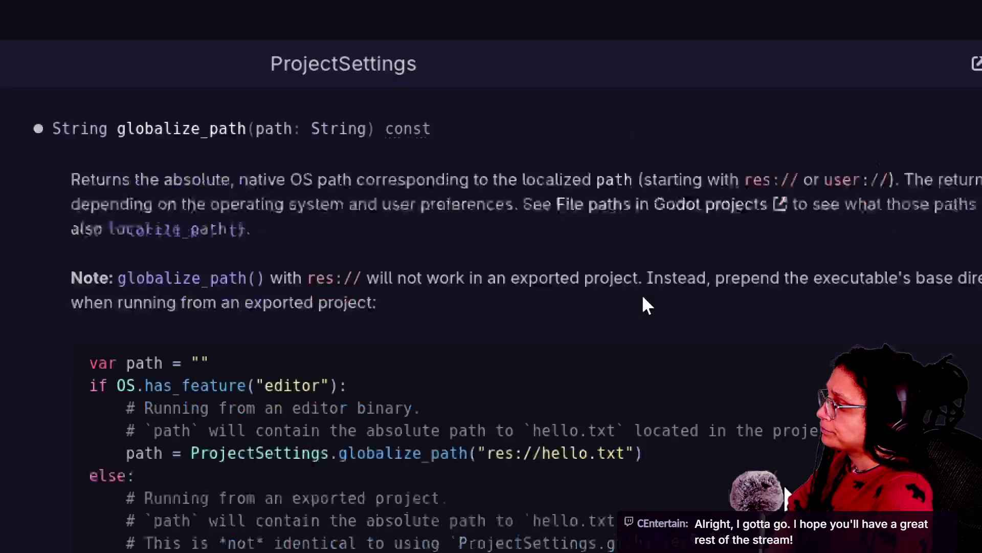
scroll(660, 353, "down", 2)
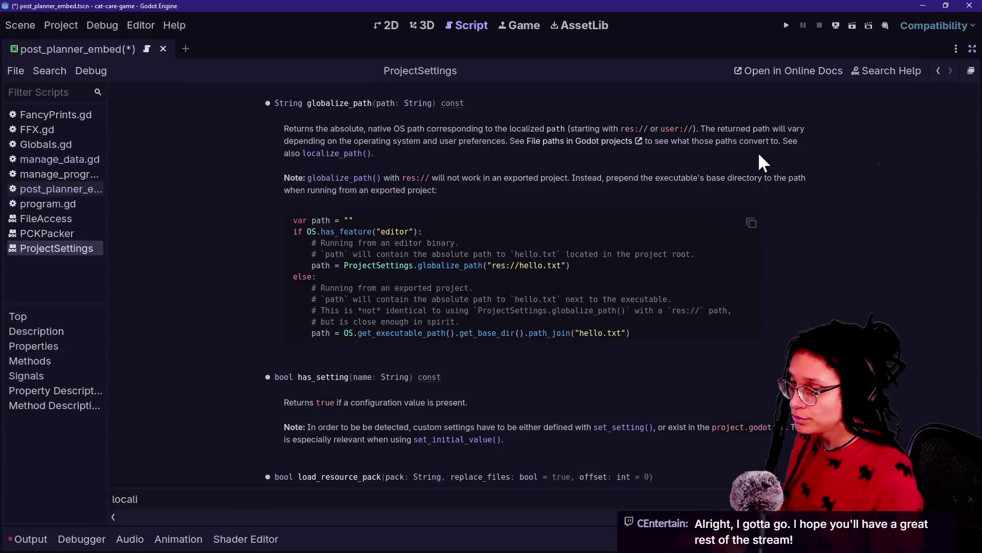
left_click(934, 67)
left_click(935, 70)
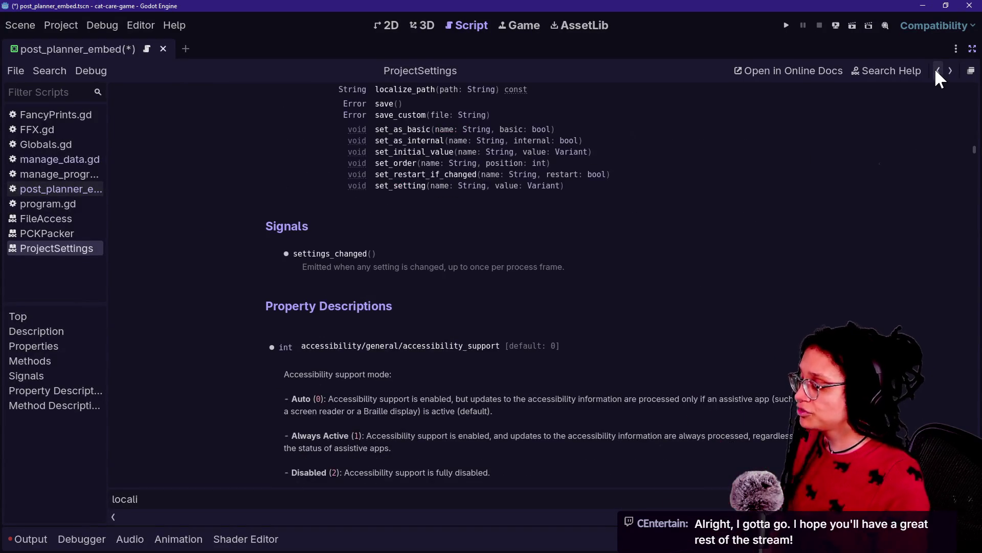
left_click(936, 70)
left_click(629, 202)
left_click(688, 225)
left_click(688, 248)
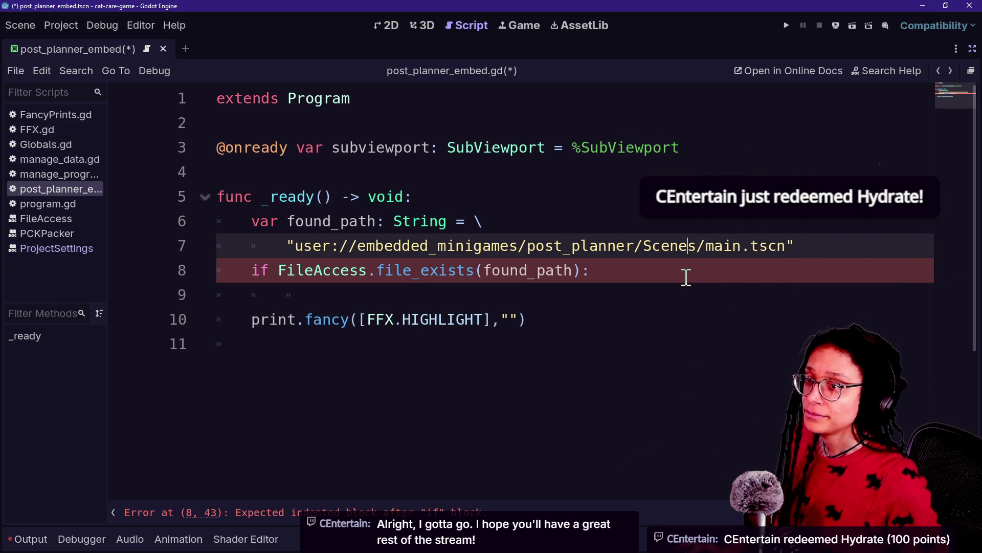
Switch to the Chrome window showing the Twitch and YouTube live chats
key("alt+Tab")
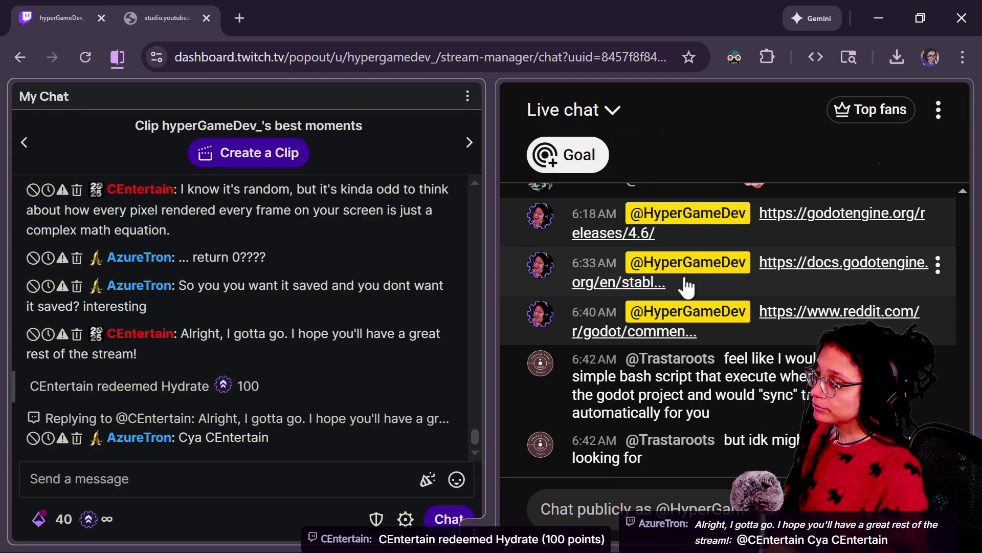
left_click_drag(687, 288, 307, 351)
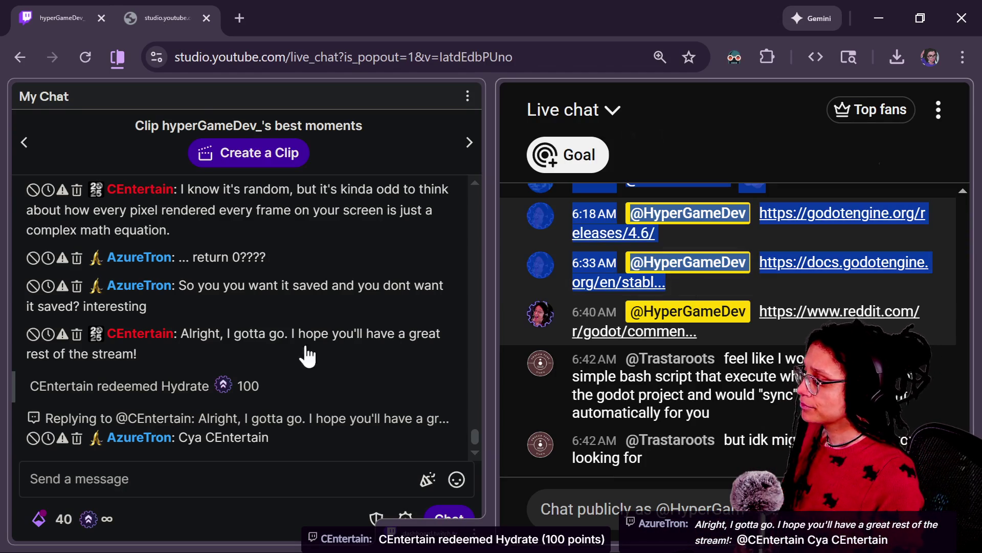
scroll(75, 340, "up", 10)
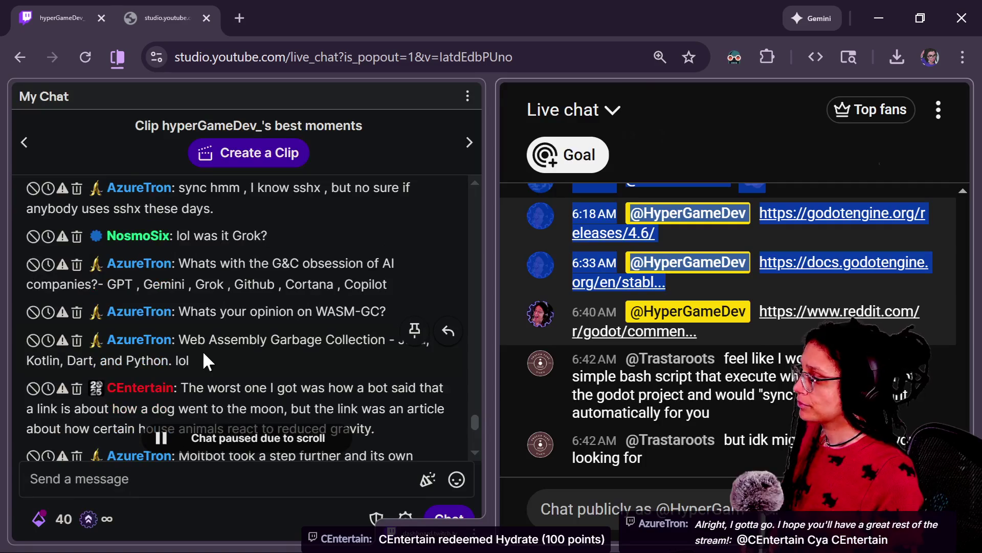
scroll(201, 350, "up", 4)
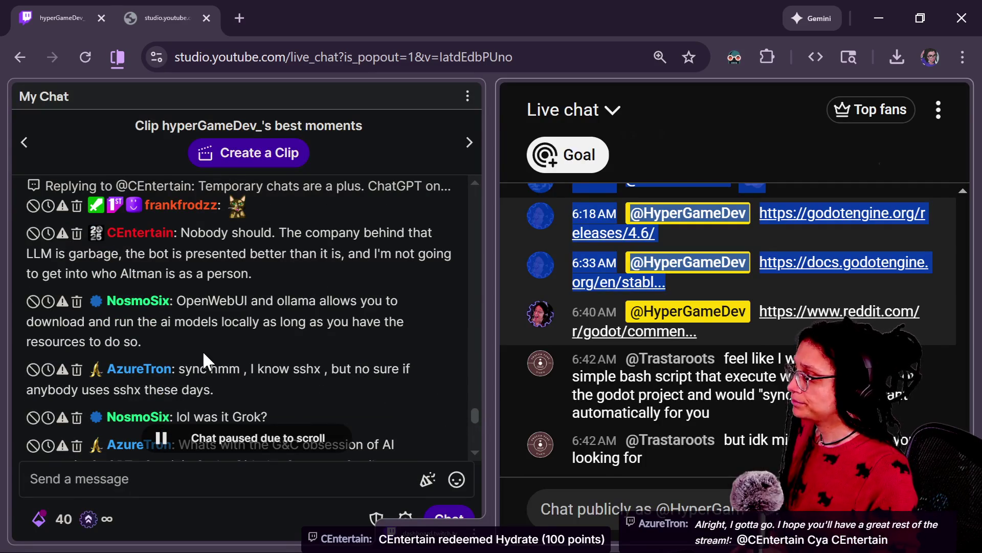
scroll(313, 343, "down", 6)
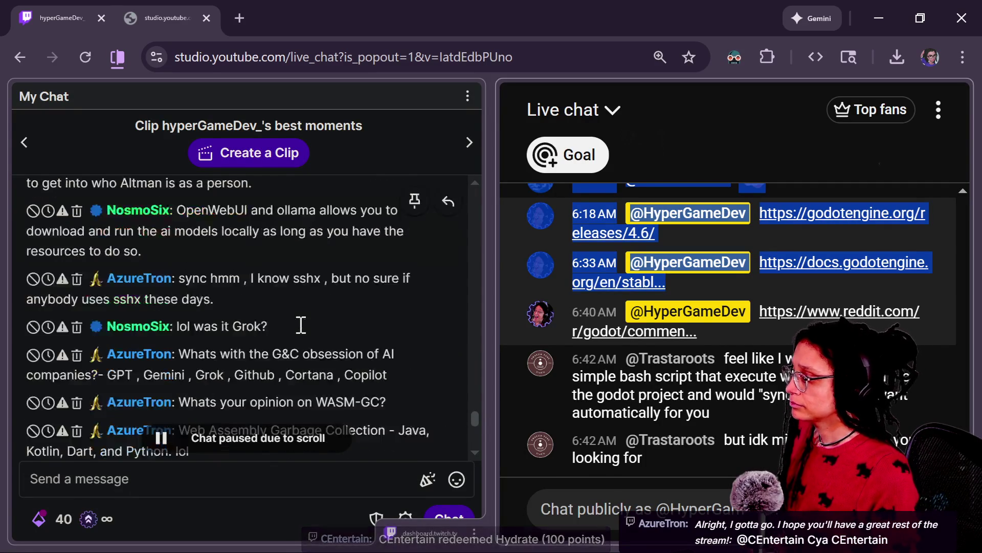
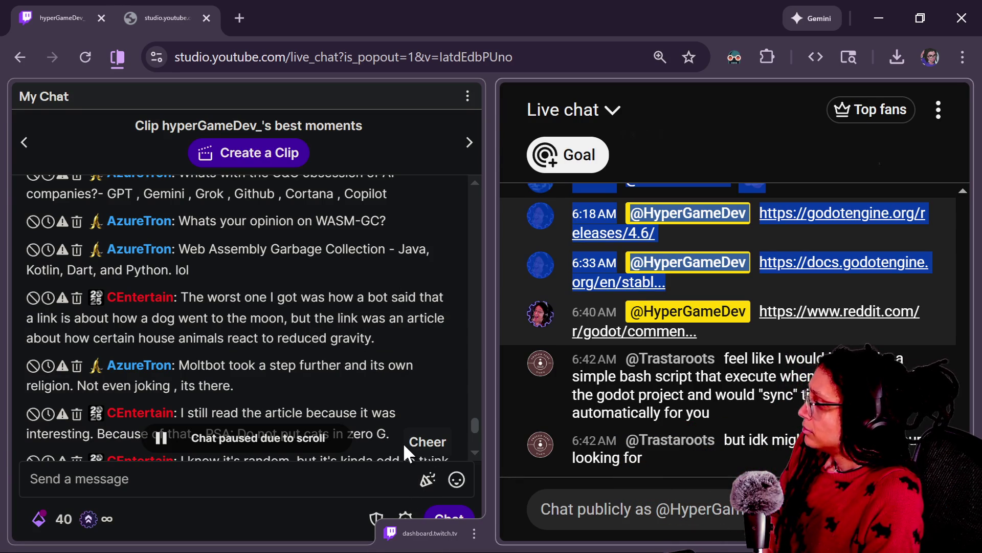
Scroll through the newest Twitch chat messages, then switch back to post_planner_embed.gd in Godot
scroll(342, 389, "down", 2)
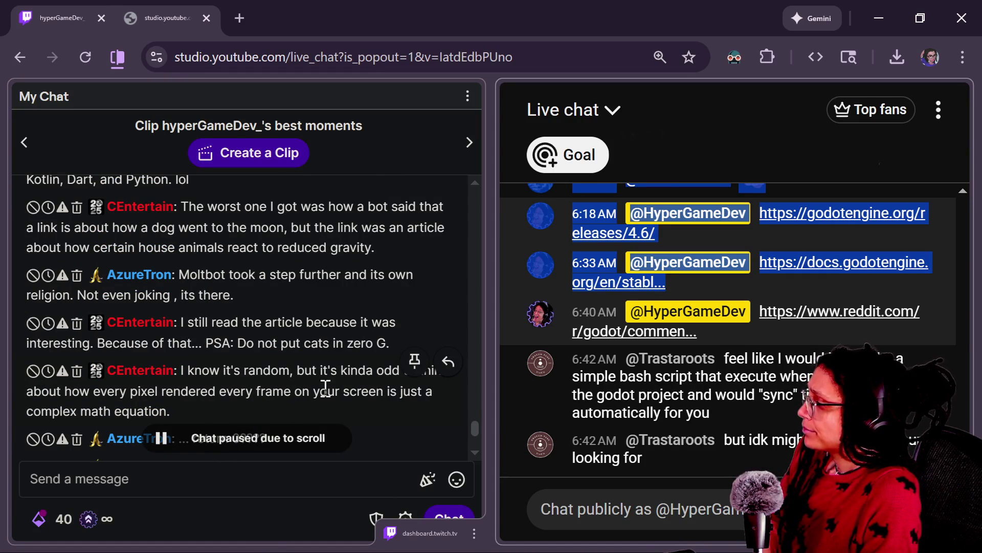
scroll(378, 307, "down", 2)
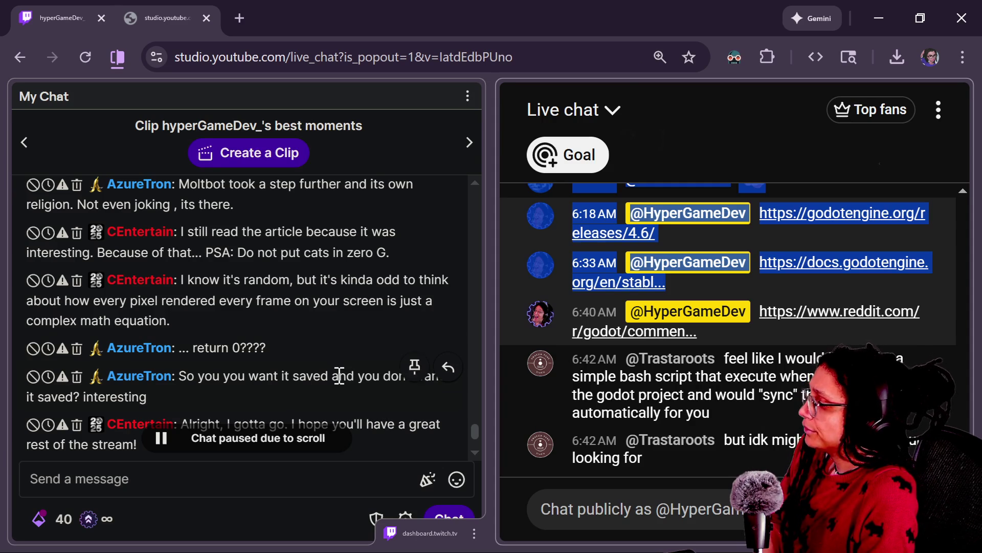
scroll(340, 376, "down", 2)
scroll(339, 375, "down", 2)
scroll(341, 373, "up", 2)
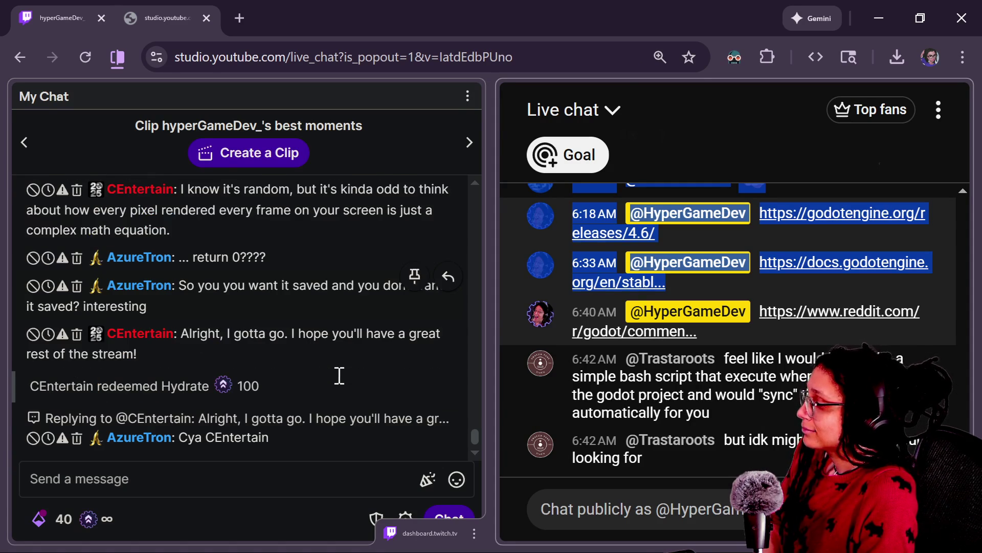
key("alt+Tab")
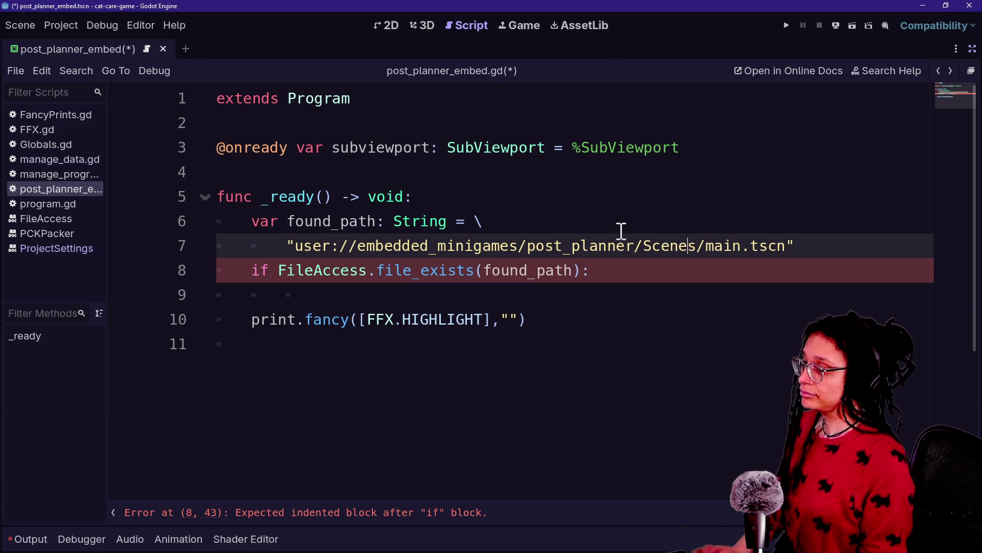
Add an indented blank line inside the file_exists check on line 8
left_click(705, 275)
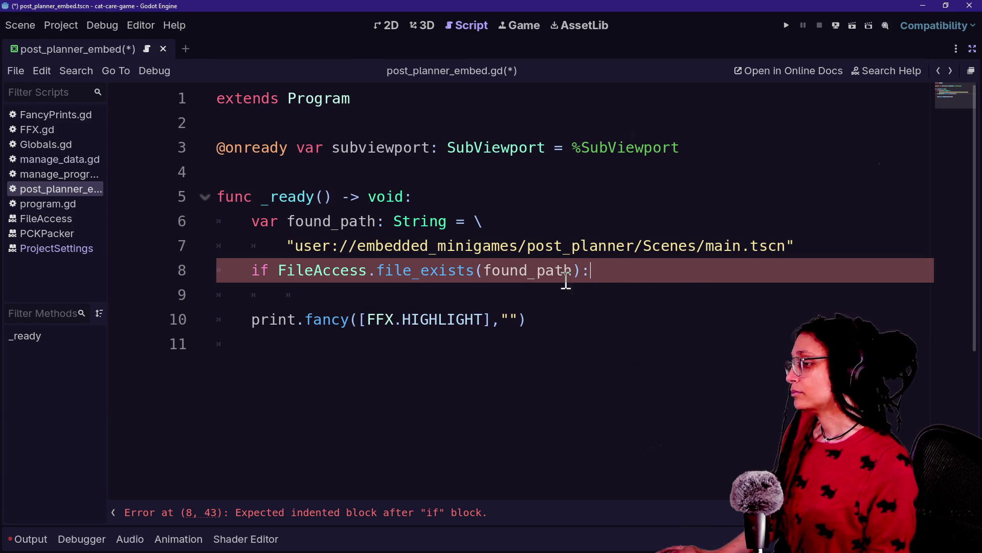
key("Return")
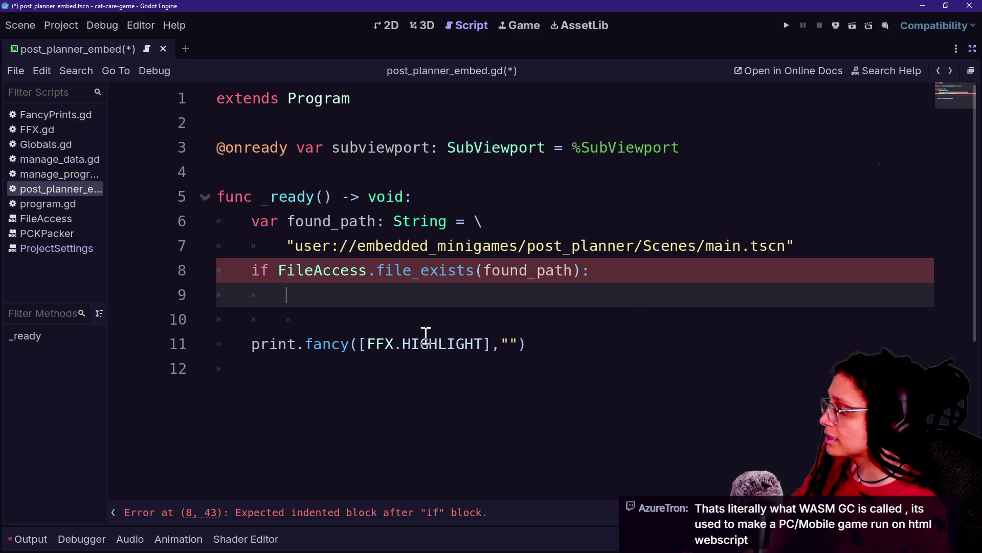
key("shift+alt+o")
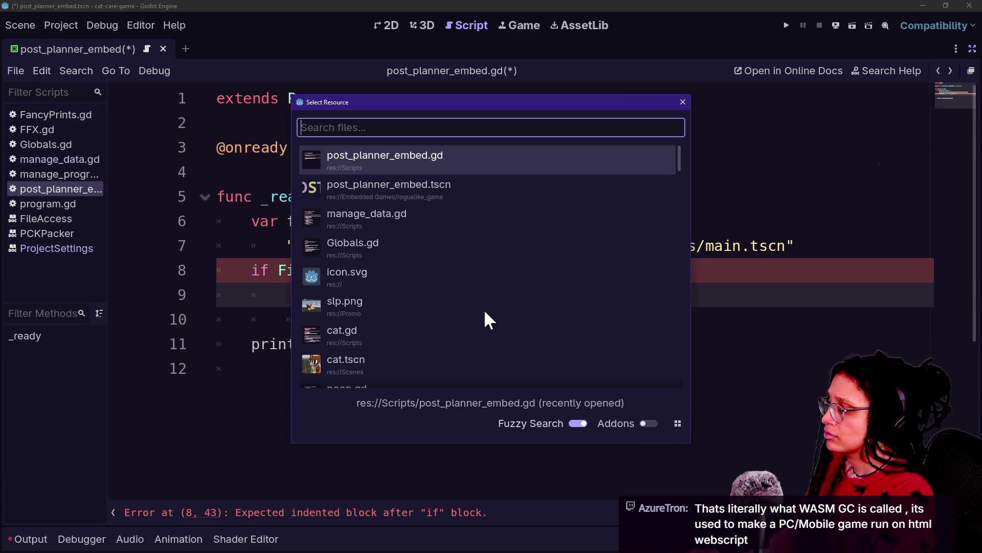
key("Down")
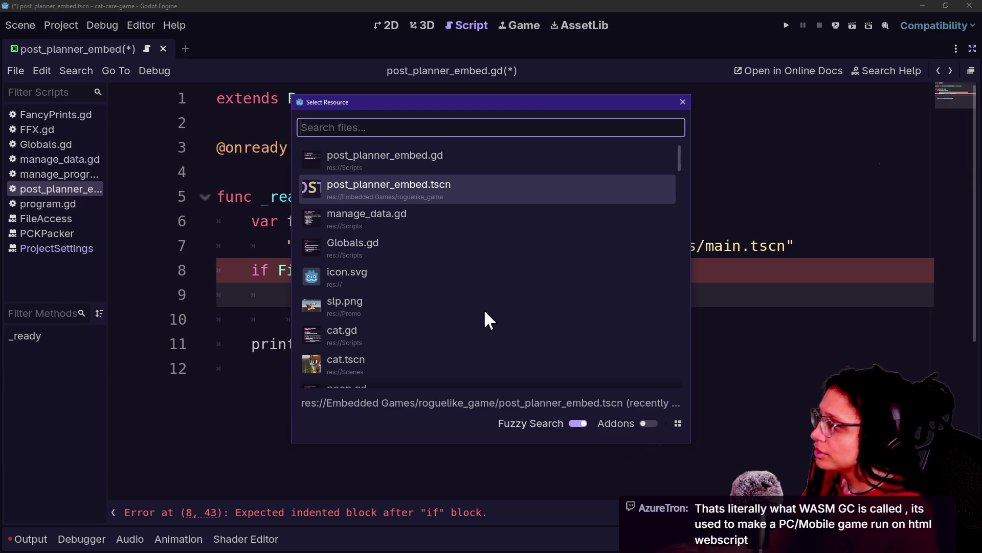
key("Up")
key("Escape")
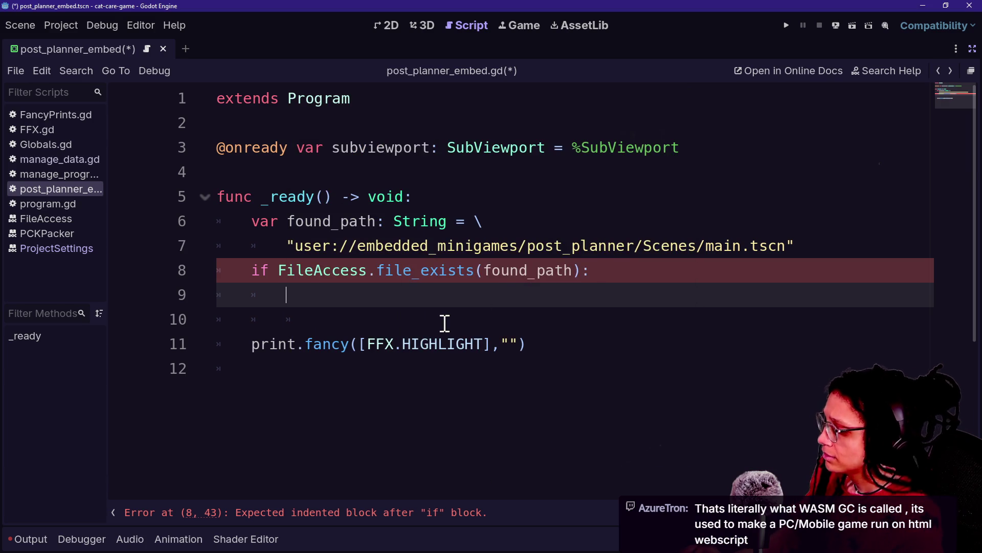
Open manage_data.gd through the quick file finder
key("shift+alt+o")
key("Down")
key("Down")
key("Return")
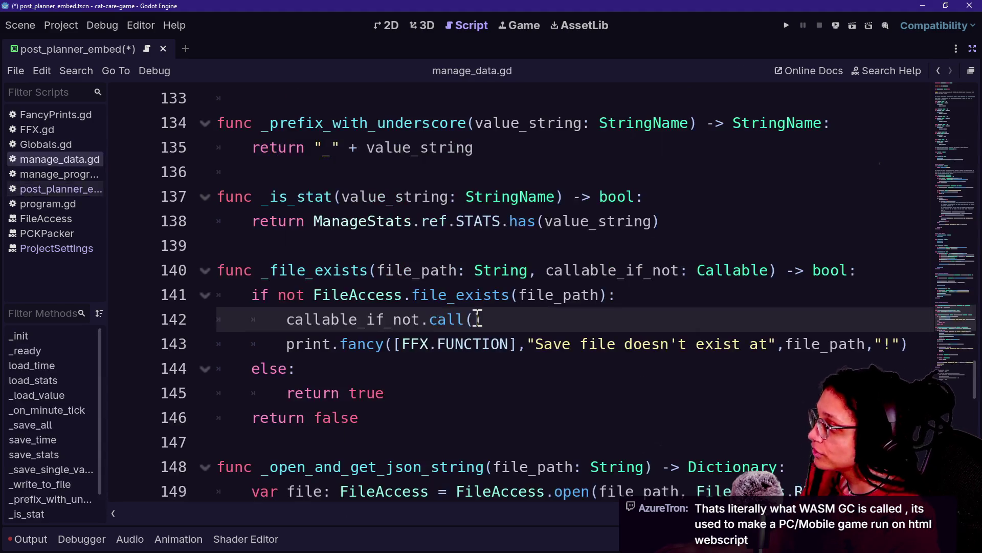
key("Down")
key("Down")
key("Down")
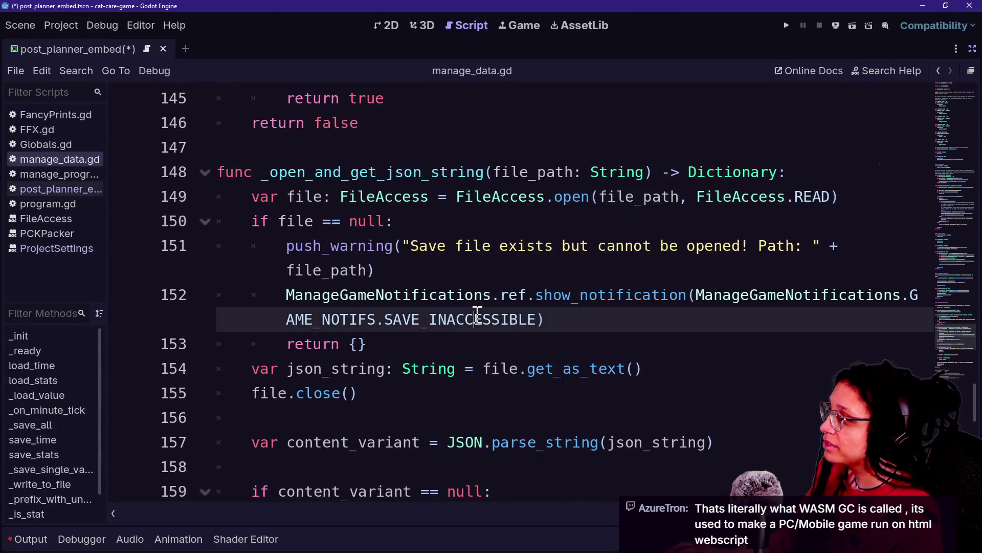
key("Down")
key("Down")
key("Down")
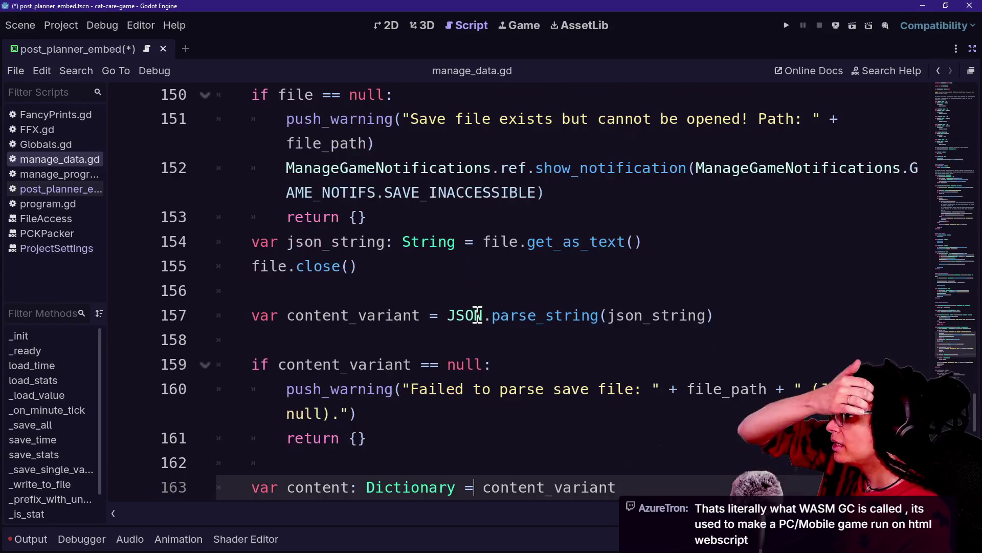
key("Down")
key("Down")
key("Down")
key("Down")
key("Down")
key("Down")
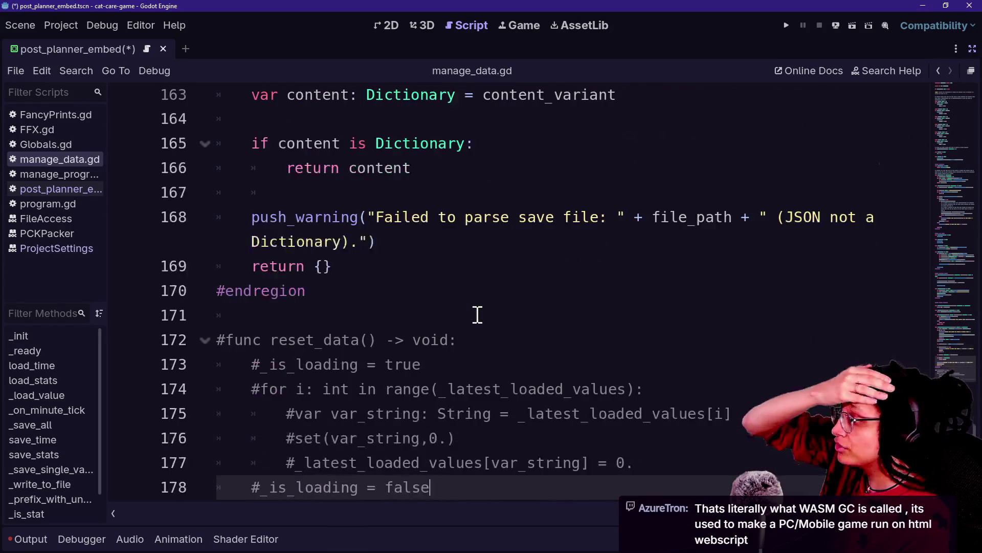
key("Up")
key("Up")
key("Up")
key("Up")
key("Up")
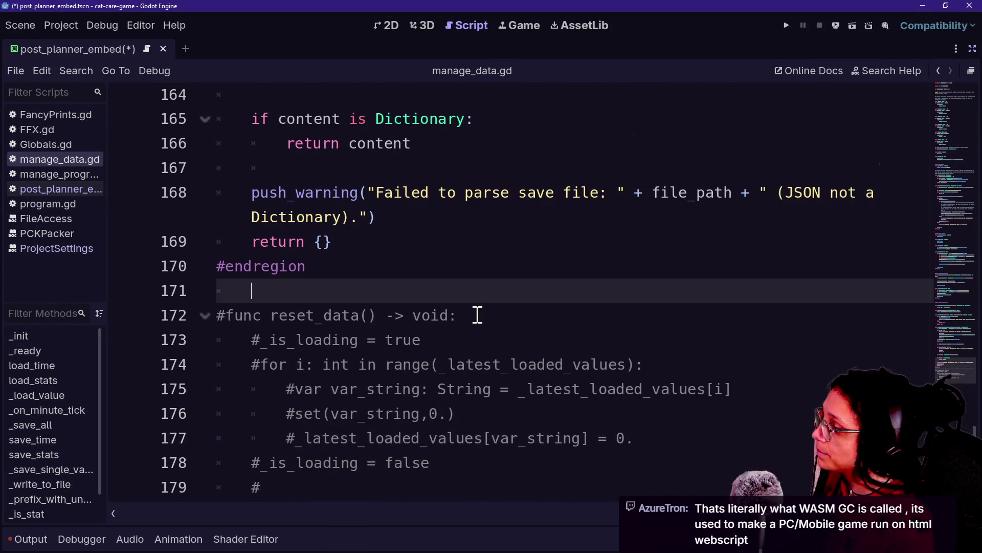
key("Down")
key("Down")
key("Down")
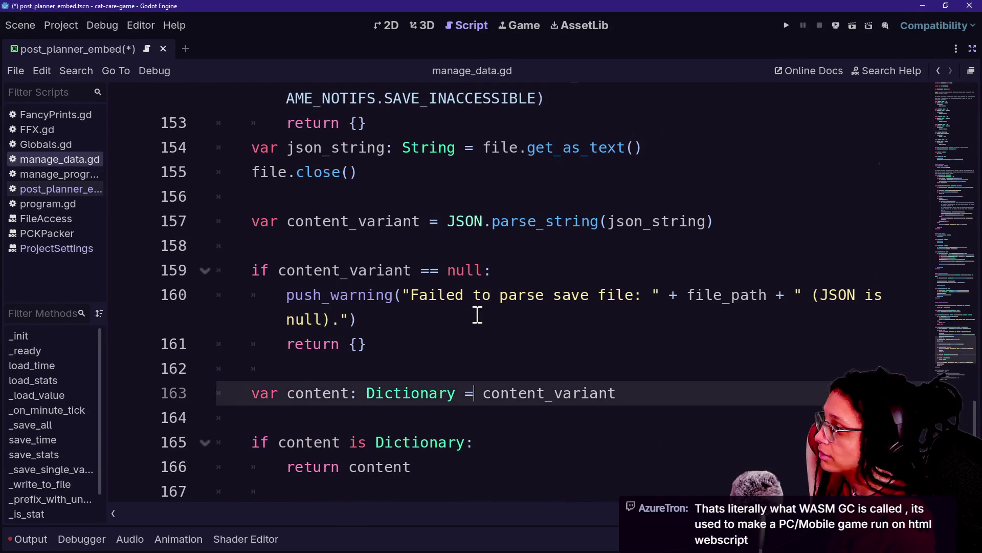
key("Up")
key("Up")
key("Up")
key("Up")
key("Up")
key("Up")
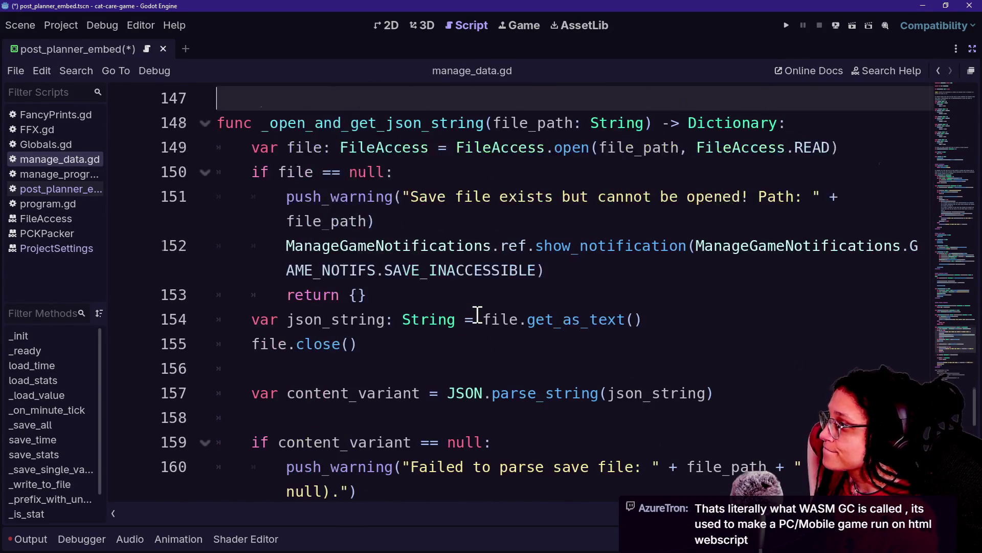
key("Down")
key("Down")
key("Down")
key("Up")
key("Up")
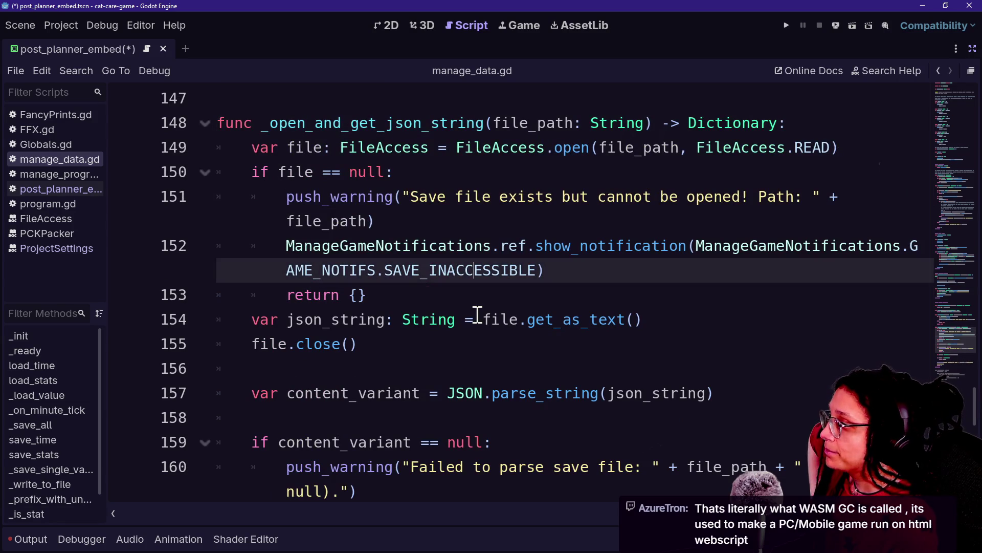
key("Down")
key("Down")
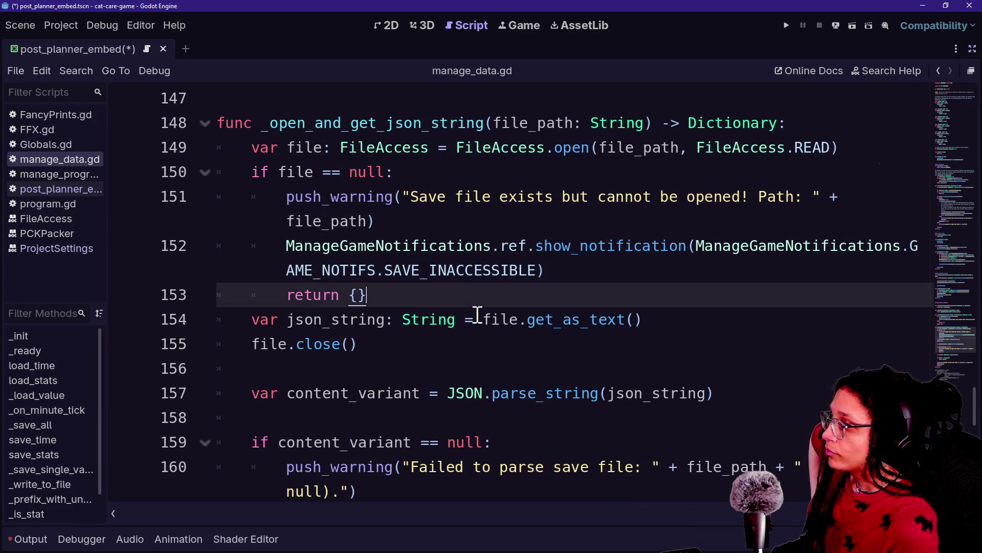
left_click_drag(313, 172, 517, 169)
left_click(683, 176)
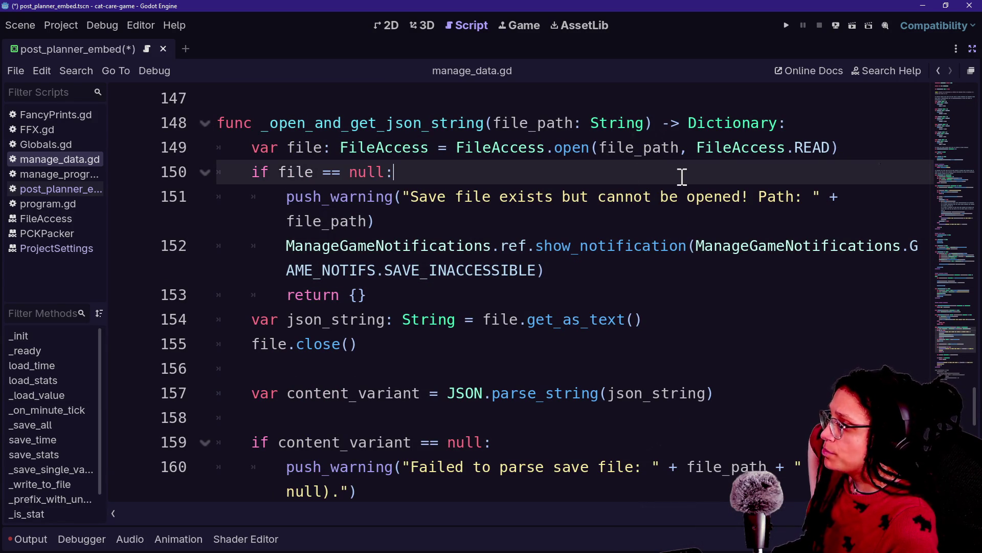
mouse_move(564, 154)
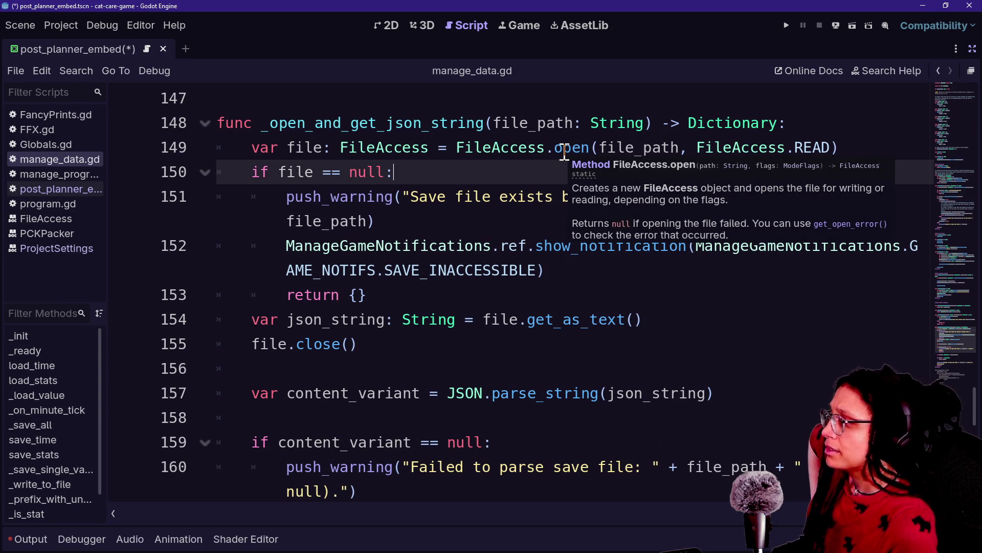
mouse_move(486, 251)
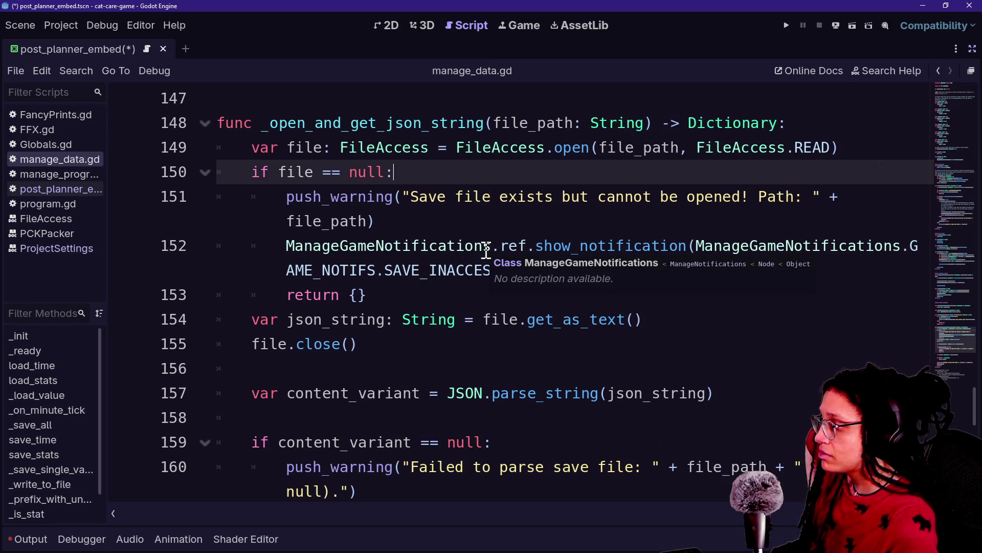
mouse_move(434, 310)
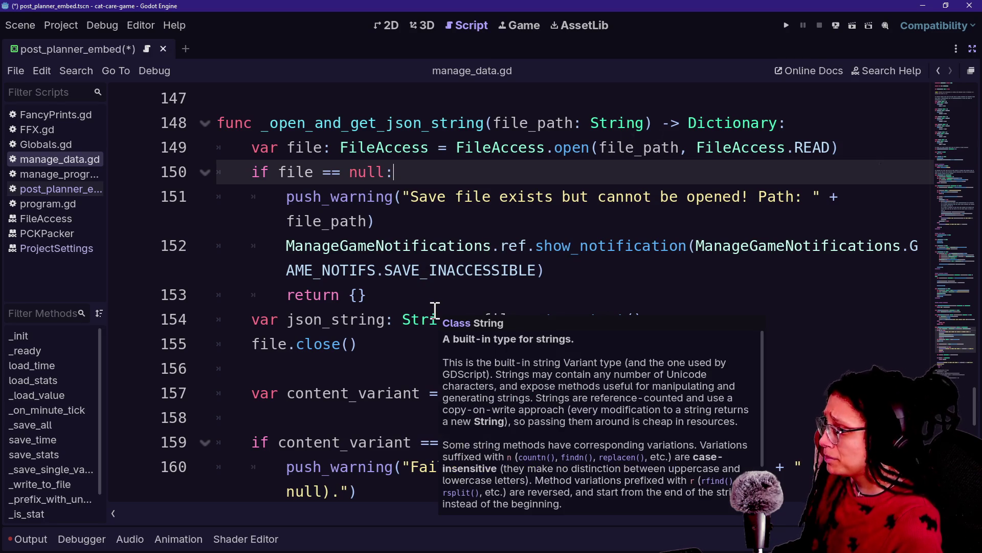
key("alt+Tab")
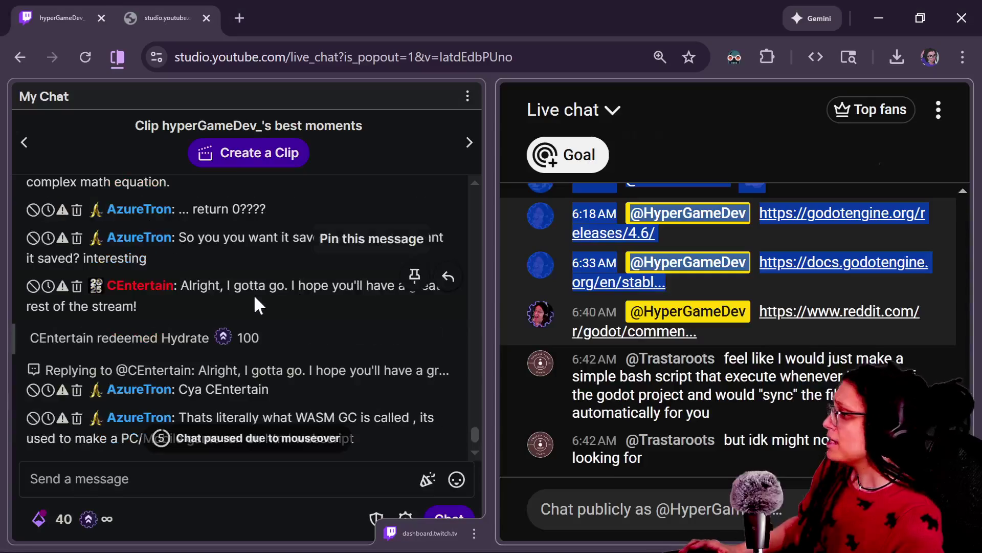
Read the WASM GC message in Twitch chat, then return to manage_data.gd's null check on line 150
key("alt+Tab")
left_click(125, 445)
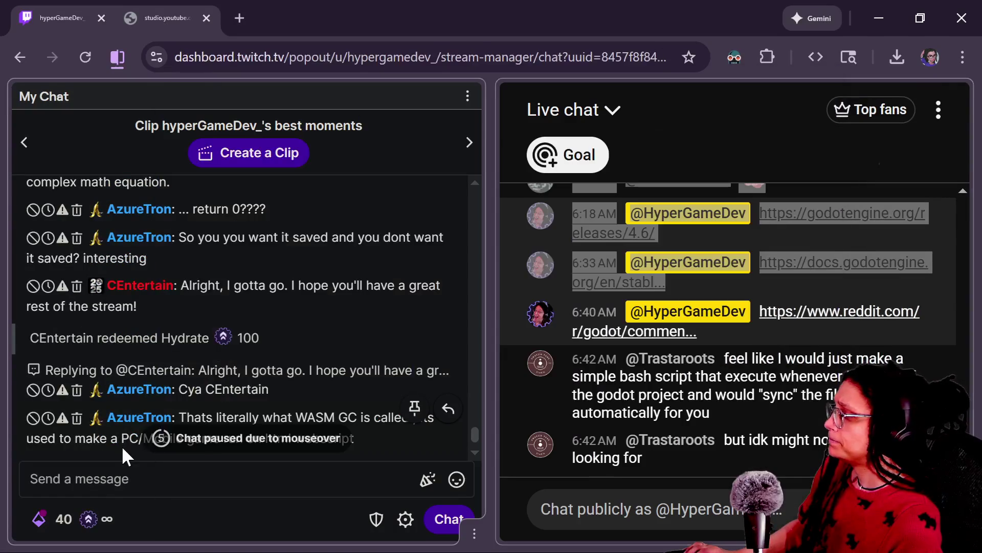
left_click_drag(123, 439, 207, 454)
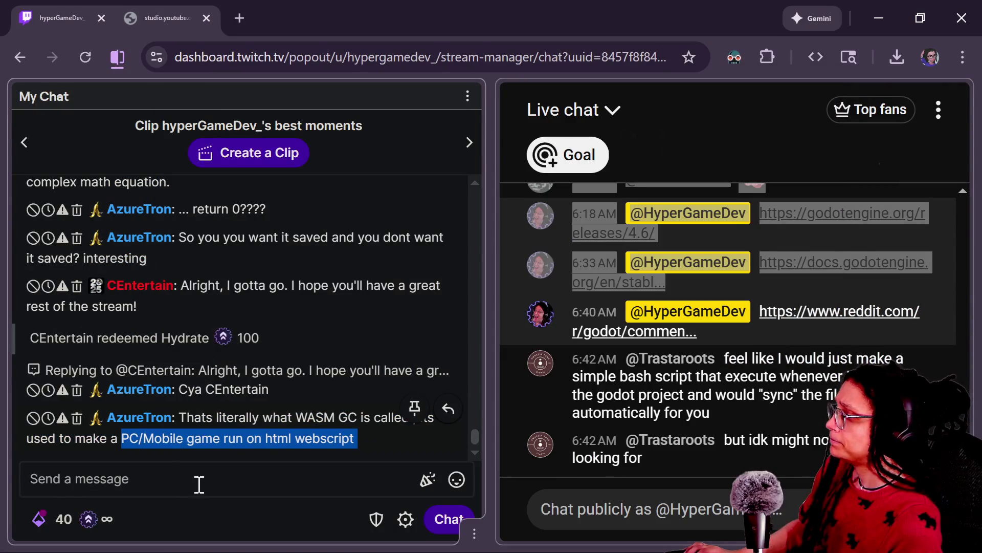
left_click(321, 489)
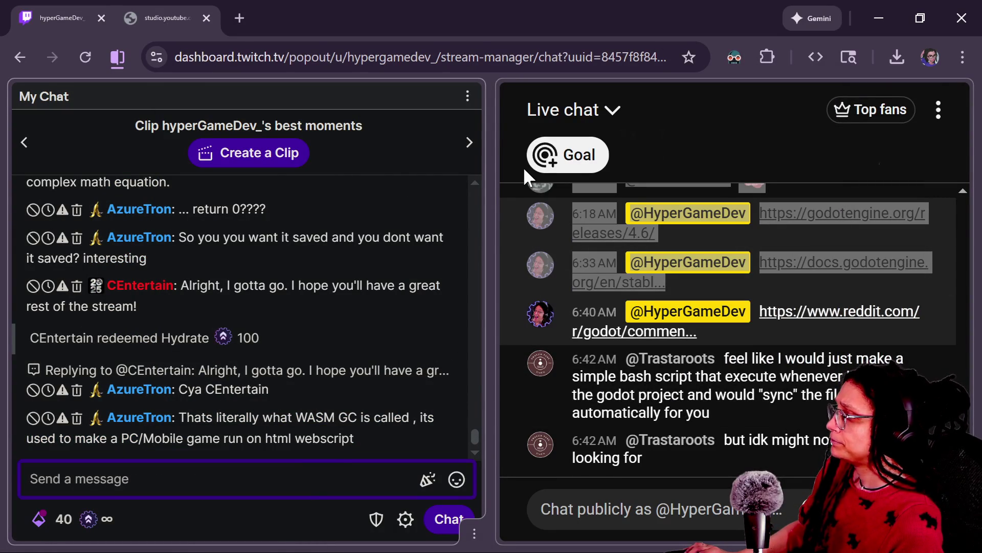
key("alt+Tab")
left_click(450, 196)
left_click(449, 179)
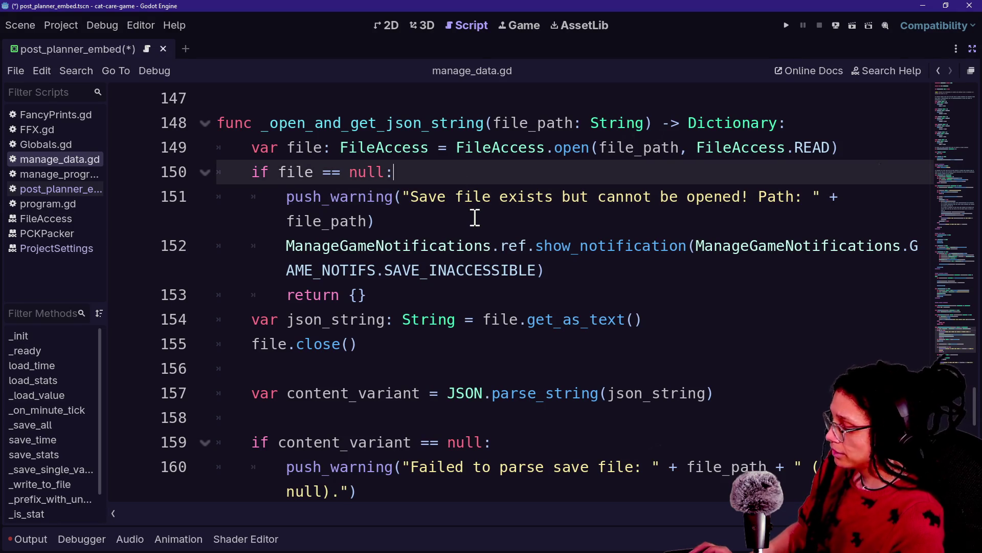
Reopen post_planner_embed.gd and return to the empty line 9 in the if block
key("shift+alt+o")
key("Down")
key("Return")
key("Up")
key("Up")
key("Up")
left_click(613, 295)
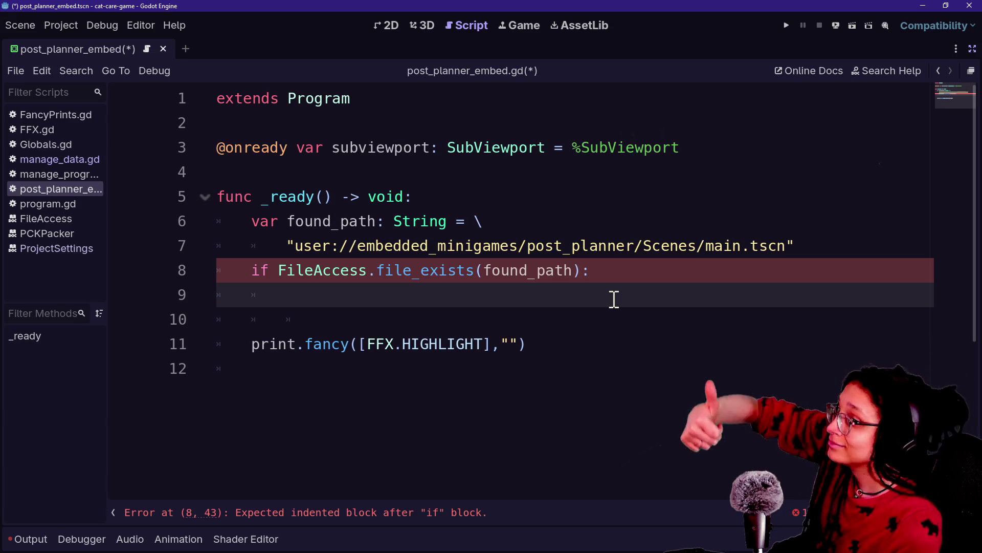
key("Up")
key("Down")
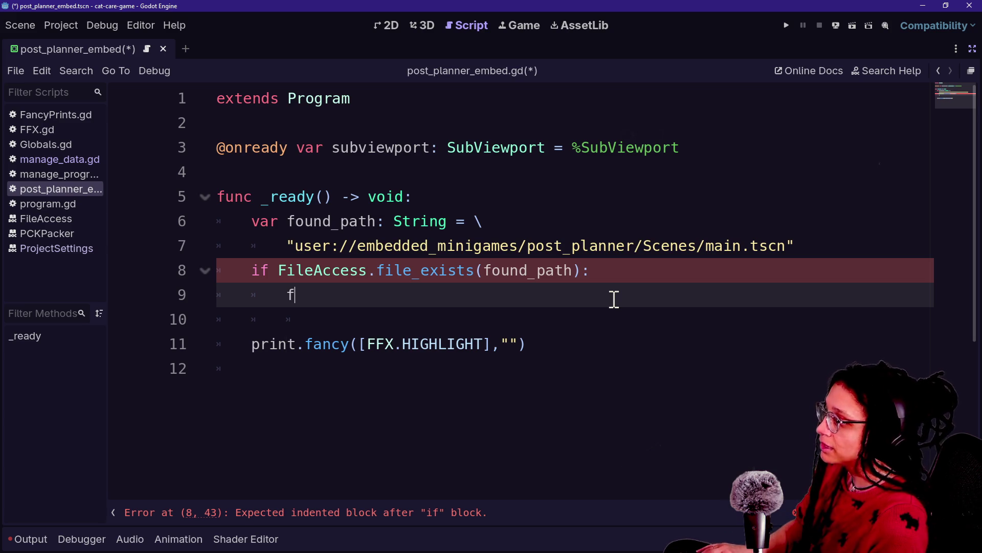
On line 9, declare found_scene as a PackedScene using load(found_path)
type("ound")
key("BackSpace")
key("BackSpace")
key("BackSpace")
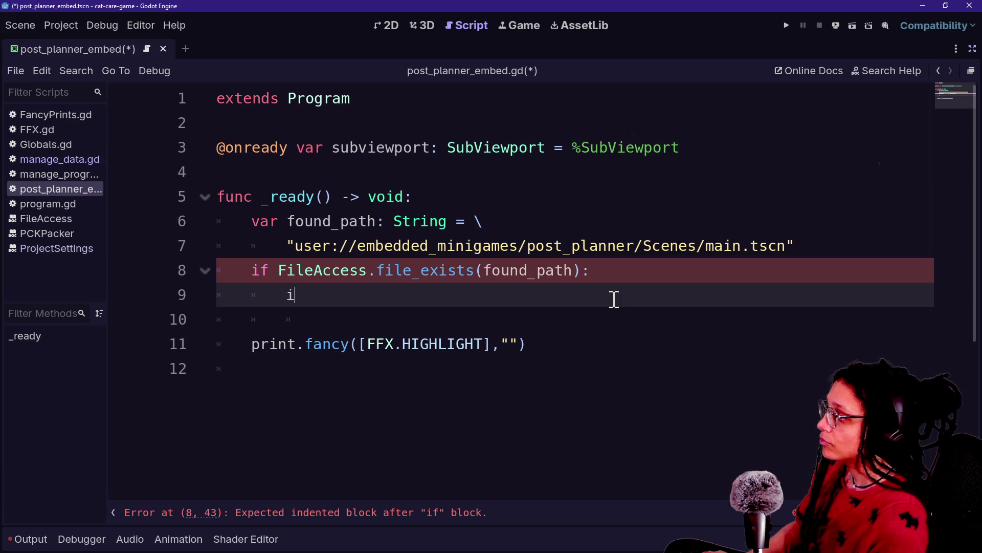
type("nstantia")
key("BackSpace")
key("BackSpace")
key("BackSpace")
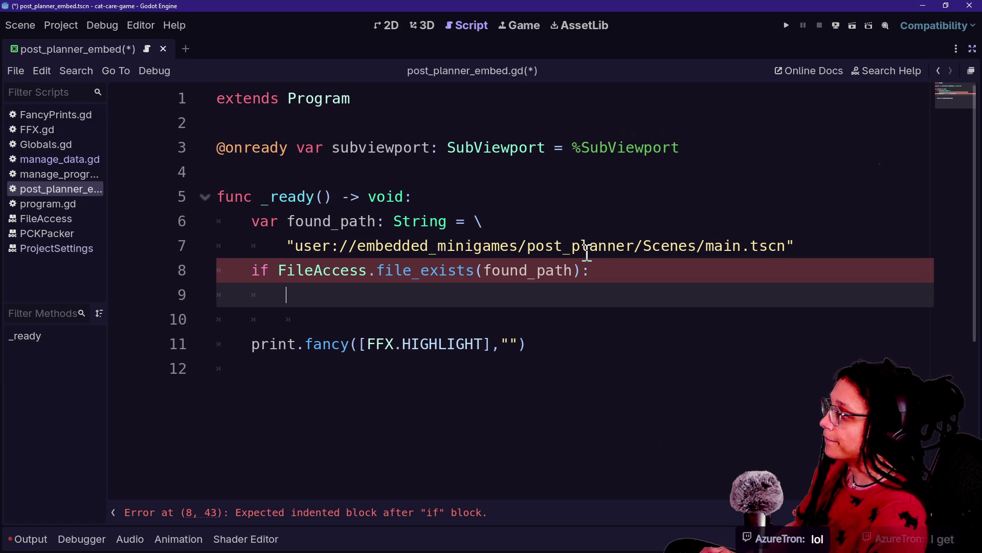
type("found_scene")
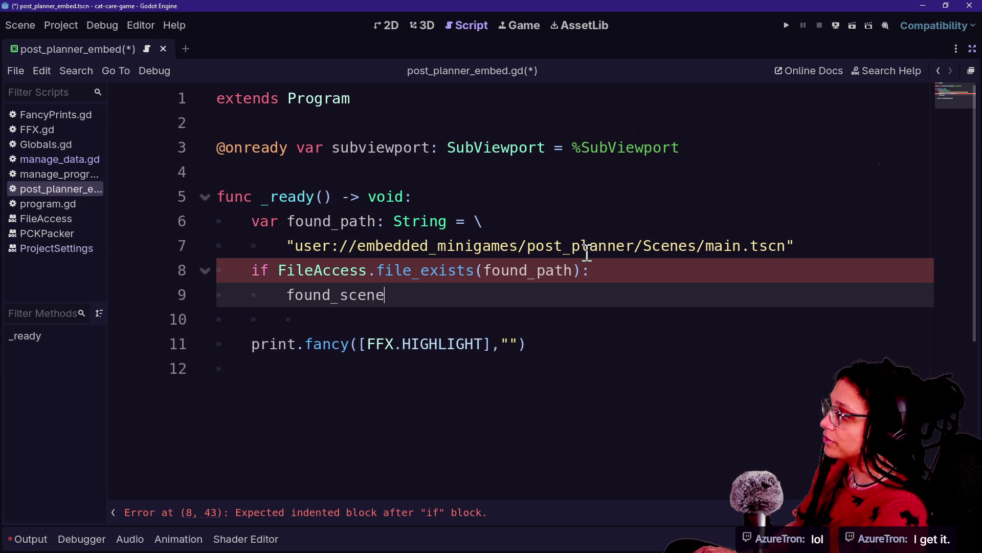
key("Left")
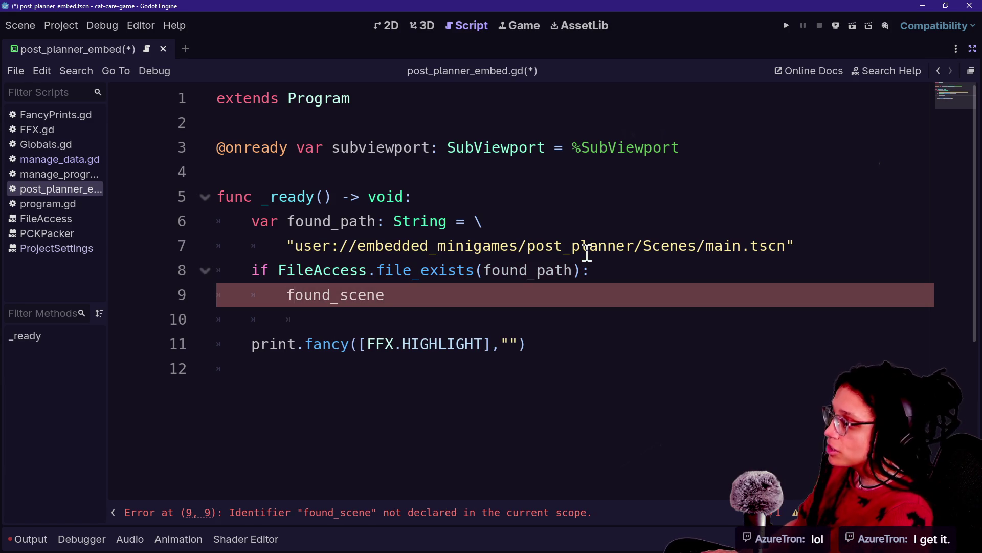
type("var ")
type(": ")
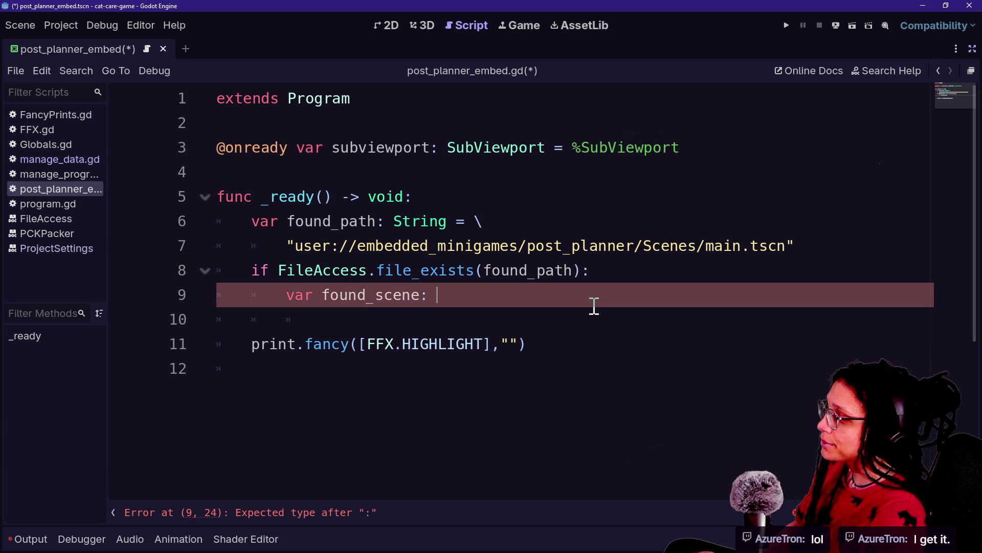
type("e")
type("f")
key("BackSpace")
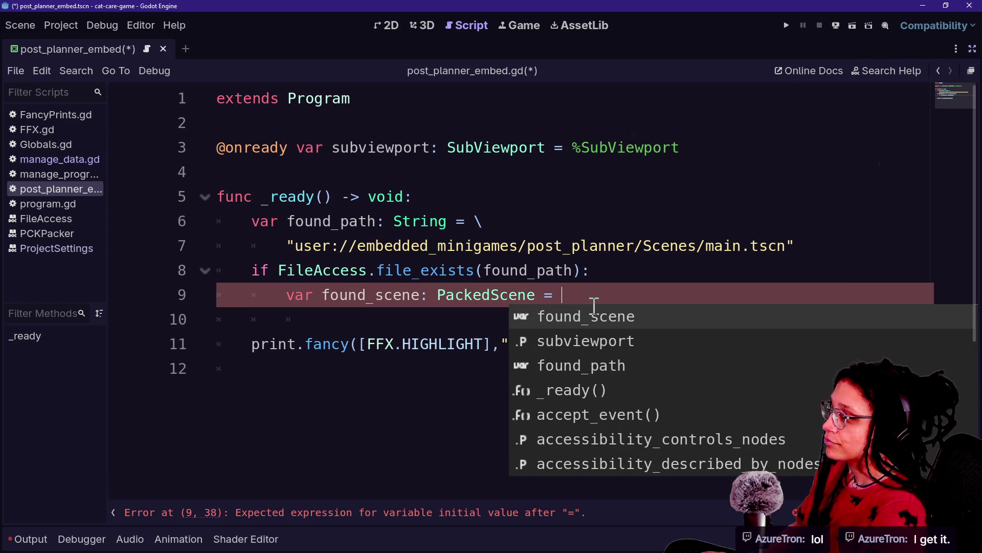
type("p")
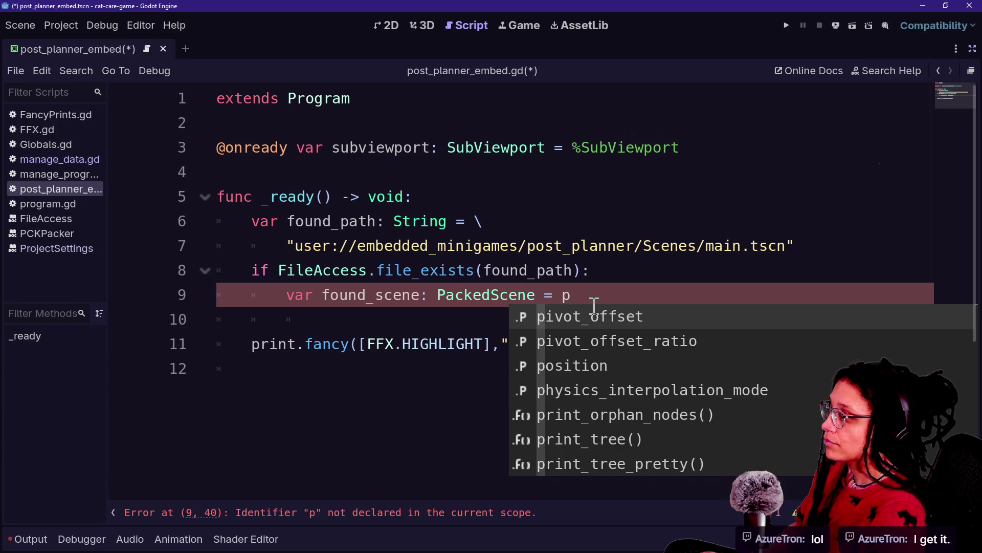
key("BackSpace")
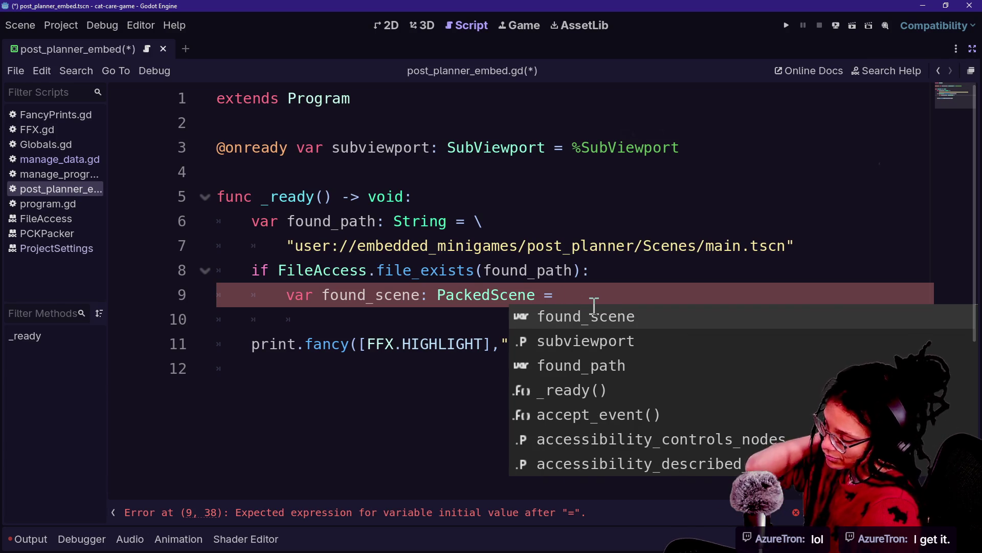
type("repload(")
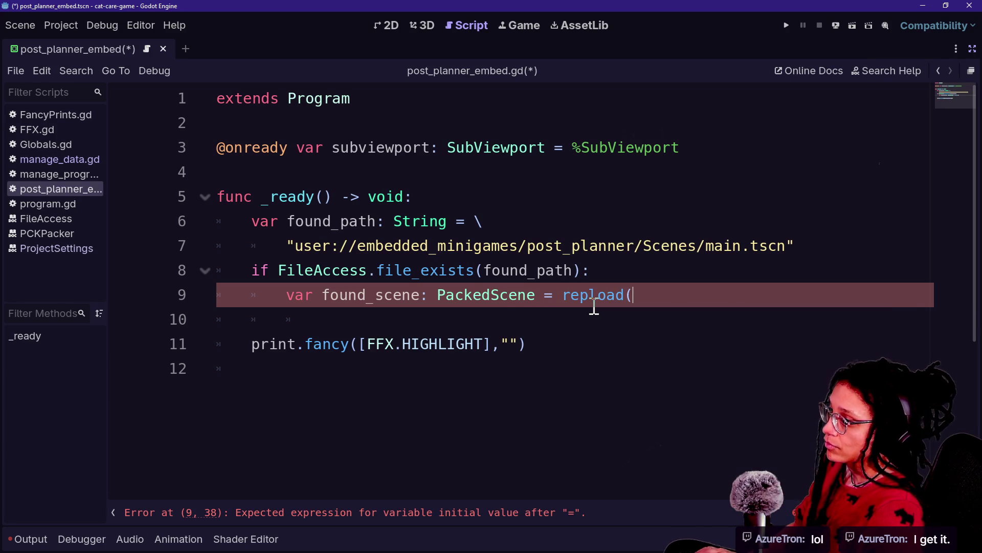
key("BackSpace")
key("BackSpace")
key("BackSpace")
type("pload")
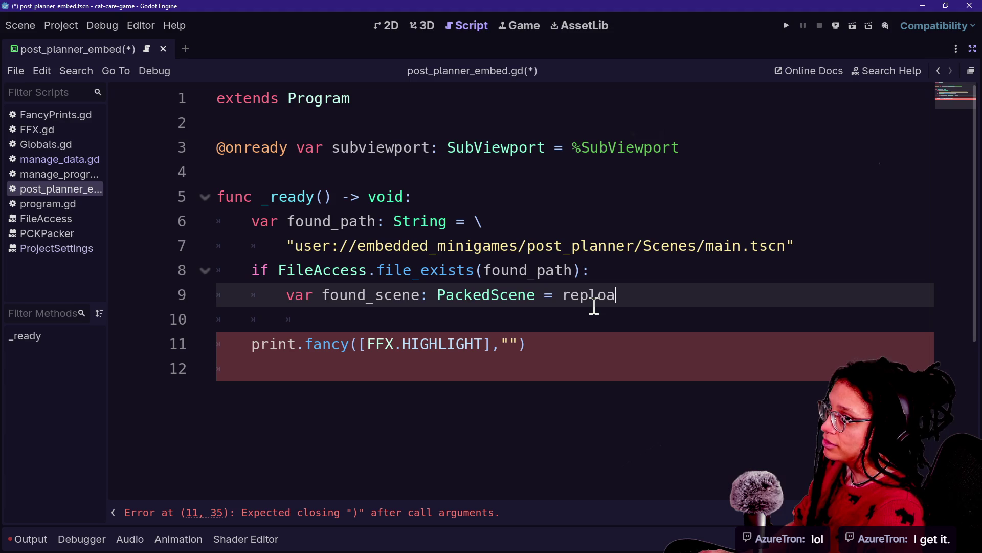
key("BackSpace")
key("BackSpace")
key("BackSpace")
type("pr")
key("BackSpace")
type("re")
key("BackSpace")
key("BackSpace")
key("BackSpace")
key("BackSpace")
type("preload(")
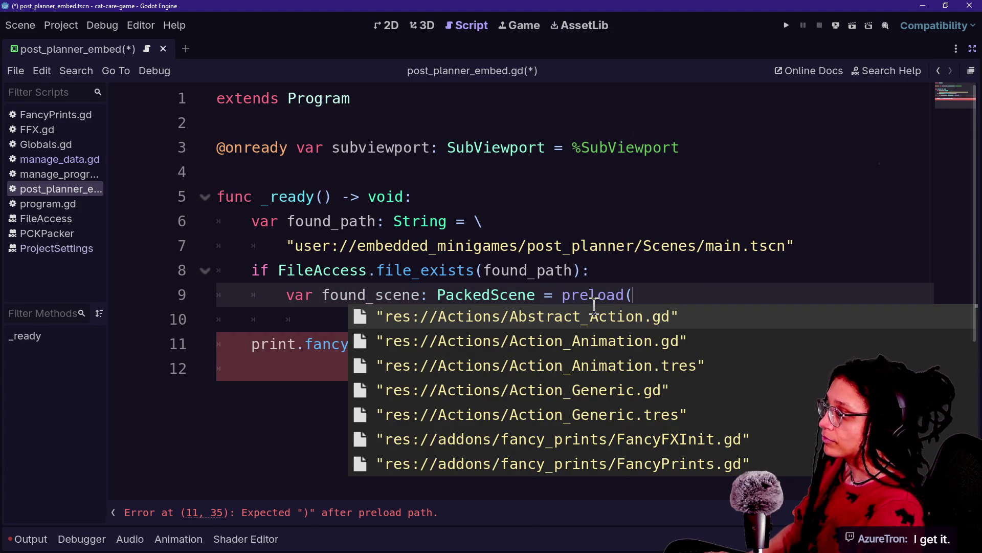
type("found")
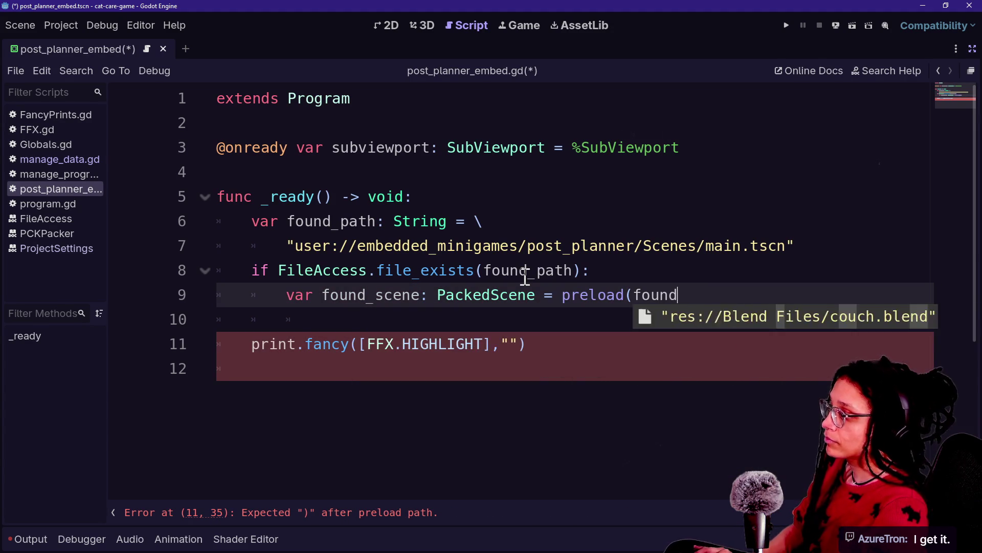
type("_path)")
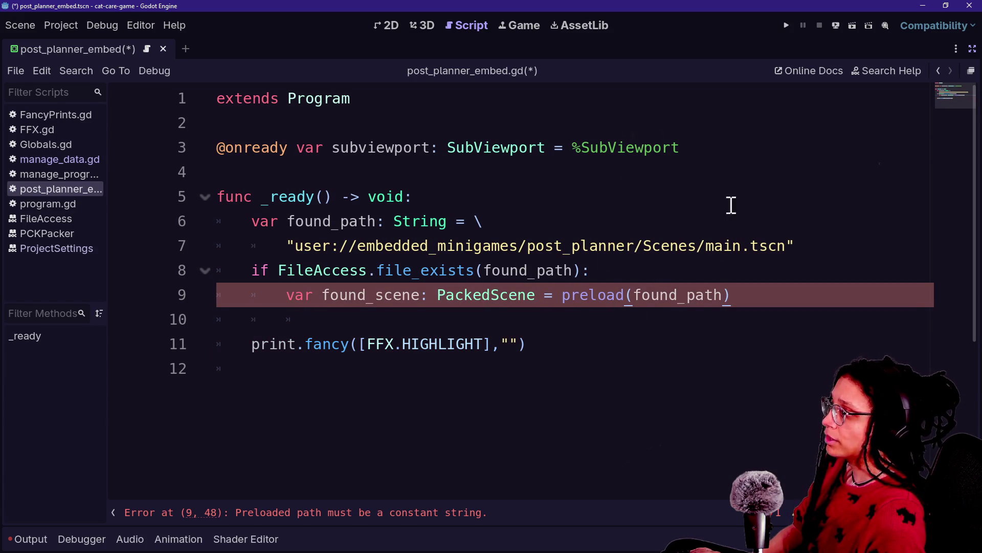
left_click(588, 295)
key("BackSpace")
key("BackSpace")
key("BackSpace")
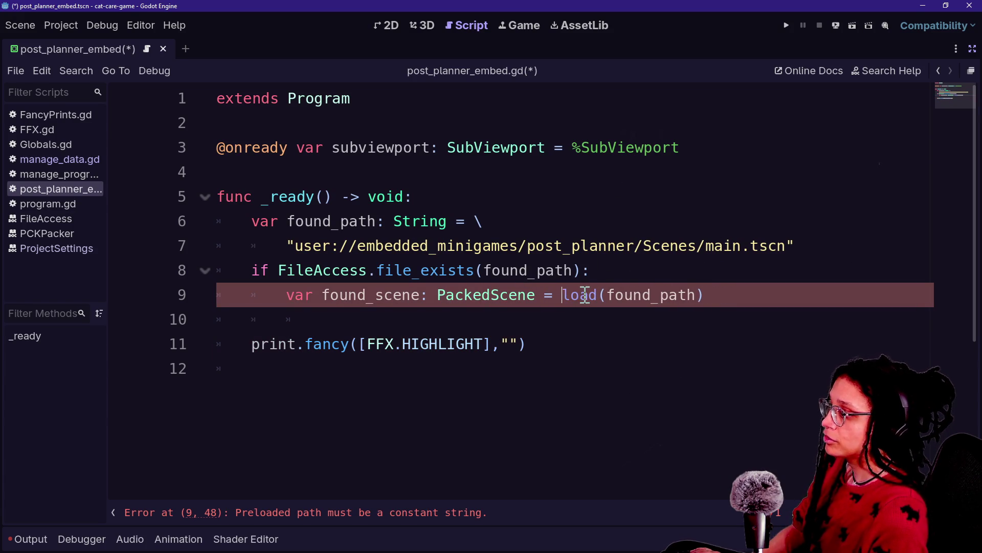
Add a line calling found_scene.instantiate() as Node2D
left_click(737, 295)
key("Return")
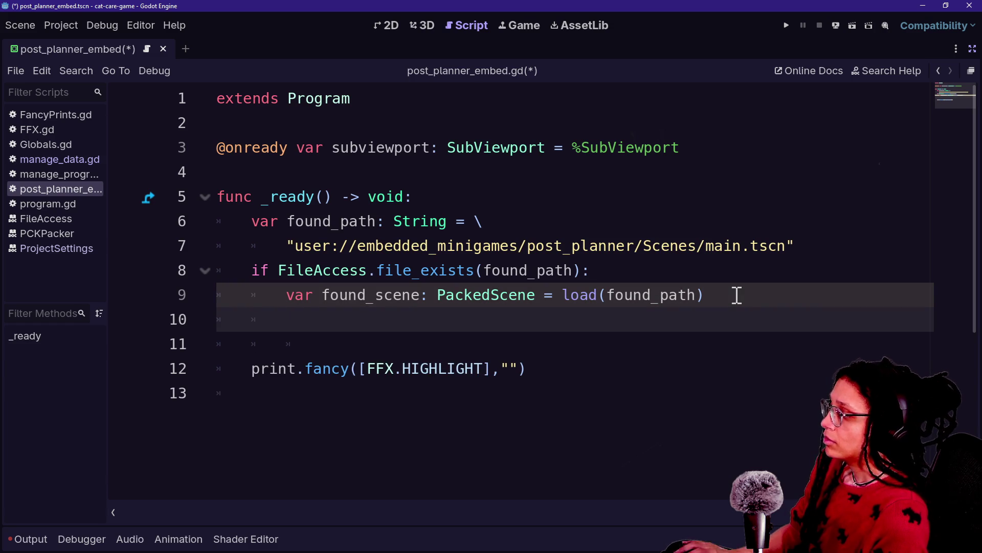
type("found_")
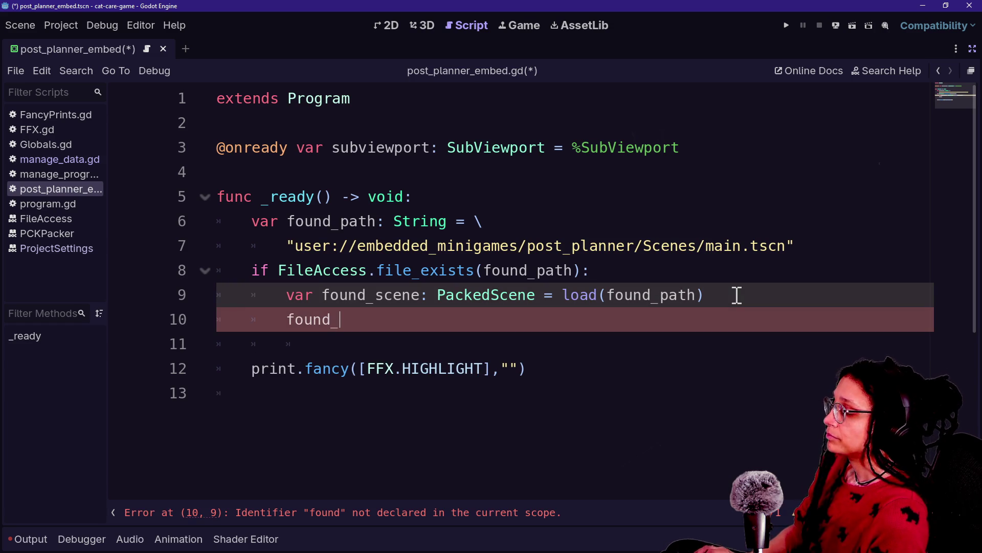
key("BackSpace")
key("BackSpace")
type("cene.ins")
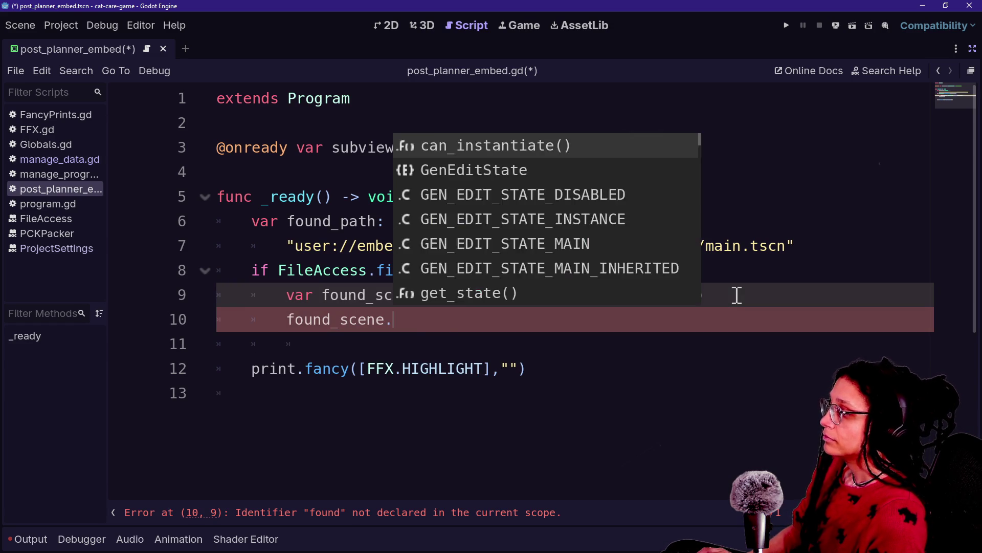
key("Return")
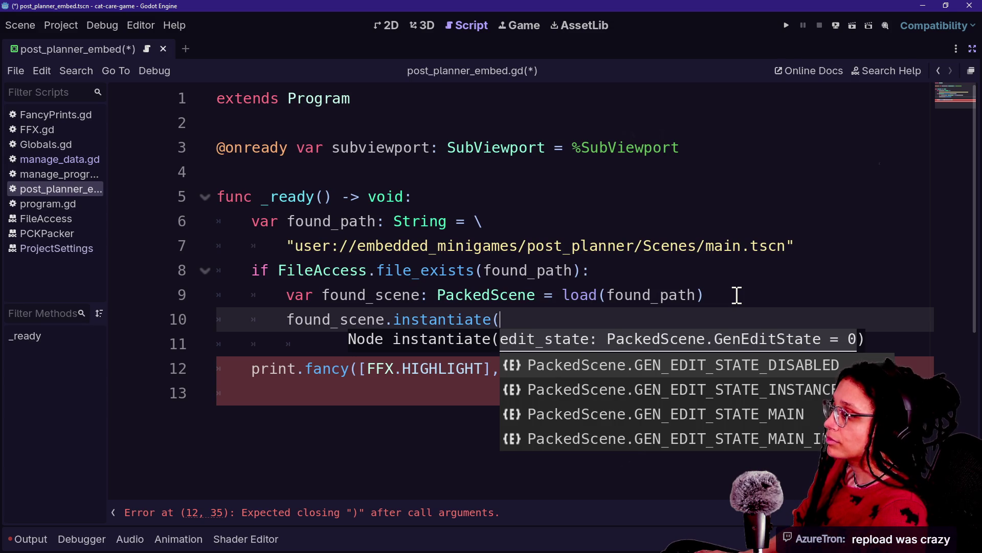
type(")")
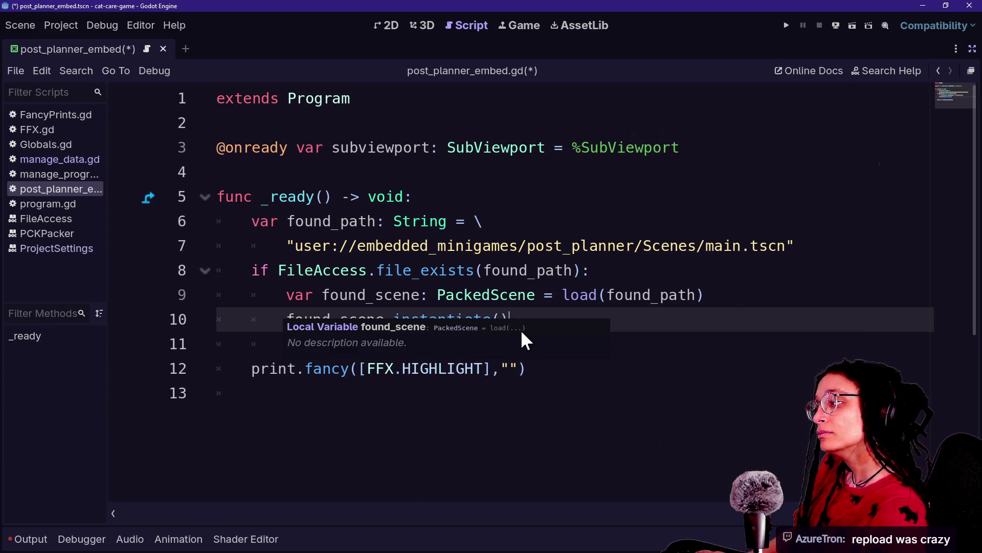
key("Return")
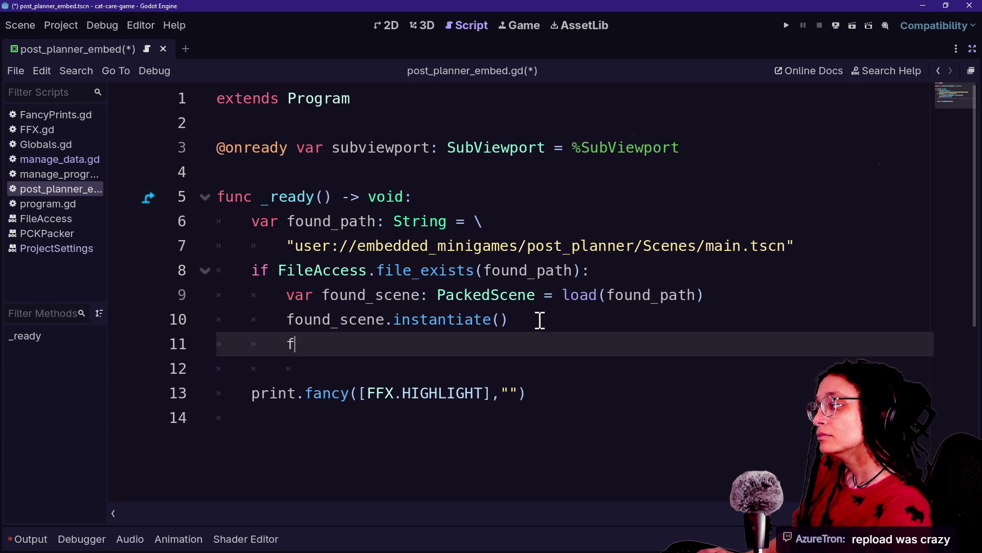
type("ound_sce")
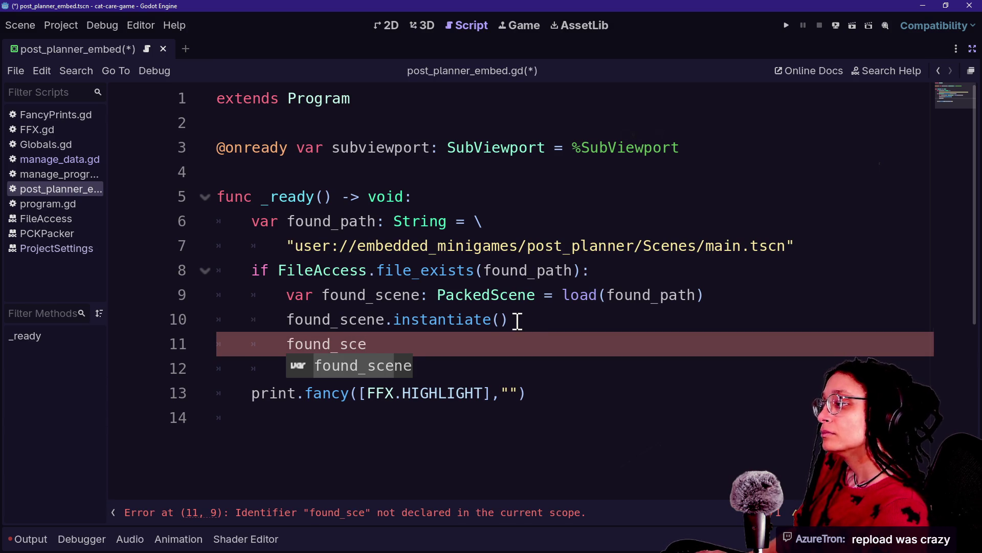
left_click(570, 321)
type("as Node2D")
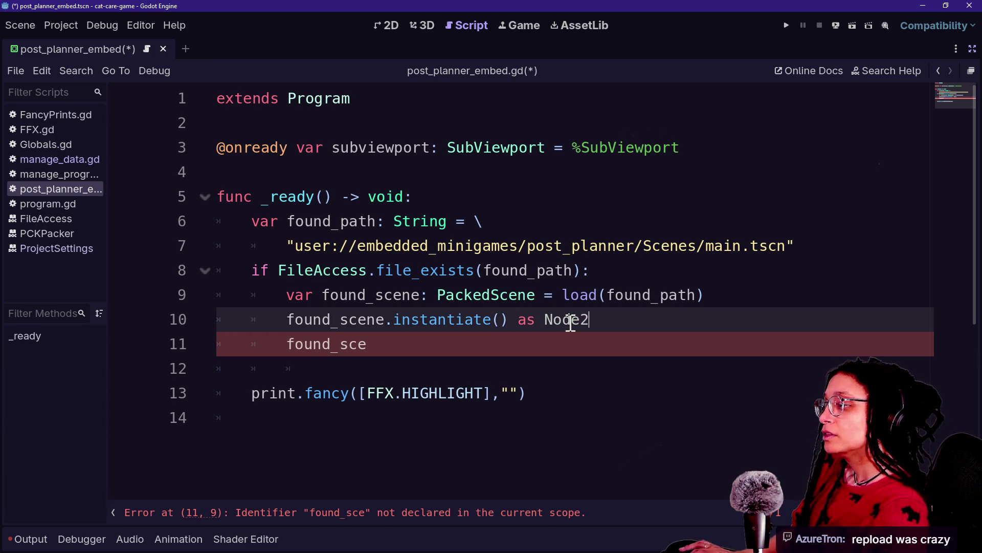
Delete the unfinished line 11 and start assigning the instance to var program_scene: Node2D
left_click(523, 343)
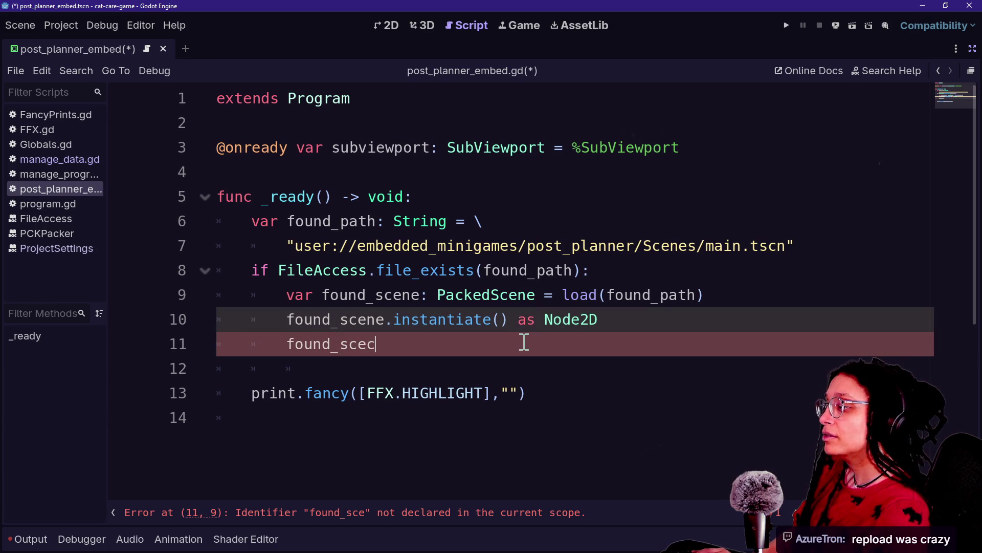
key("BackSpace")
key("BackSpace")
key("BackSpace")
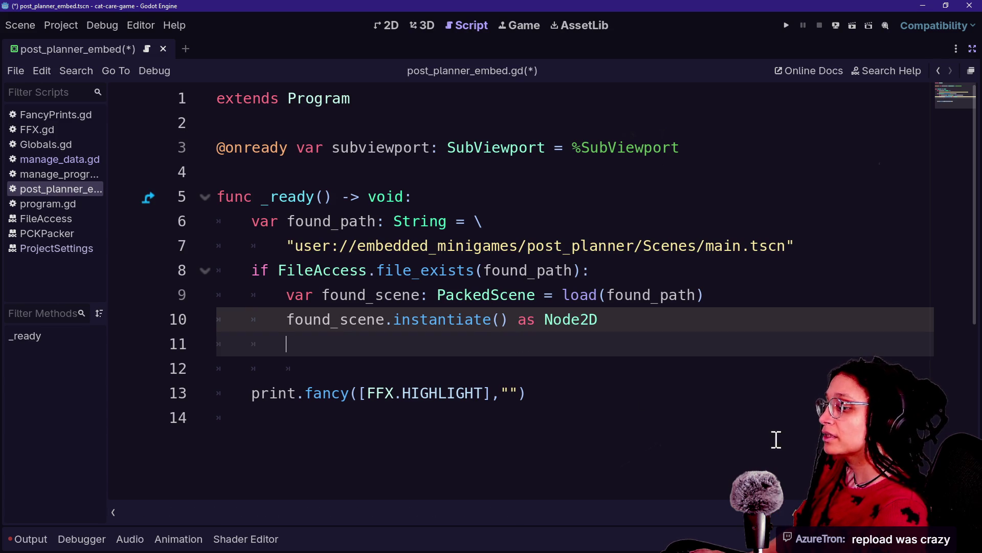
left_click(796, 512)
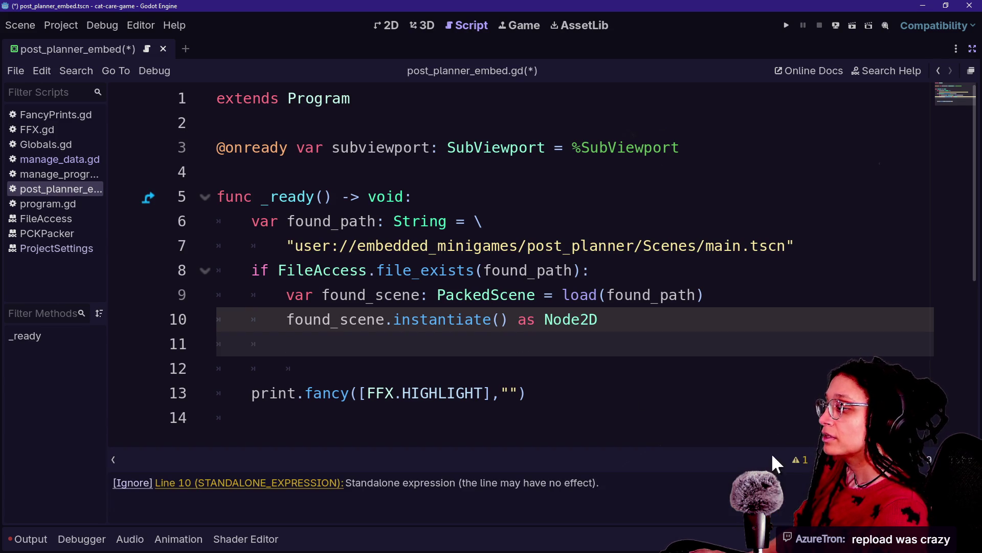
left_click(627, 321)
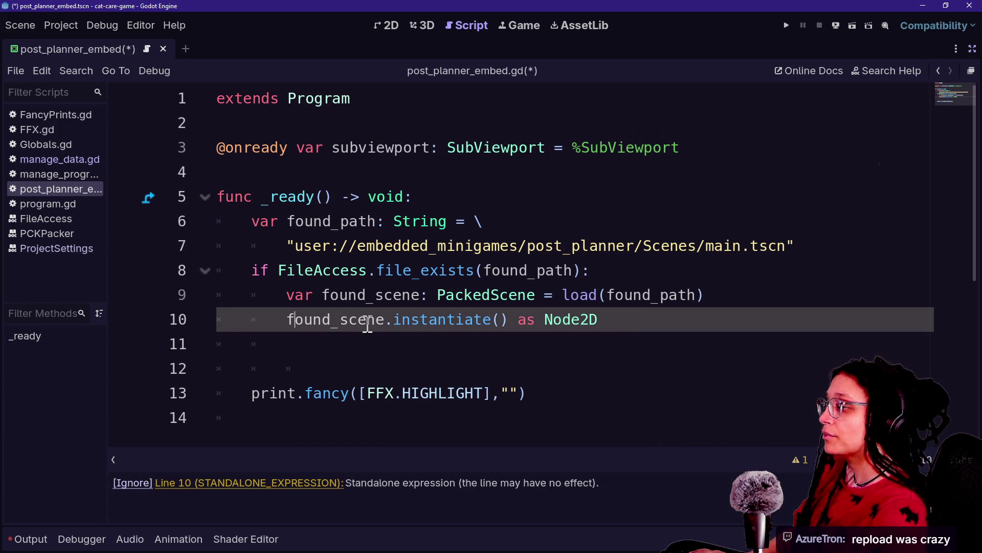
mouse_move(367, 324)
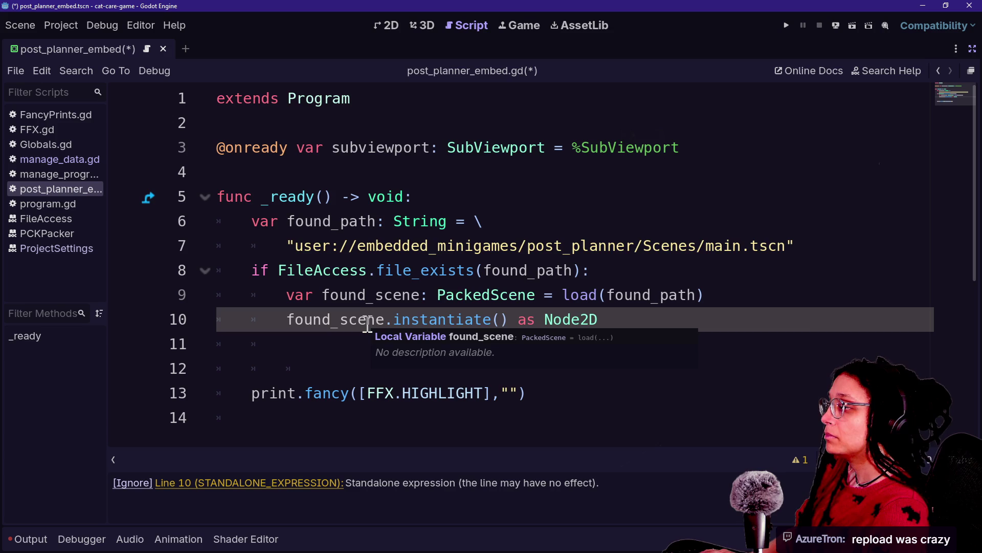
type("var ")
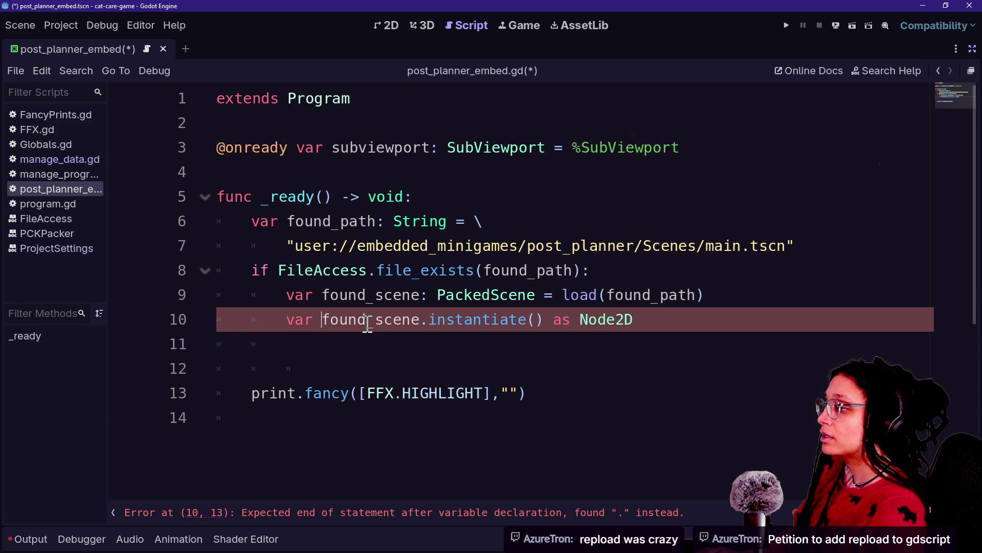
type("program_scene: Node2D -")
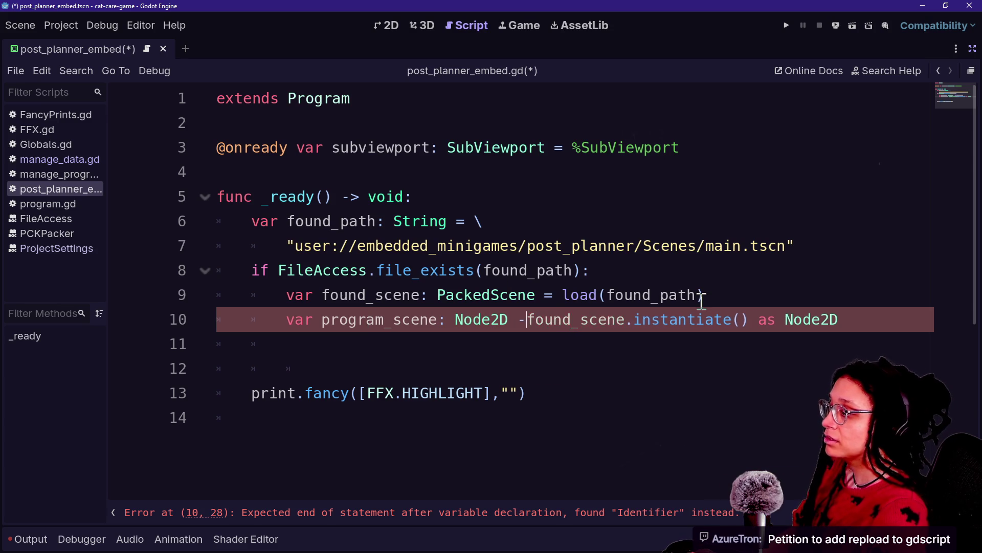
Finish the program_scene assignment with '= \' and continue it on the next line
key("BackSpace")
type("= \\")
key("Return")
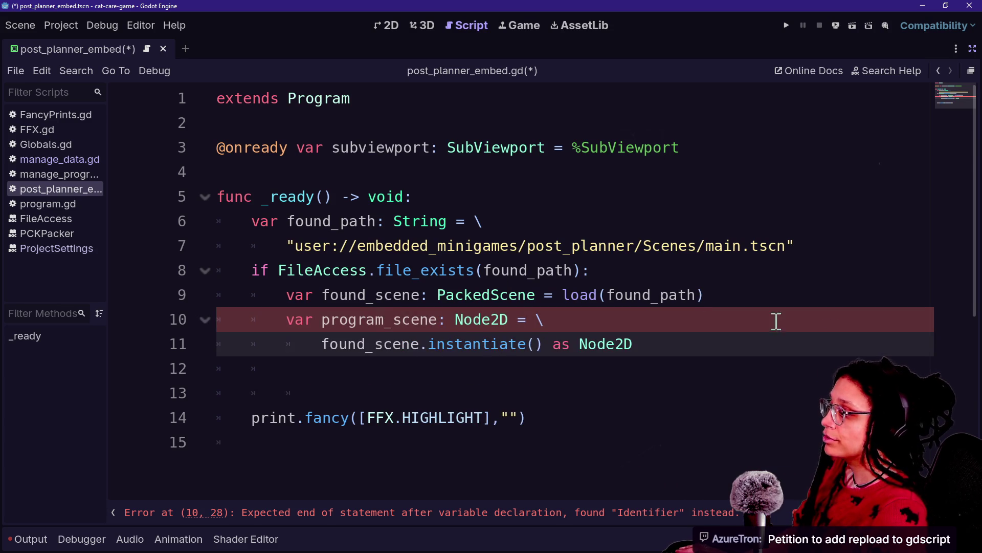
Add subviewport.add_child(program_scene) on line 12 and run the current scene
left_click(777, 354)
key("Return")
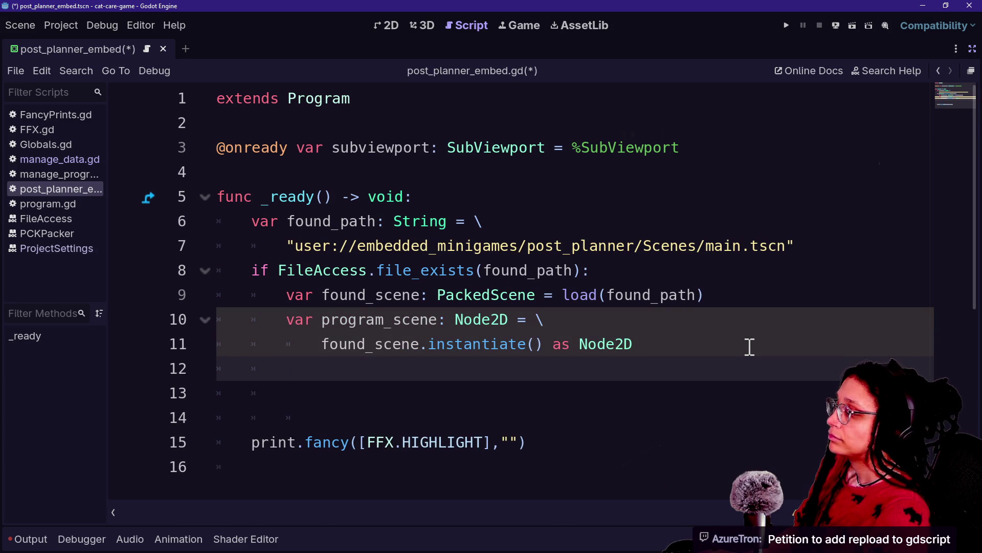
type("subviewport")
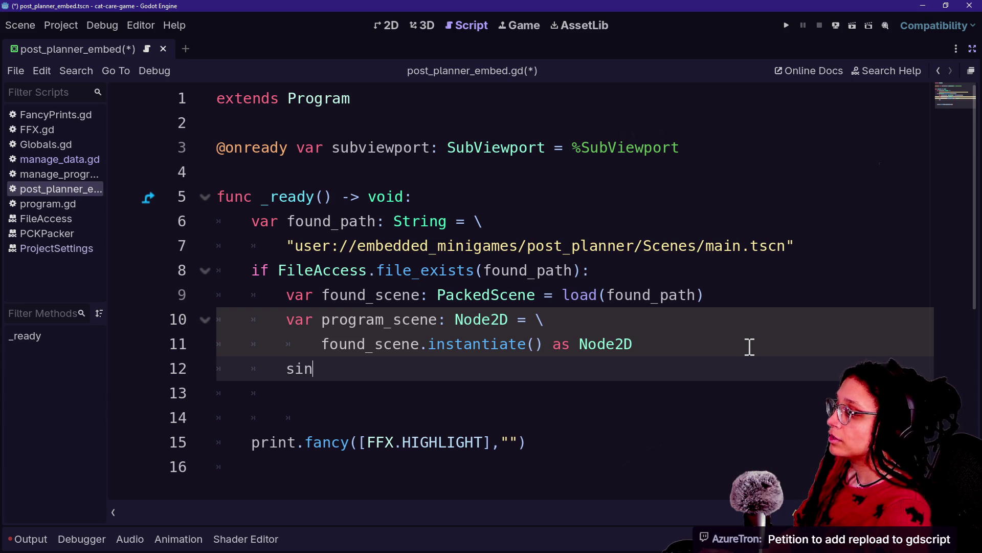
type(".ad")
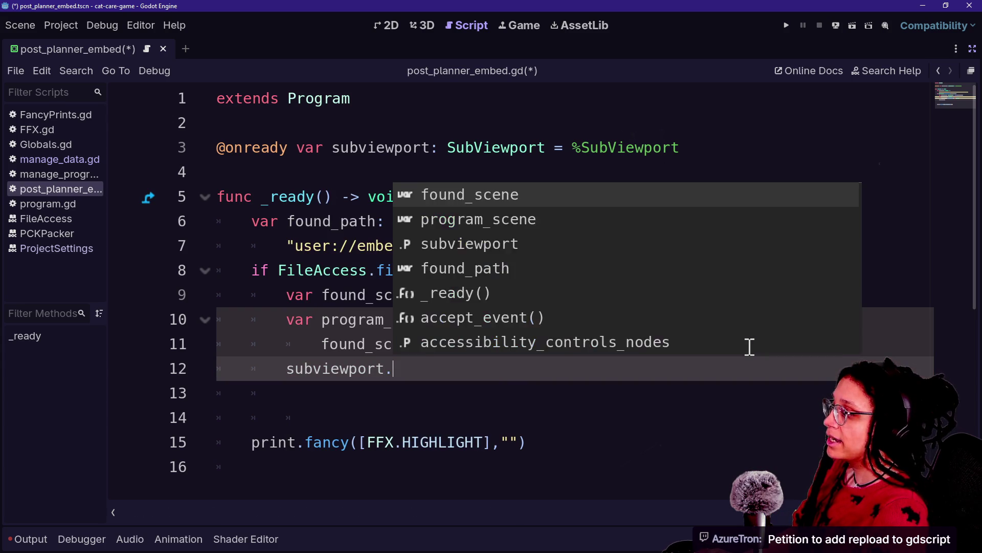
key("Return")
type("rogram_scene)")
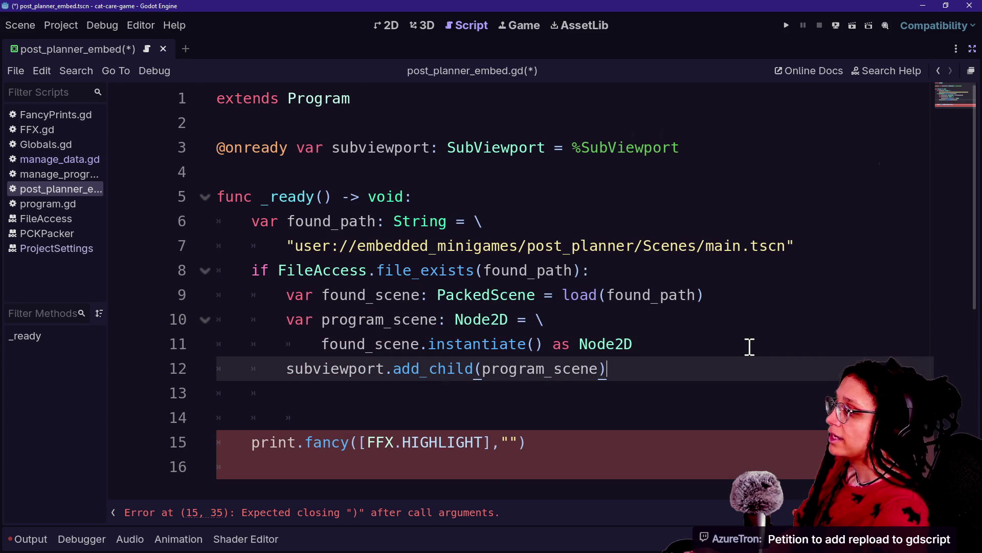
left_click(786, 25)
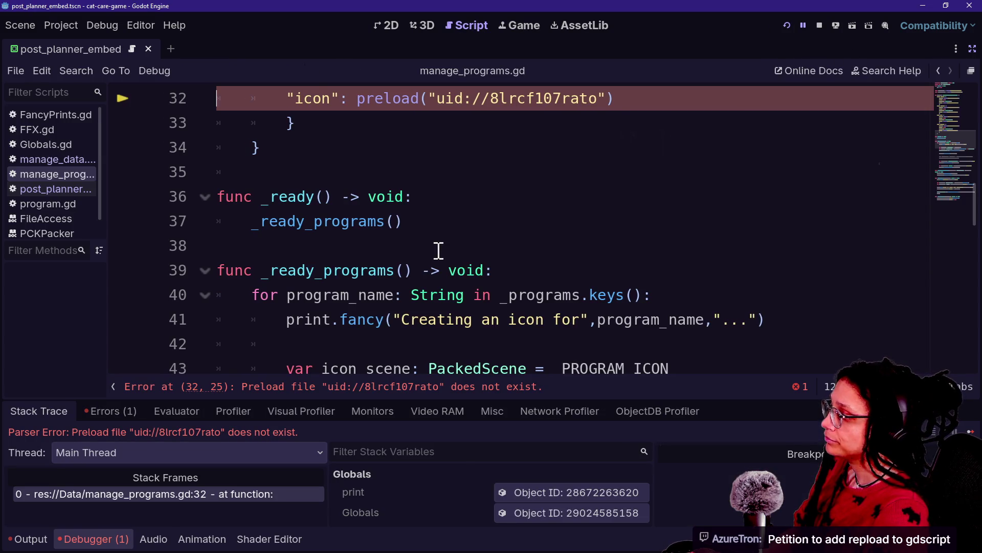
Change preload to load for the Post Planner icon on manage_programs.gd line 32, then rerun
scroll(405, 274, "up", 3)
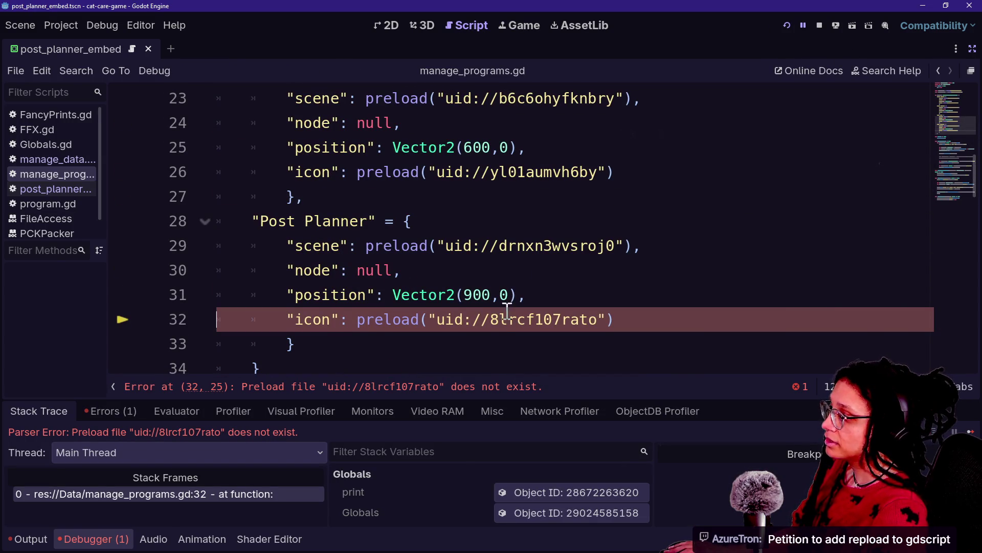
left_click(386, 319)
key("BackSpace")
key("BackSpace")
key("BackSpace")
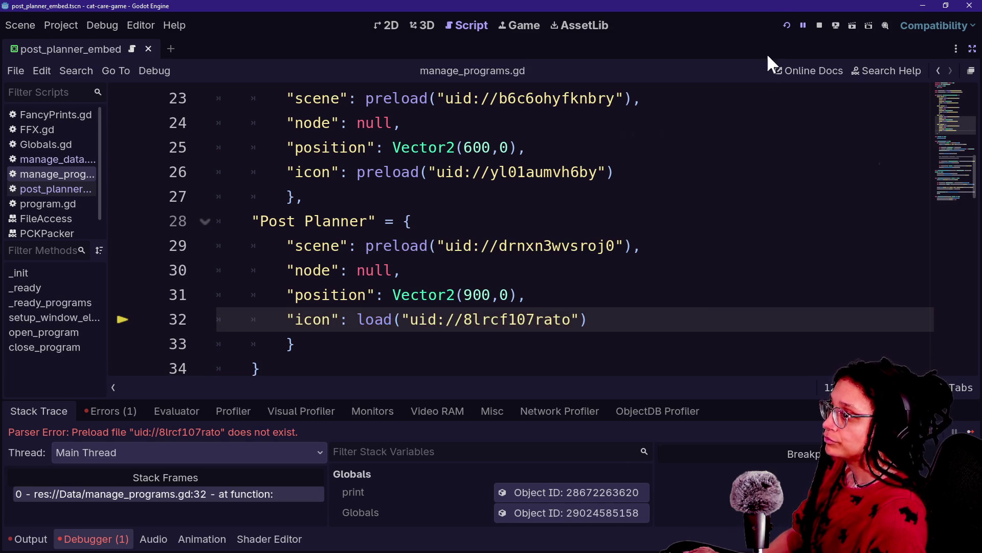
left_click(786, 26)
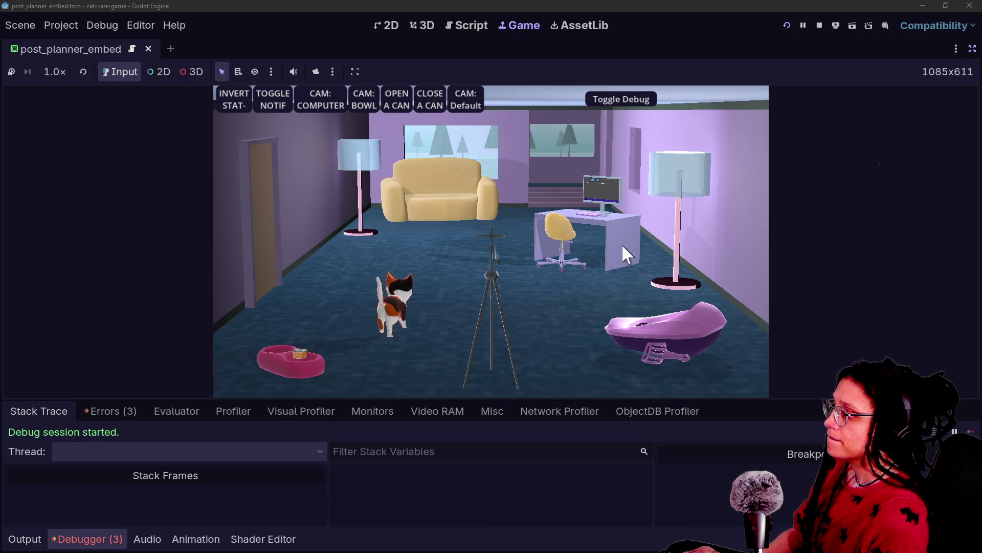
Exit distraction-free mode, switch the Scene dock to Remote, and expand main and Managers
left_click(972, 48)
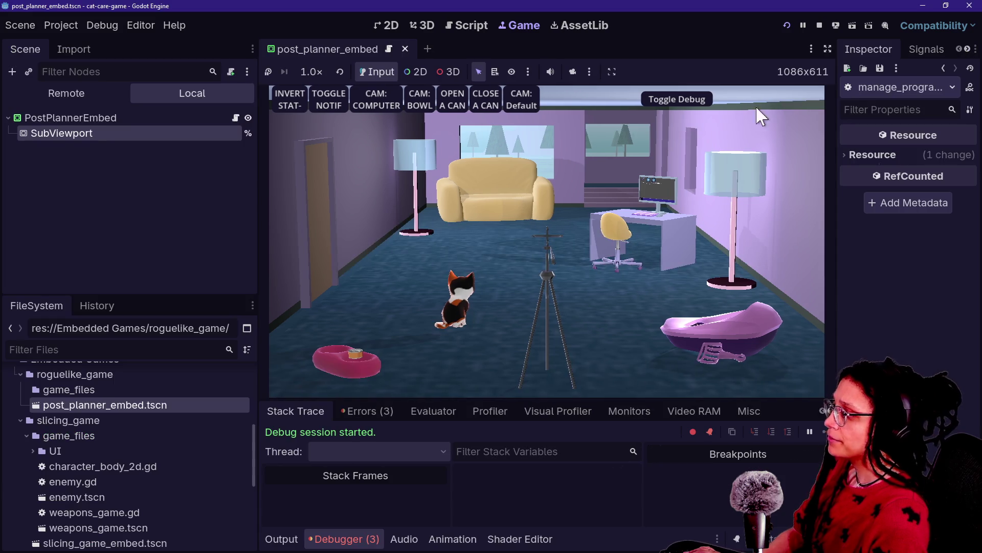
left_click(70, 92)
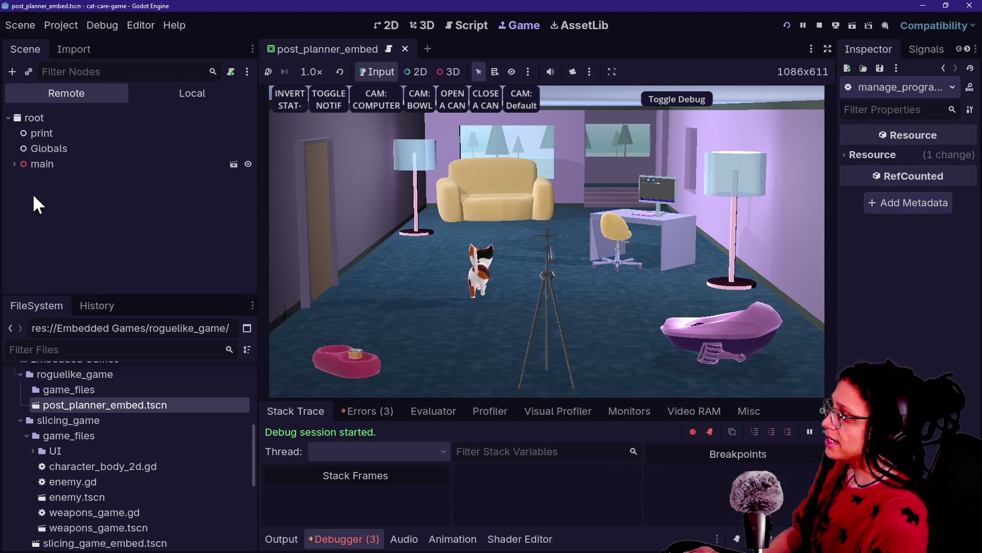
left_click(13, 162)
scroll(18, 223, "down", 1)
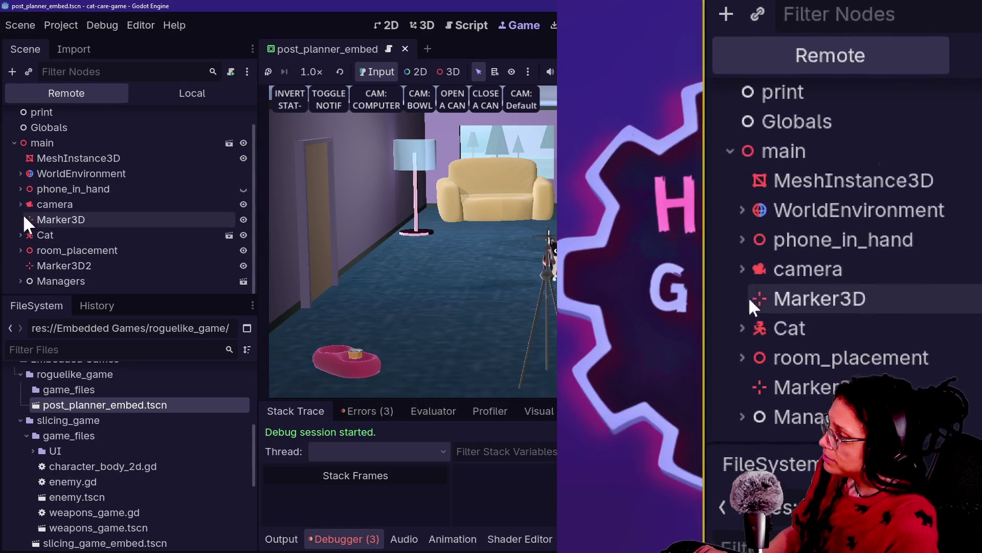
left_click(20, 279)
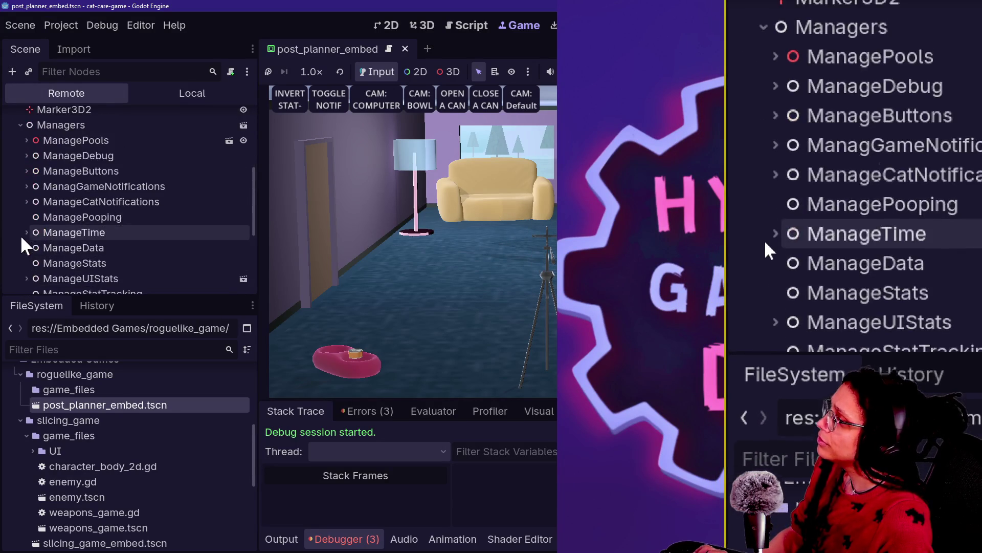
scroll(23, 223, "down", 4)
scroll(23, 222, "down", 2)
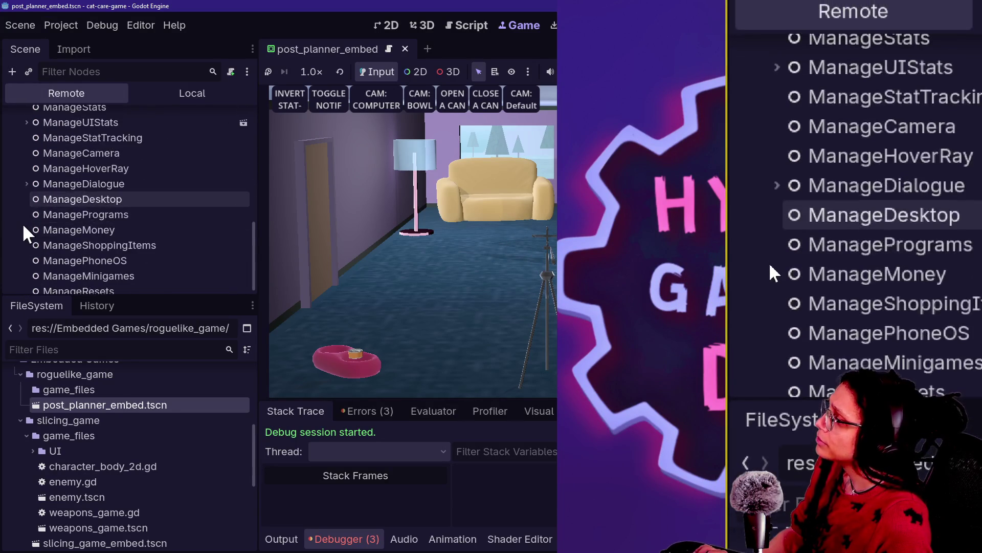
scroll(29, 214, "up", 10)
scroll(33, 212, "down", 5)
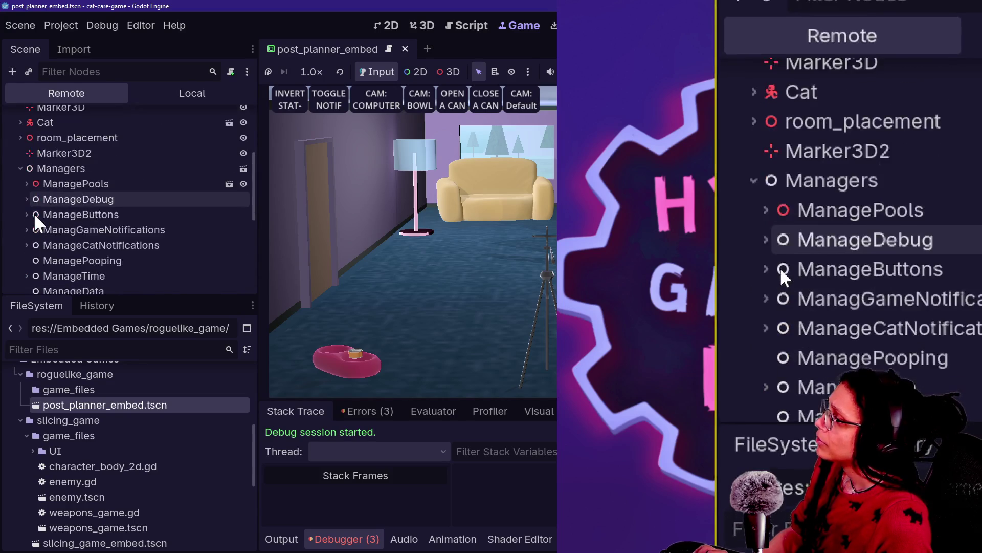
scroll(29, 194, "up", 3)
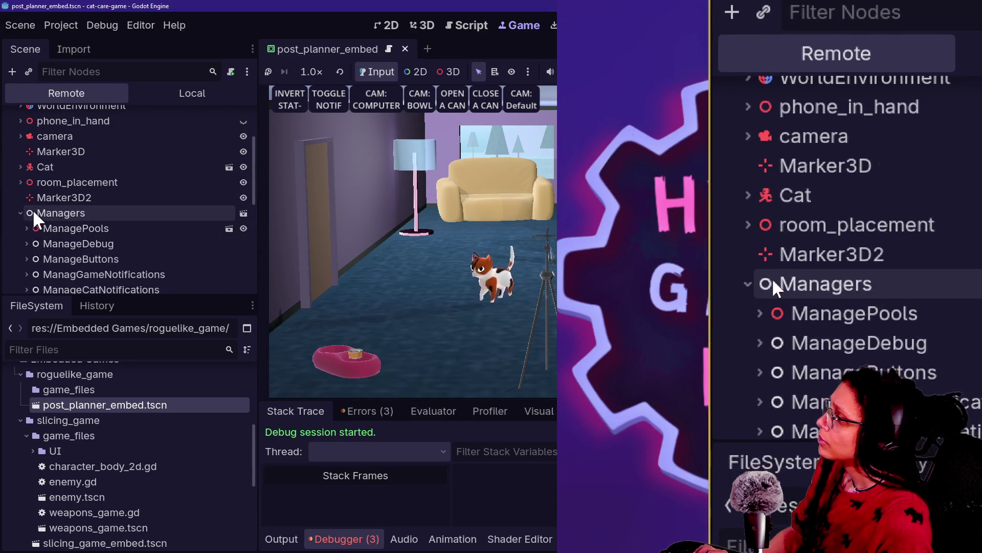
scroll(32, 208, "up", 2)
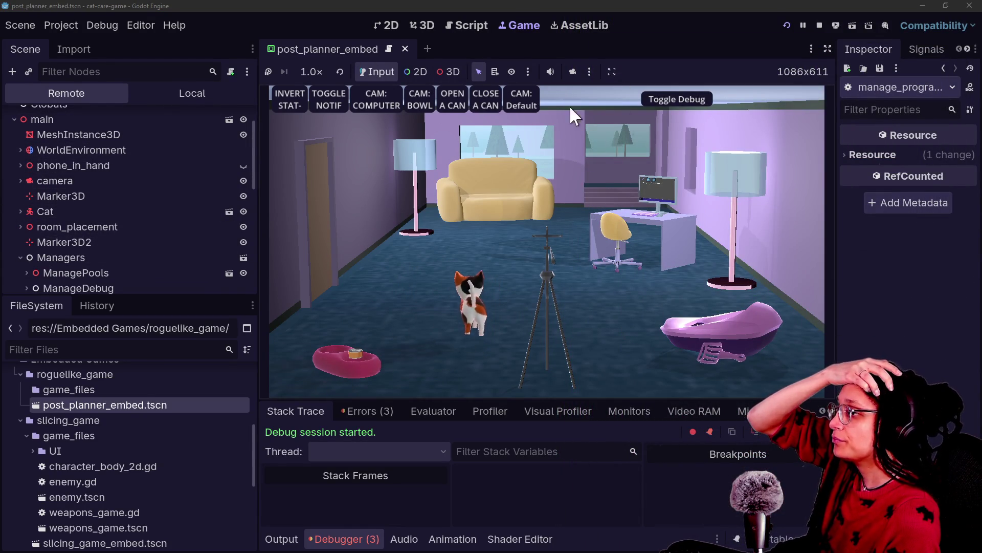
In the running game, switch to CAM: COMPUTER, hide the debug buttons, and launch Post Planner
left_click(361, 101)
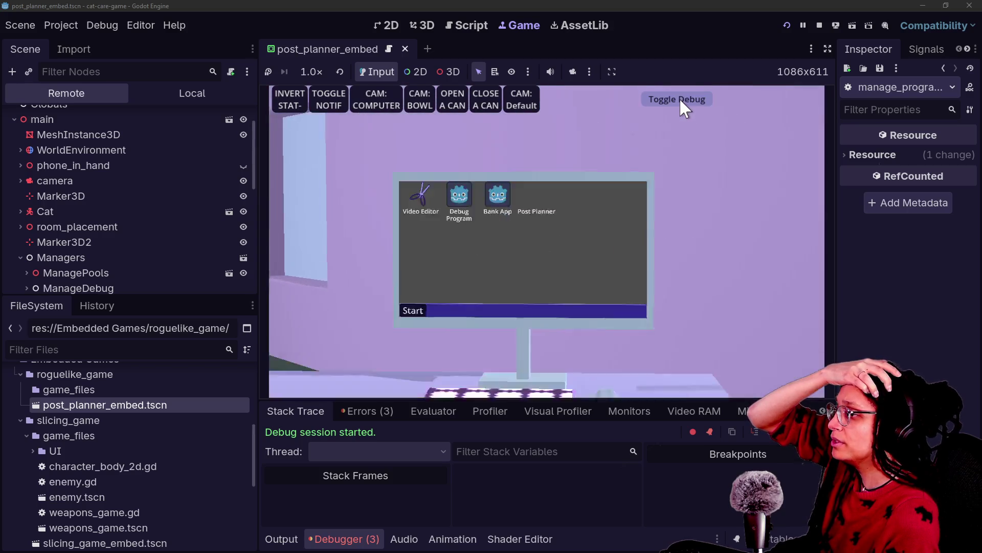
left_click(675, 100)
left_click(571, 141)
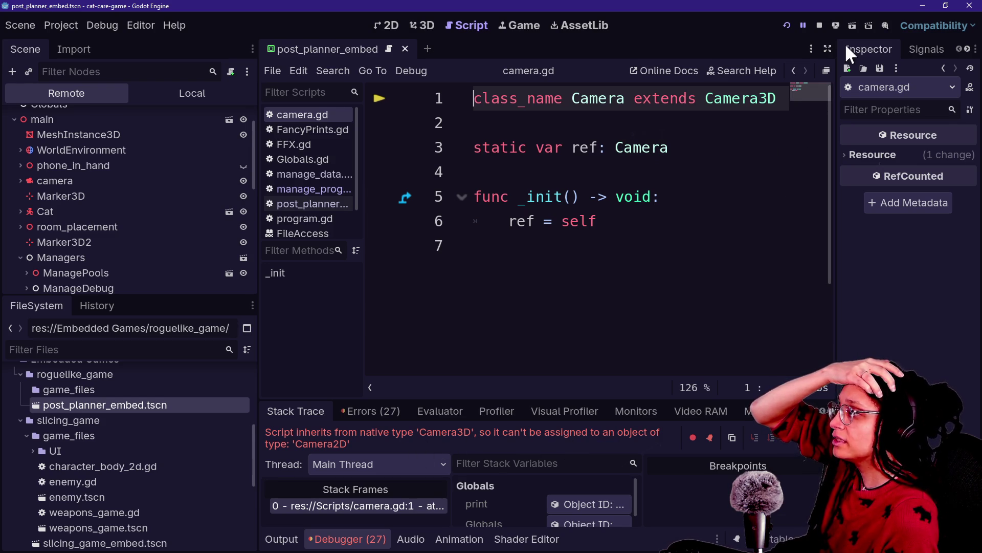
left_click(828, 47)
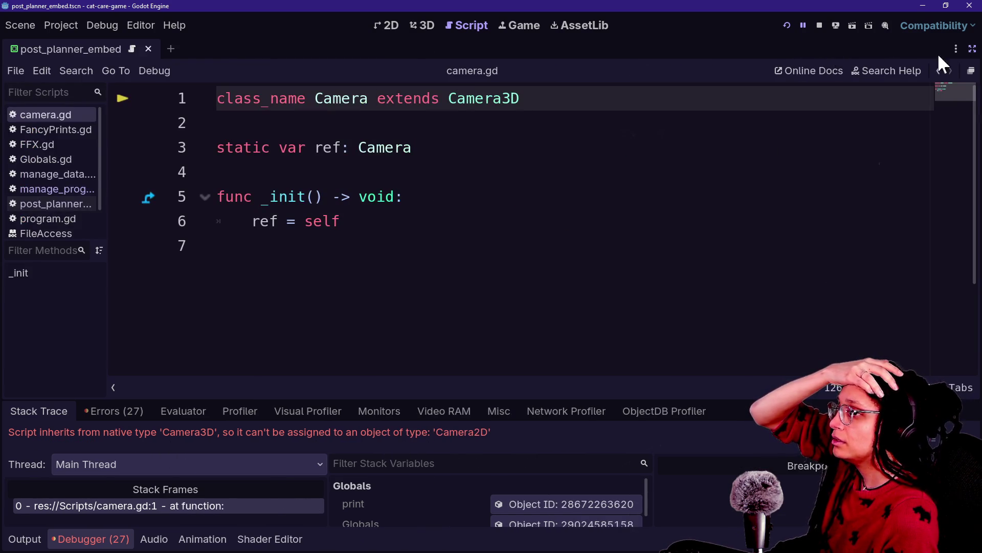
left_click(969, 64)
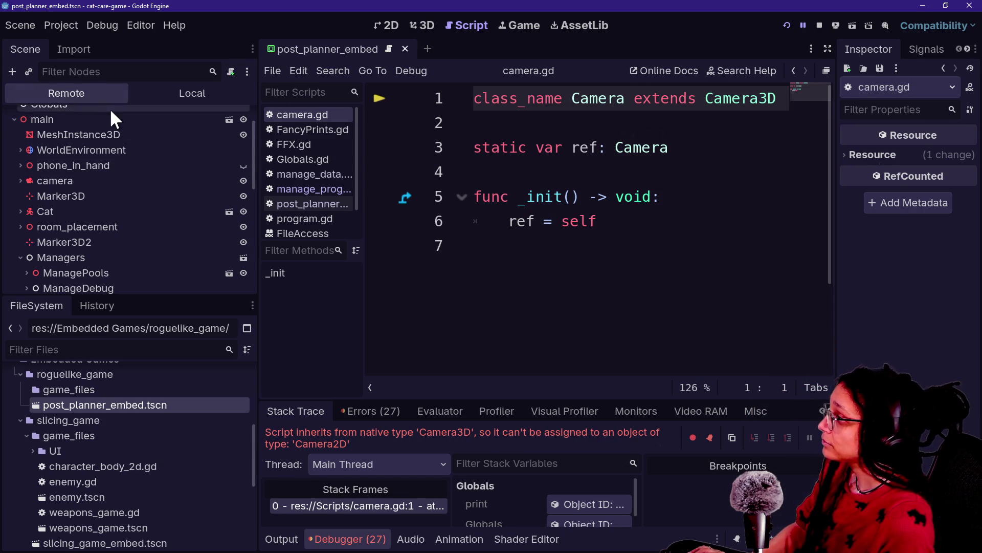
Browse the remote tree, expand room_placement and room, and select OminLight_Cat
scroll(109, 109, "up", 2)
scroll(62, 208, "down", 5)
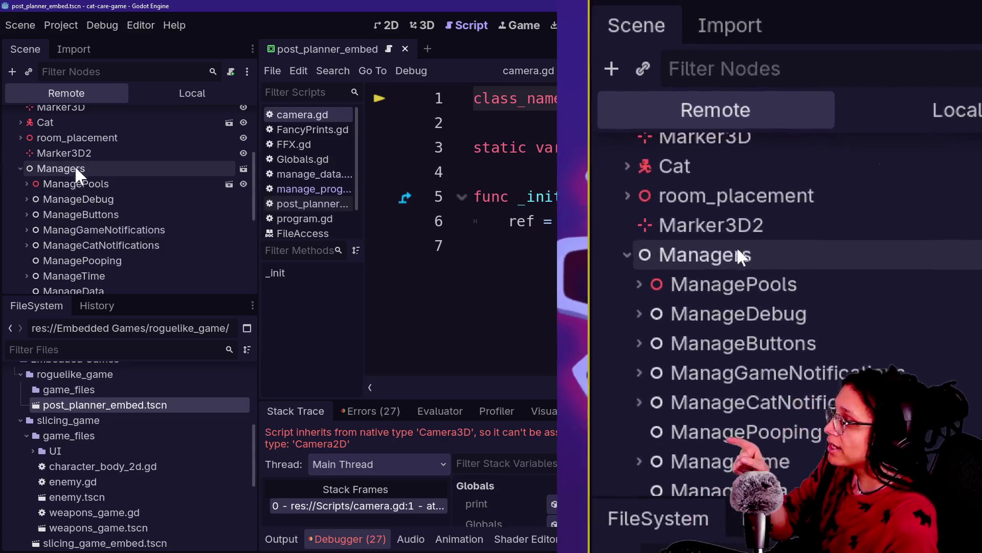
scroll(81, 185, "down", 3)
scroll(80, 187, "down", 3)
scroll(81, 187, "up", 10)
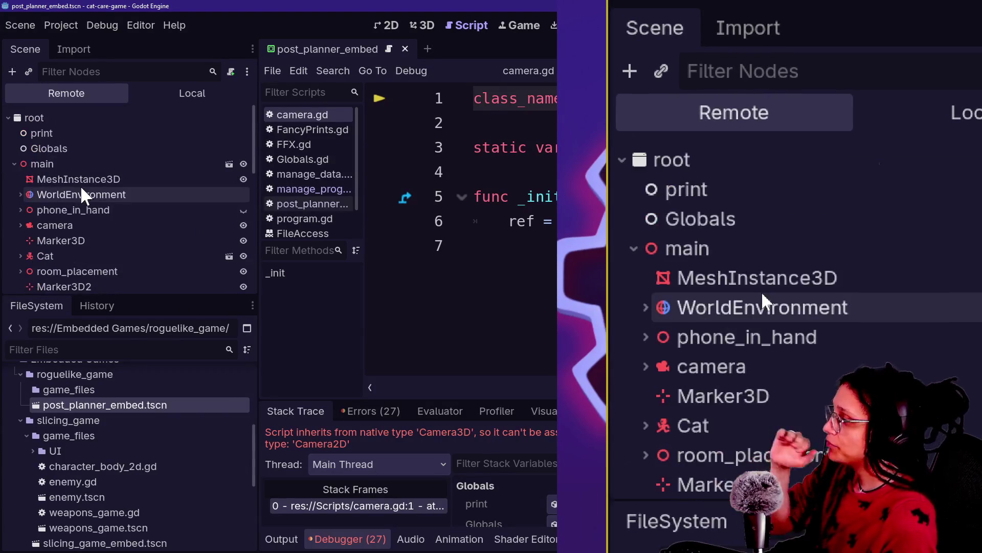
scroll(82, 188, "down", 3)
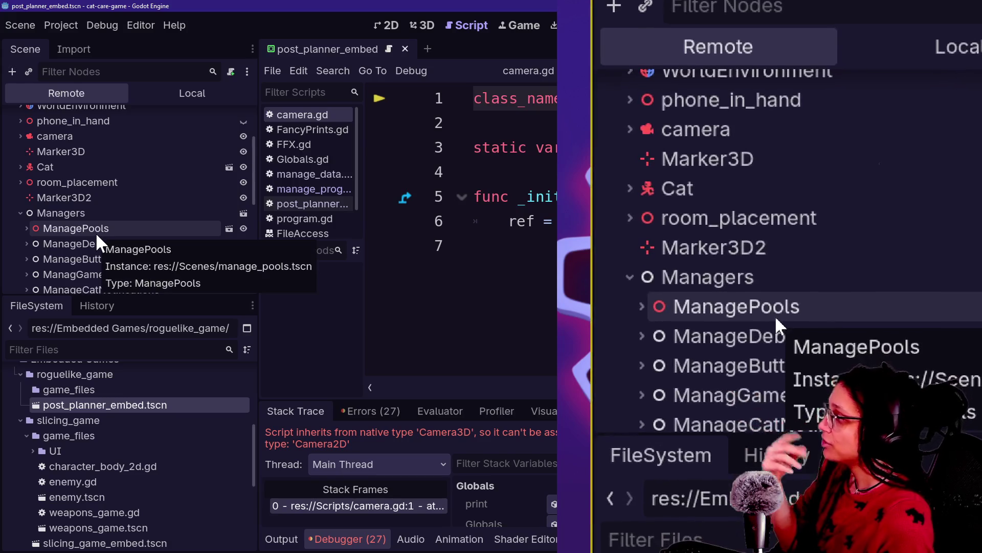
scroll(95, 232, "down", 4)
scroll(69, 235, "down", 2)
scroll(70, 235, "up", 5)
scroll(70, 234, "down", 5)
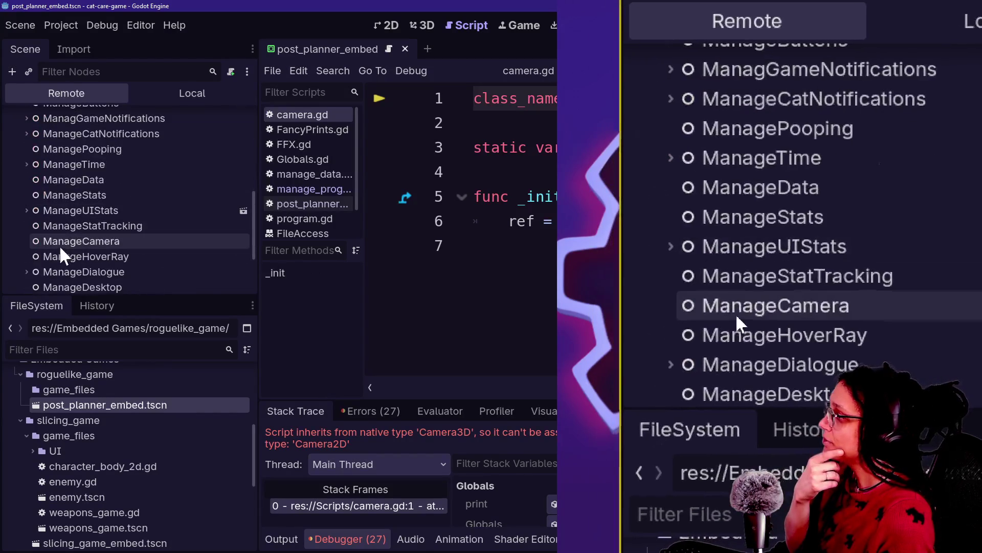
scroll(58, 245, "down", 3)
scroll(57, 245, "up", 10)
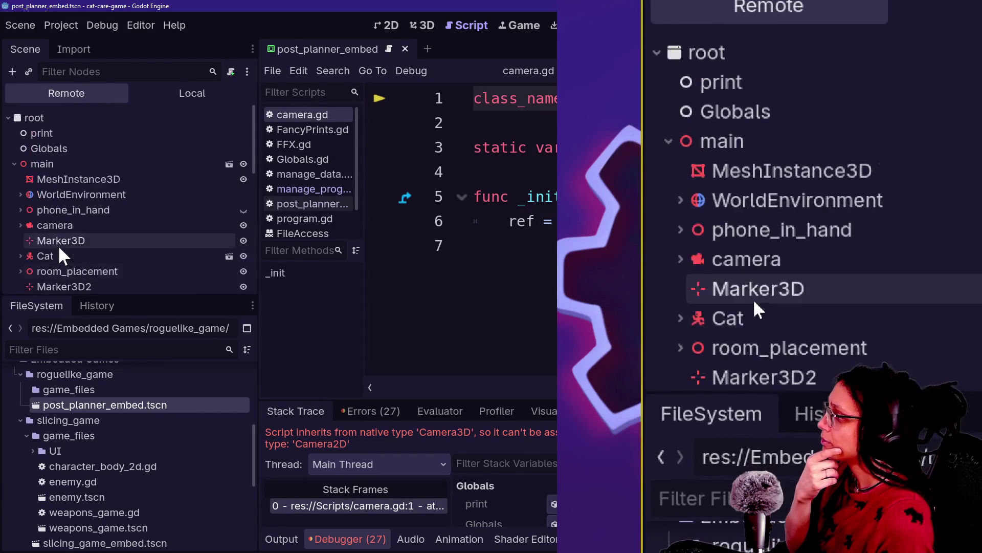
scroll(17, 222, "down", 1)
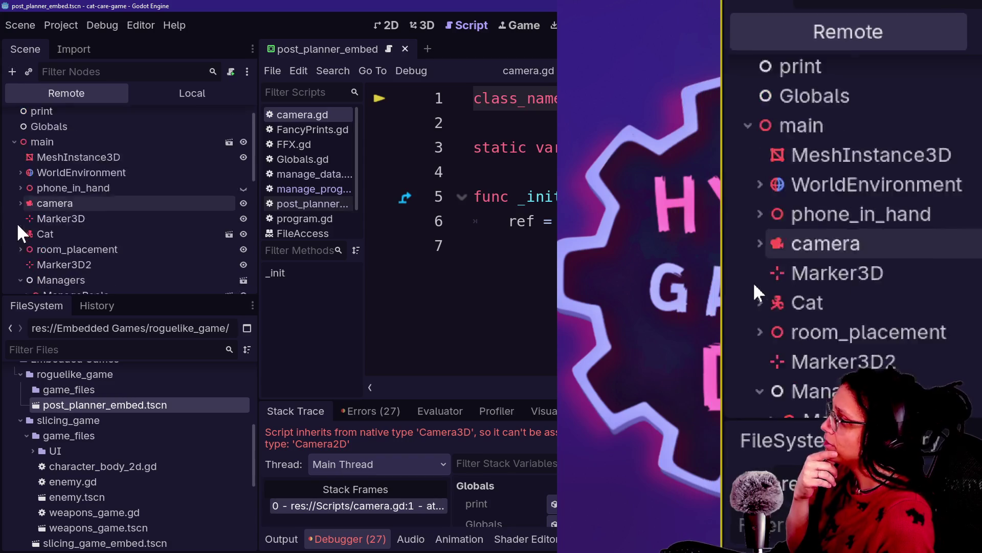
scroll(16, 222, "down", 1)
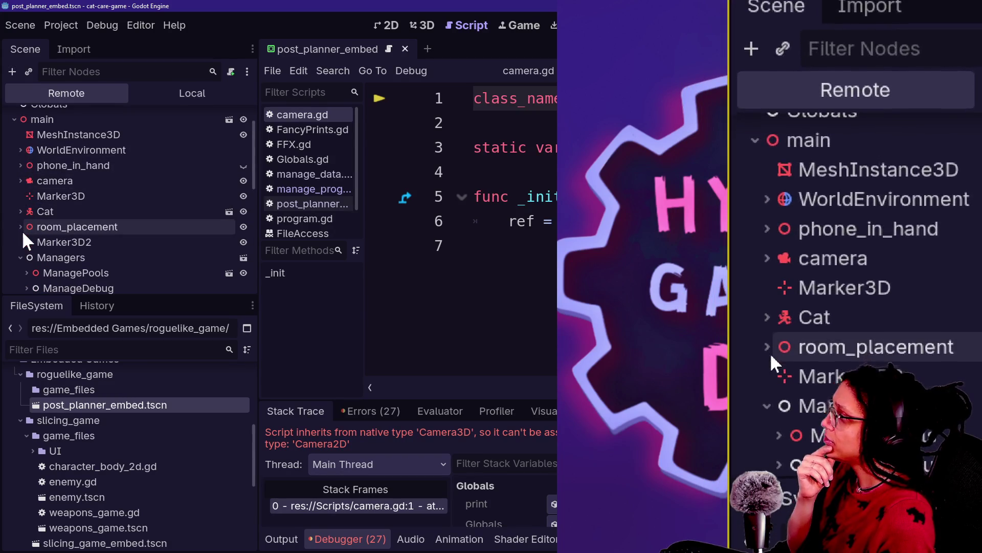
left_click(21, 228)
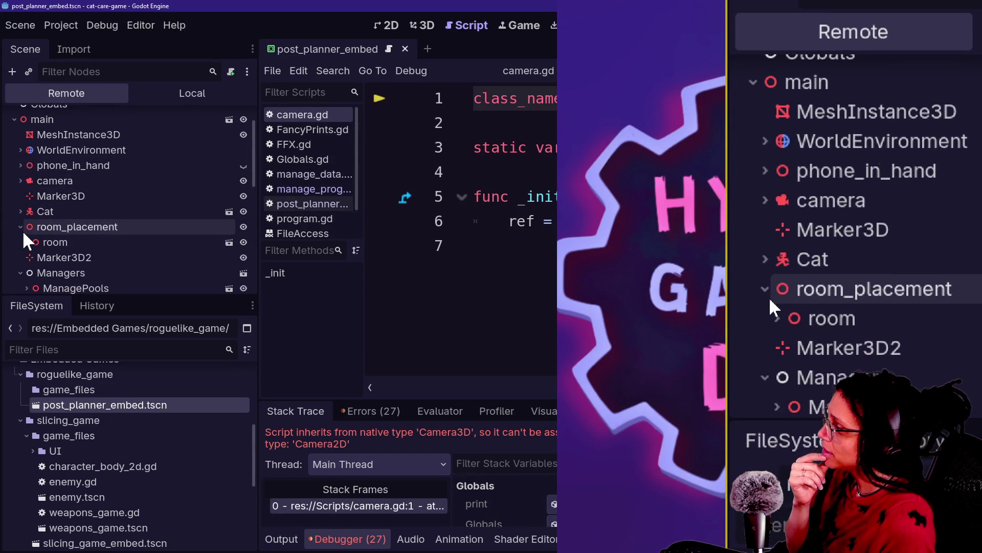
scroll(22, 229, "down", 2)
left_click(24, 197)
left_click(34, 227)
Expand computer-station, computer, placeholder_computer and computer_monitor in the remote tree
scroll(36, 229, "down", 1)
scroll(35, 228, "down", 6)
scroll(34, 229, "down", 2)
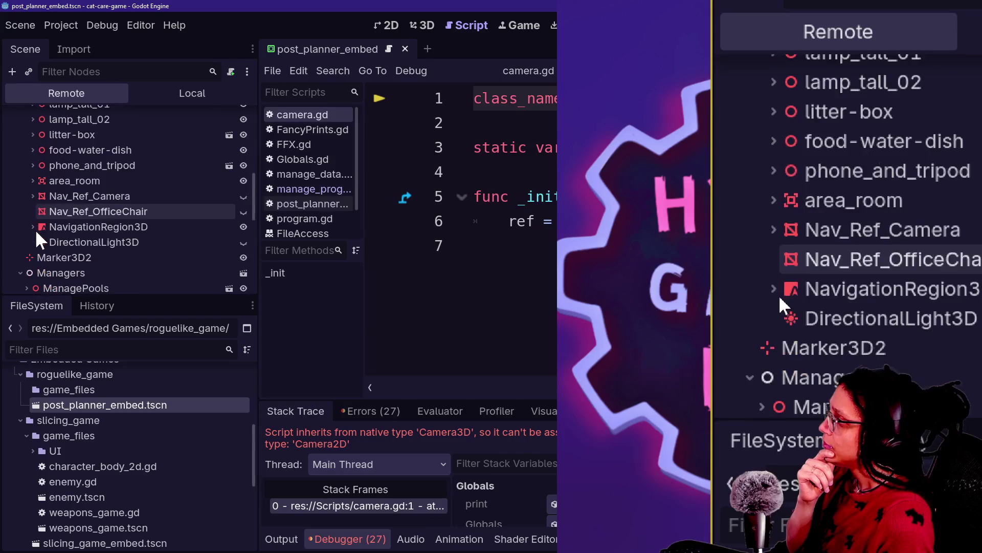
scroll(35, 228, "down", 1)
scroll(33, 216, "up", 3)
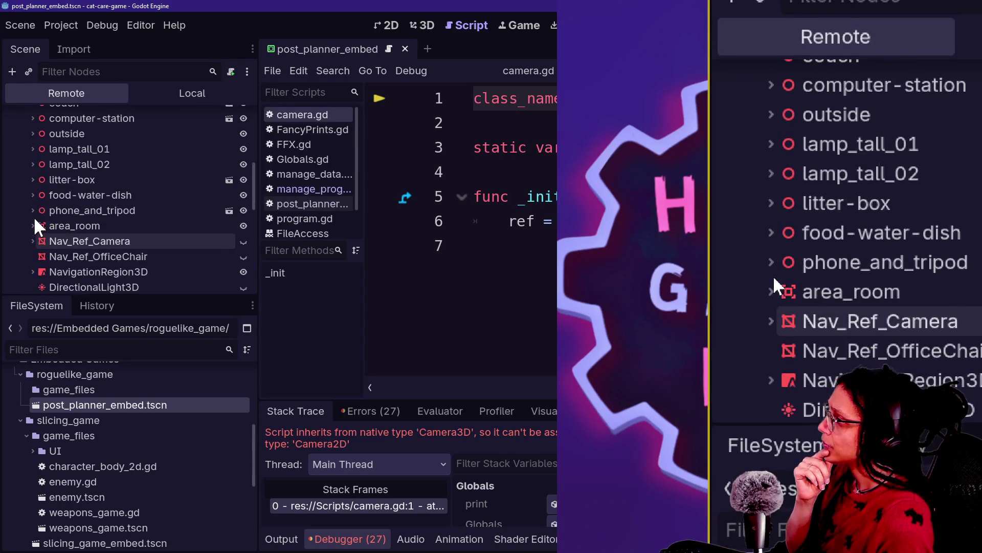
scroll(33, 221, "up", 1)
left_click(32, 140)
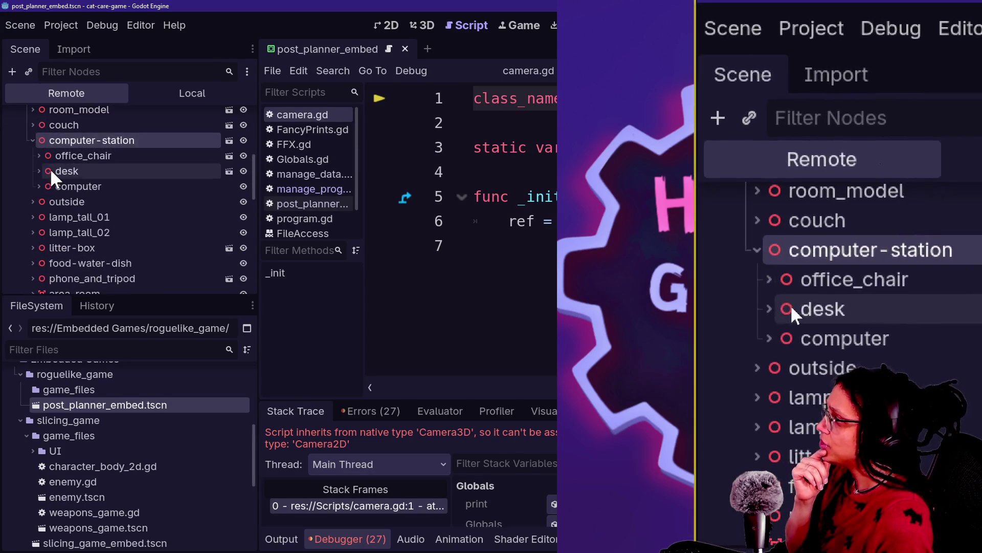
left_click(42, 186)
left_click(41, 186)
left_click(47, 201)
scroll(49, 203, "down", 2)
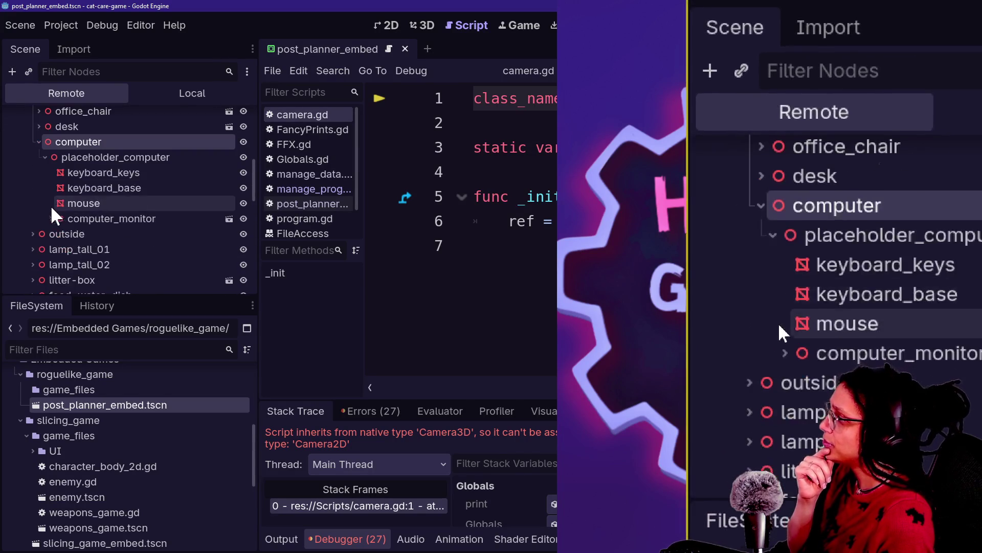
left_click(50, 217)
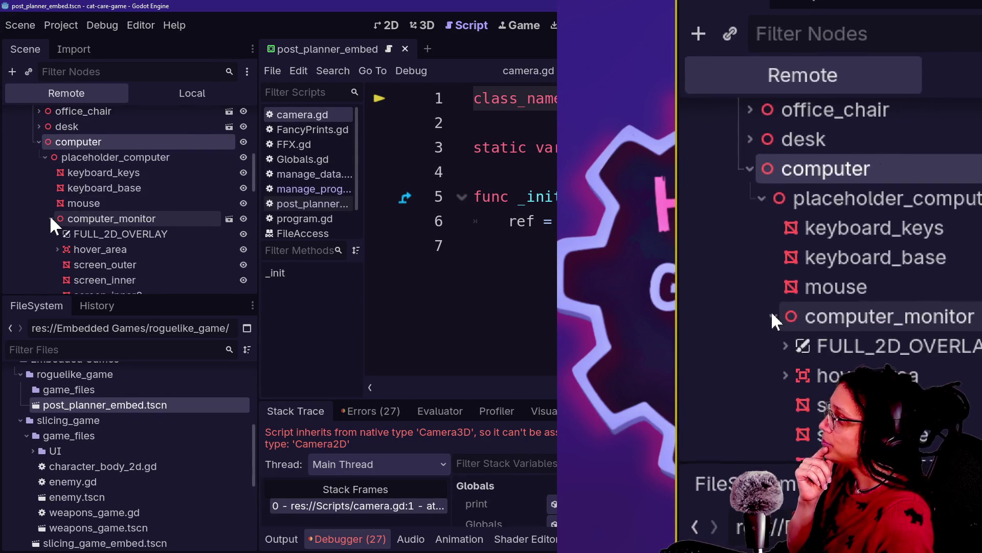
scroll(49, 214, "down", 2)
Expand FULL_2D_OVERLAY through SubViewport and Desktop_Elements down to Icons_Space's desktop icons
left_click(55, 189)
scroll(64, 195, "down", 1)
left_click(63, 183)
left_click(69, 198)
left_click(76, 213)
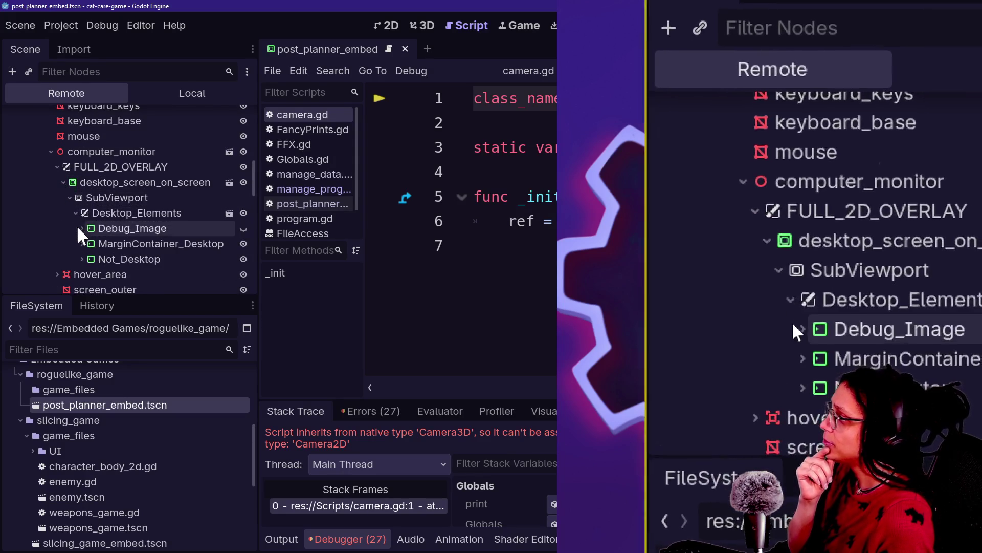
scroll(79, 225, "down", 1)
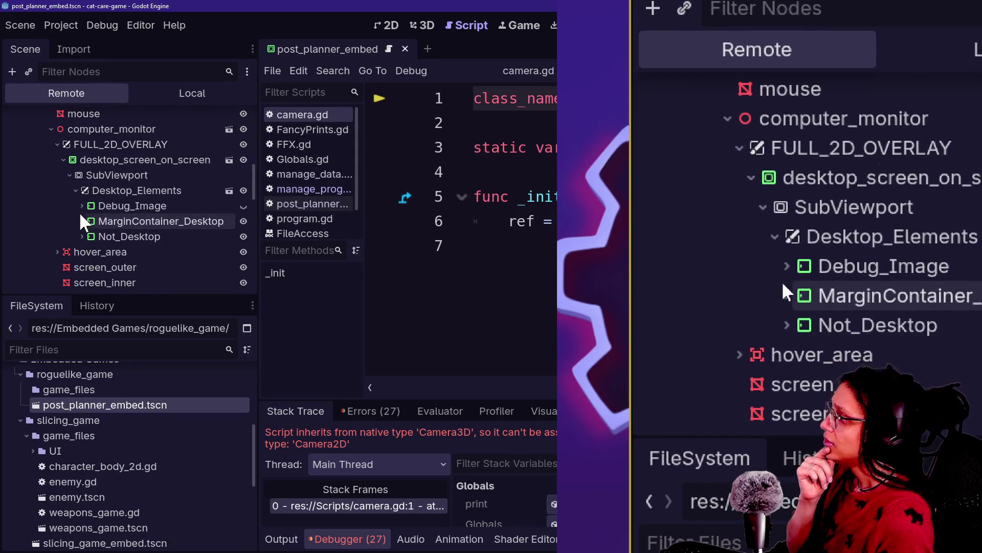
left_click(82, 221)
scroll(85, 218, "down", 1)
left_click(88, 215)
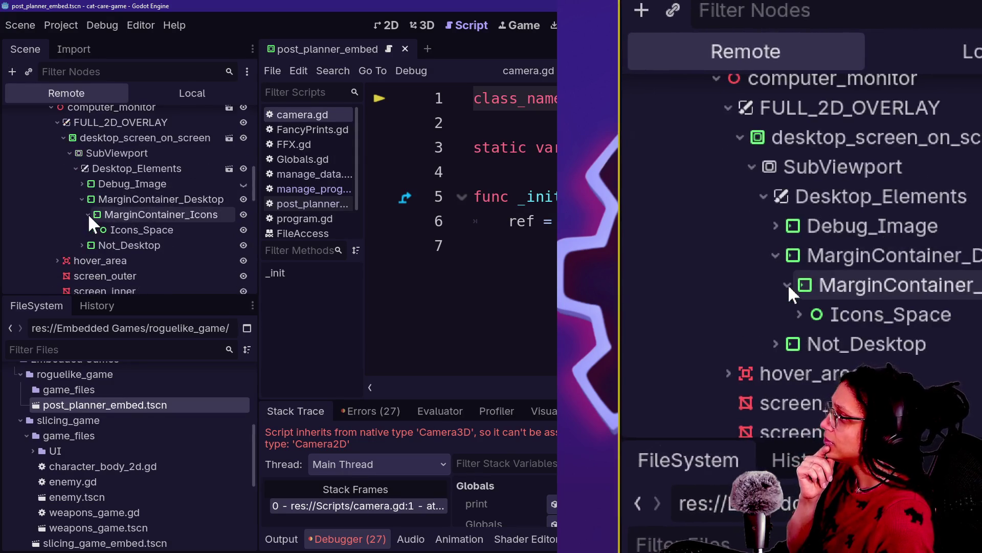
left_click(95, 229)
Check Debug_Image and Not_Desktop's Window_And_StartMenu, collapse them, and scroll down to Managers
left_click(82, 184)
left_click(82, 184)
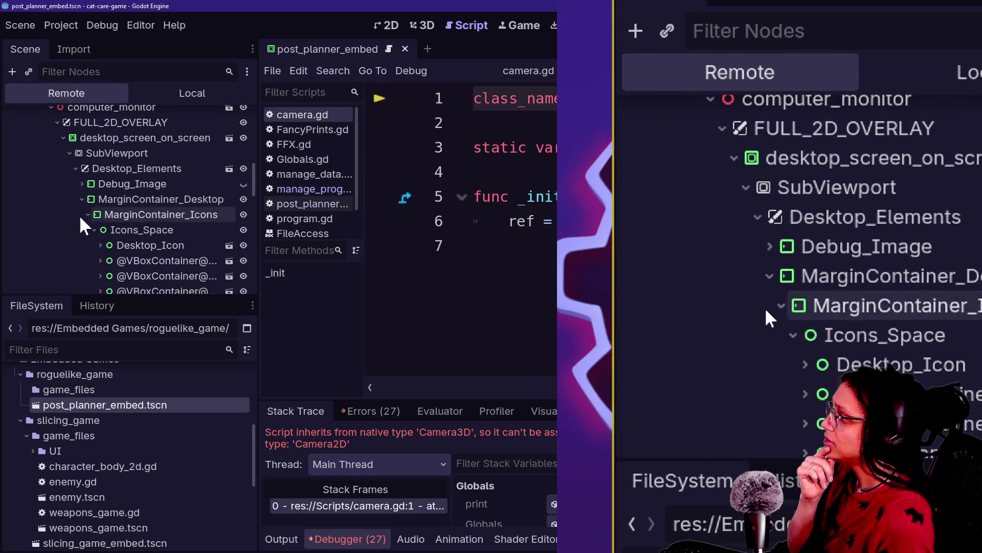
left_click(82, 199)
left_click(82, 214)
left_click(89, 230)
left_click(82, 214)
scroll(78, 241, "down", 1)
scroll(80, 246, "down", 5)
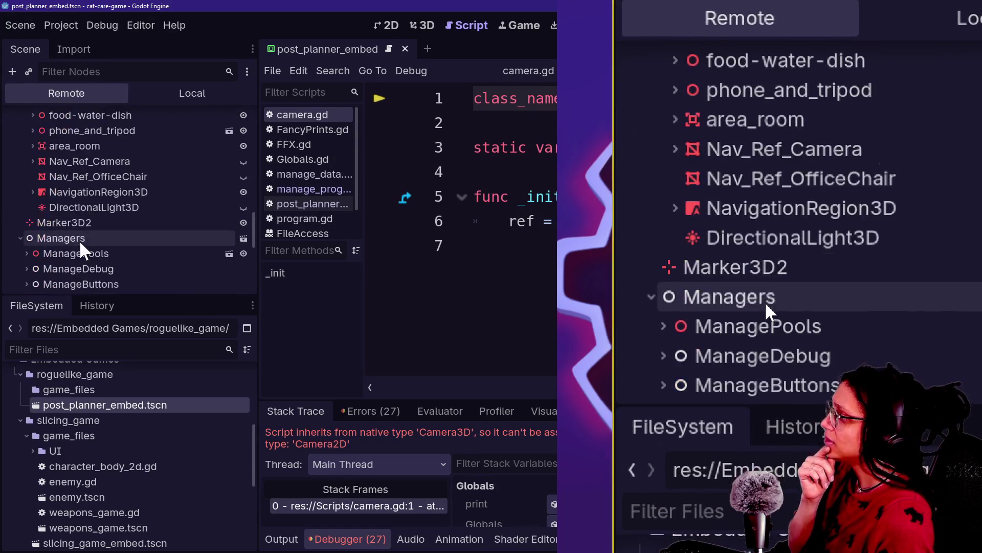
left_click(112, 73)
type("embe")
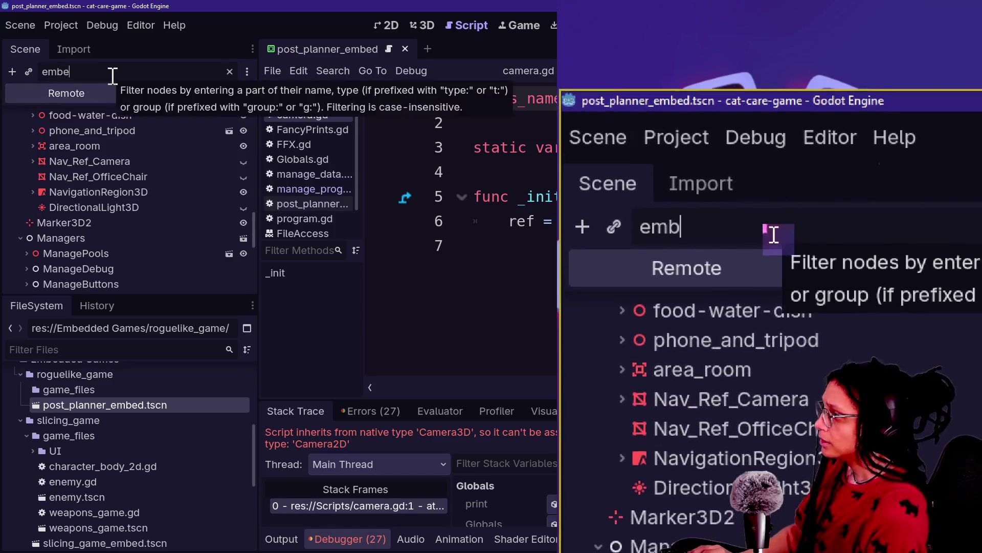
type("d")
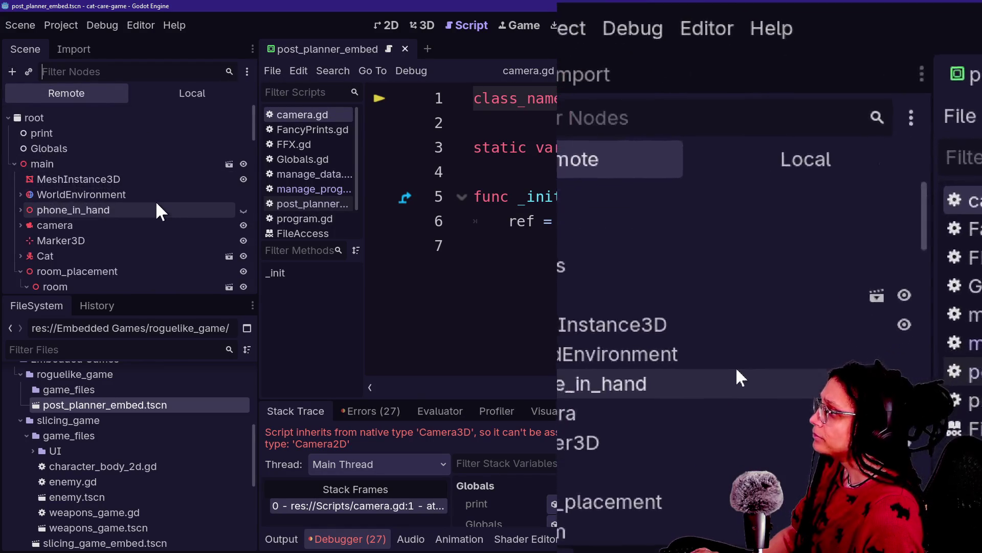
scroll(155, 200, "down", 10)
scroll(155, 200, "down", 15)
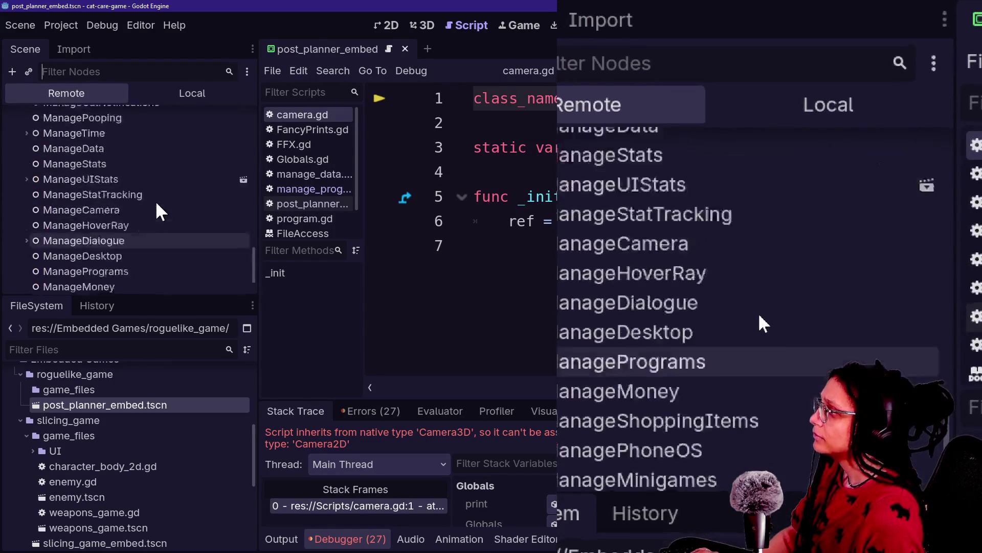
scroll(155, 200, "up", 10)
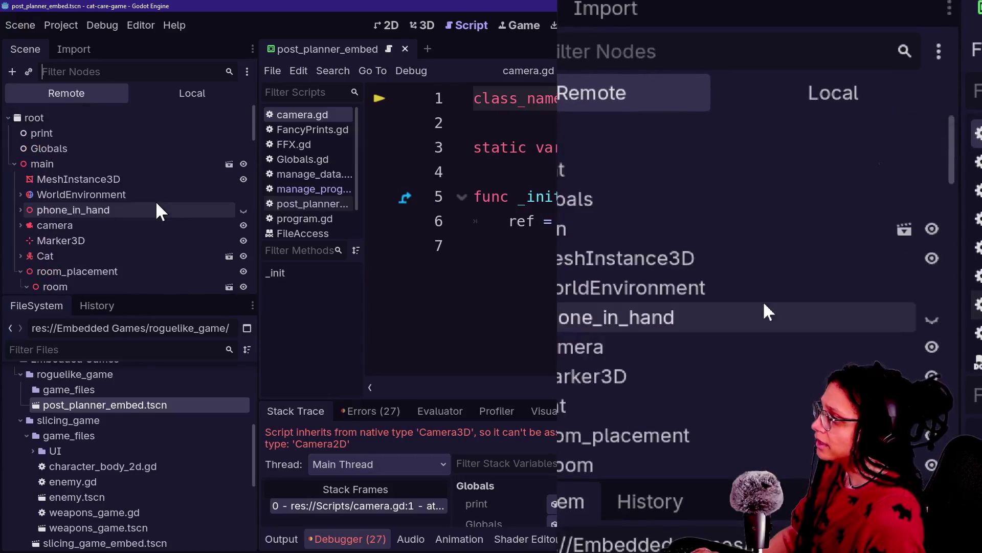
scroll(155, 201, "down", 15)
scroll(156, 201, "down", 3)
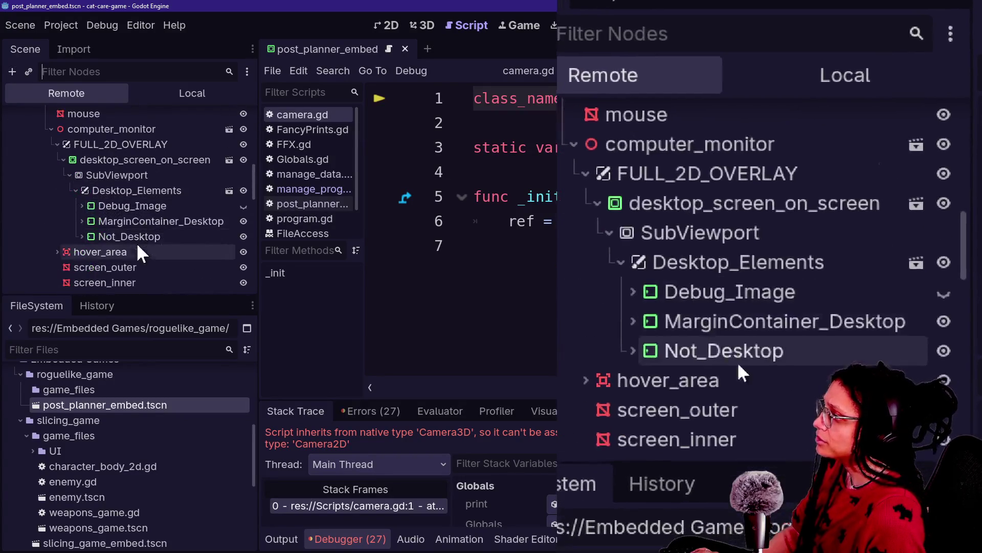
type("post_")
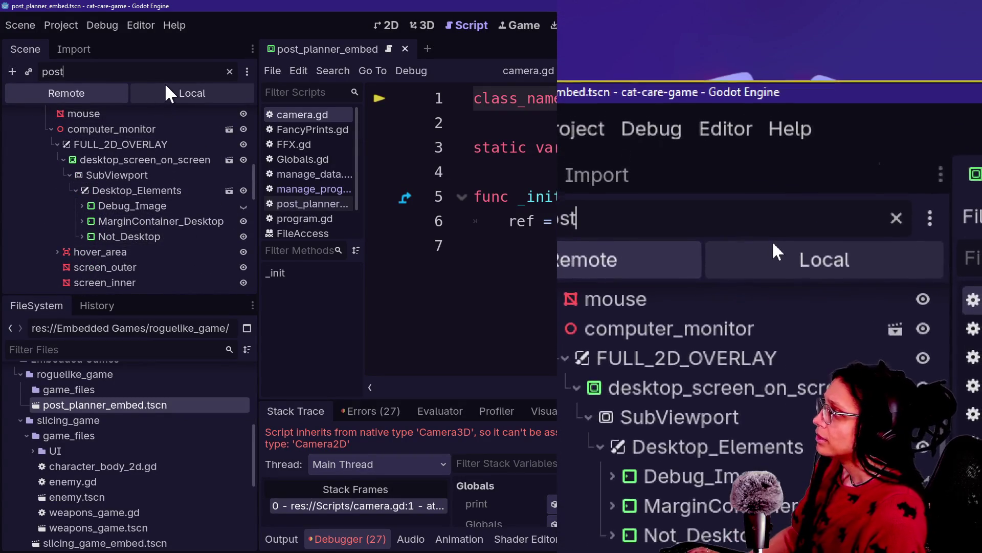
key("BackSpace")
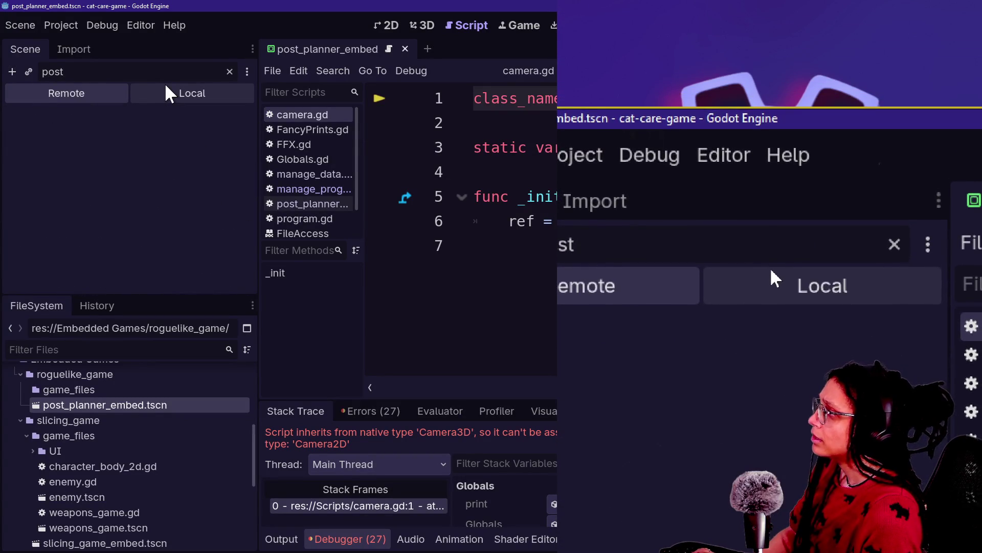
left_click(148, 167)
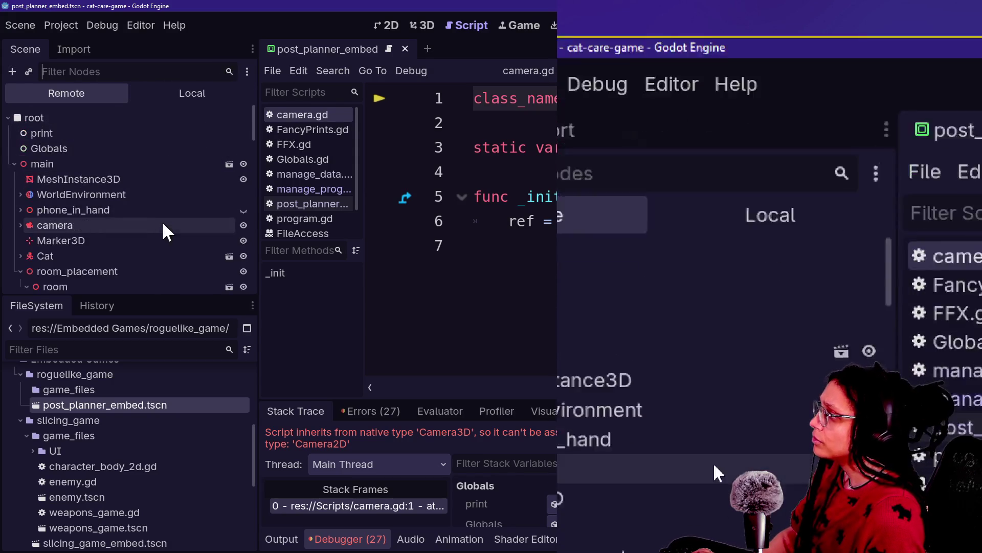
scroll(164, 231, "down", 5)
scroll(162, 223, "down", 10)
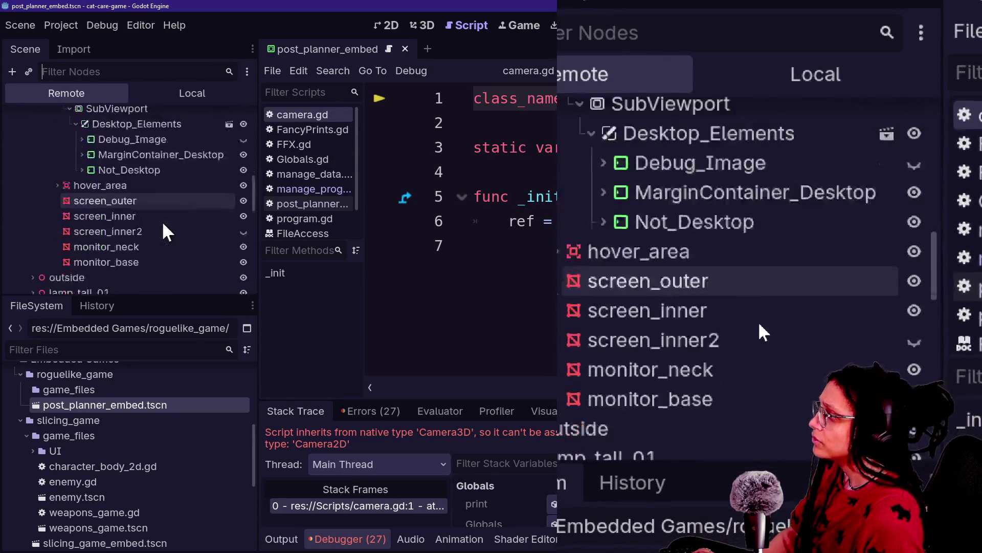
scroll(163, 224, "down", 6)
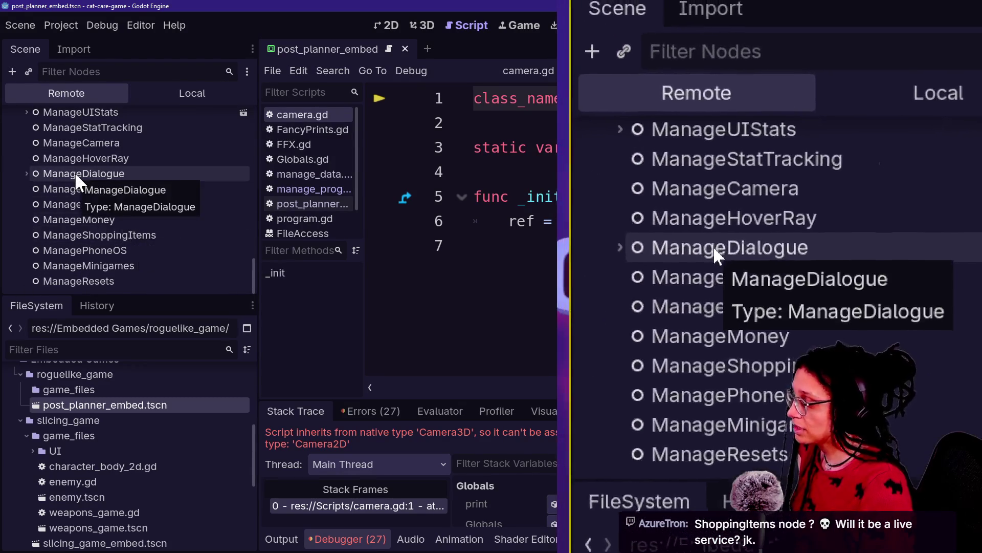
scroll(74, 172, "up", 3)
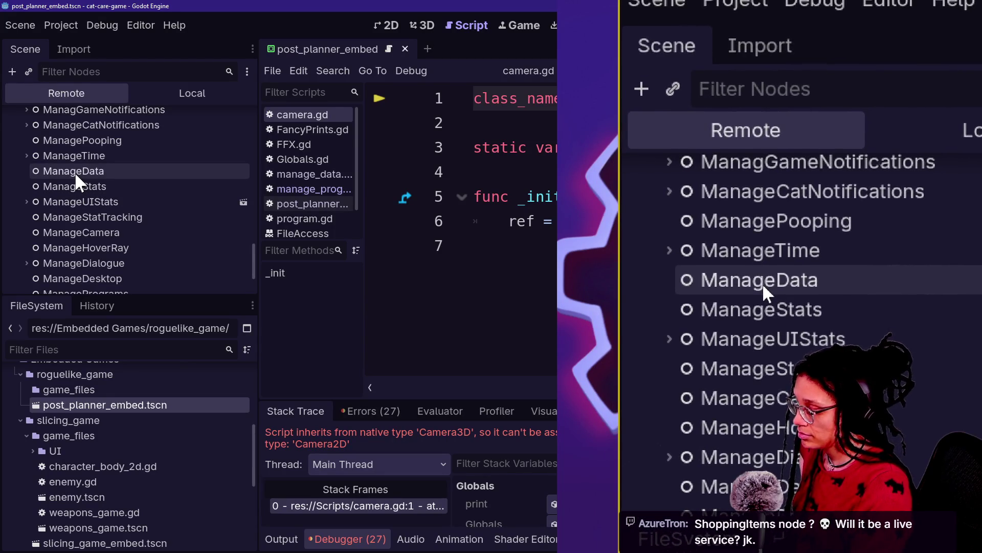
left_click(526, 222)
left_click(479, 126)
left_click(510, 238)
left_click(500, 193)
left_click(500, 176)
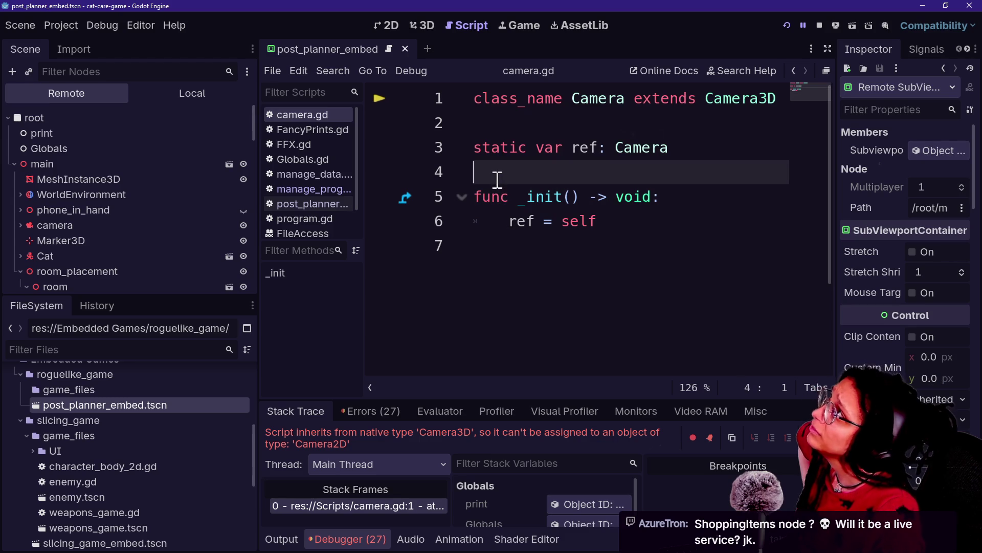
left_click(499, 246)
key("Up")
key("Up")
key("Up")
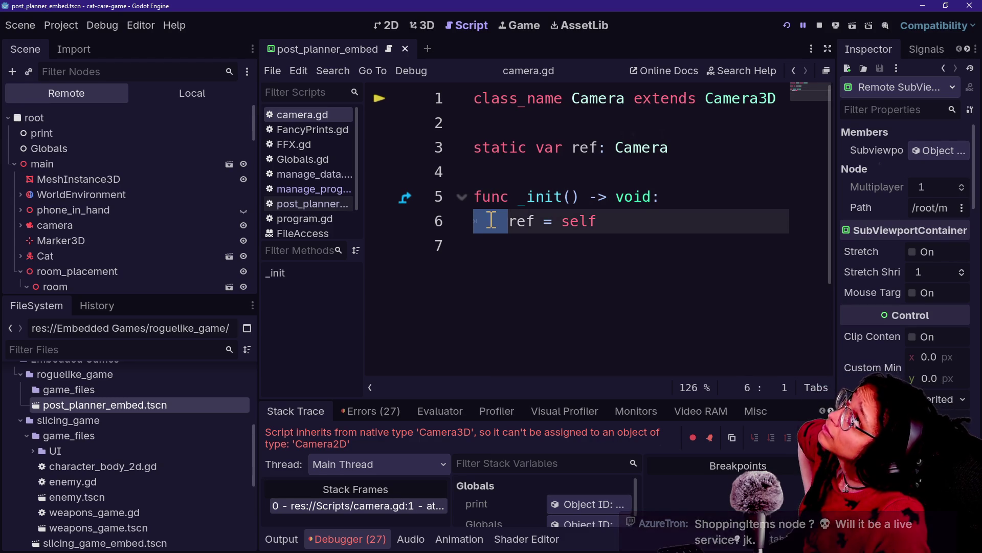
key("Down")
key("Down")
key("Down")
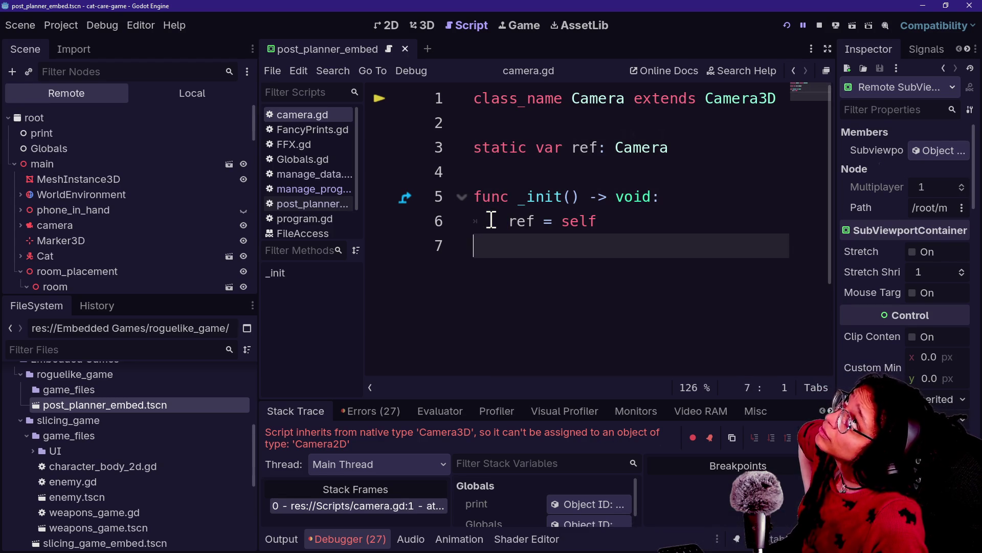
key("Up")
key("Up")
key("Down")
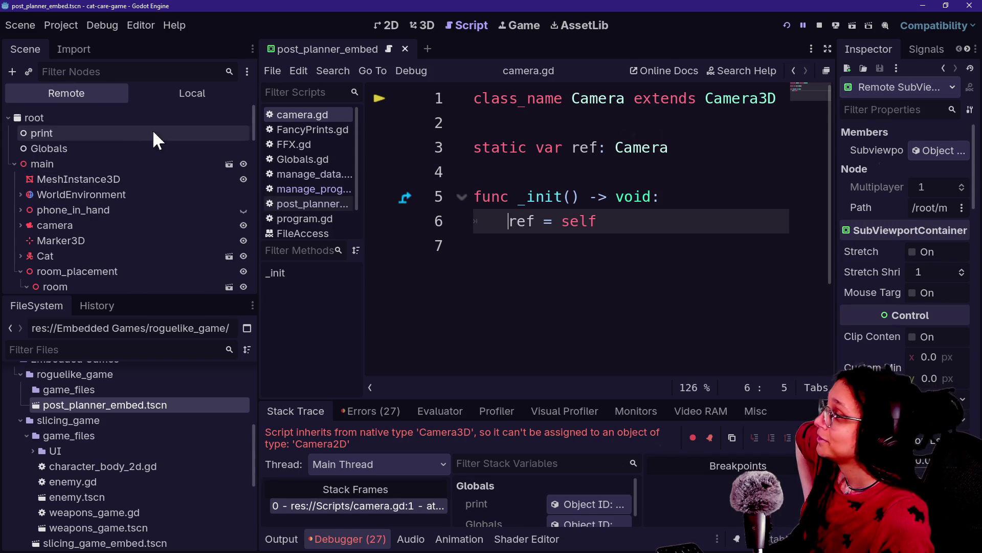
scroll(172, 188, "down", 2)
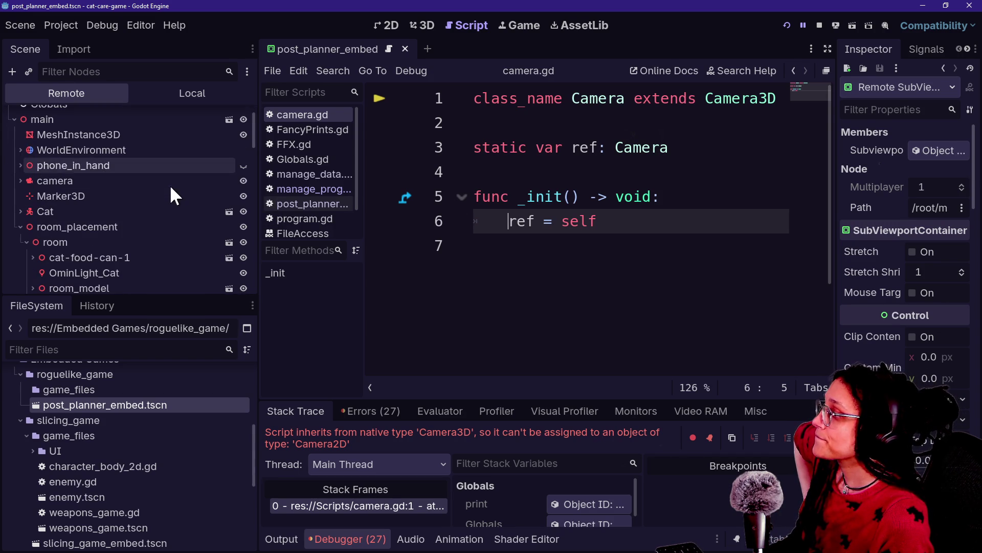
scroll(170, 187, "down", 3)
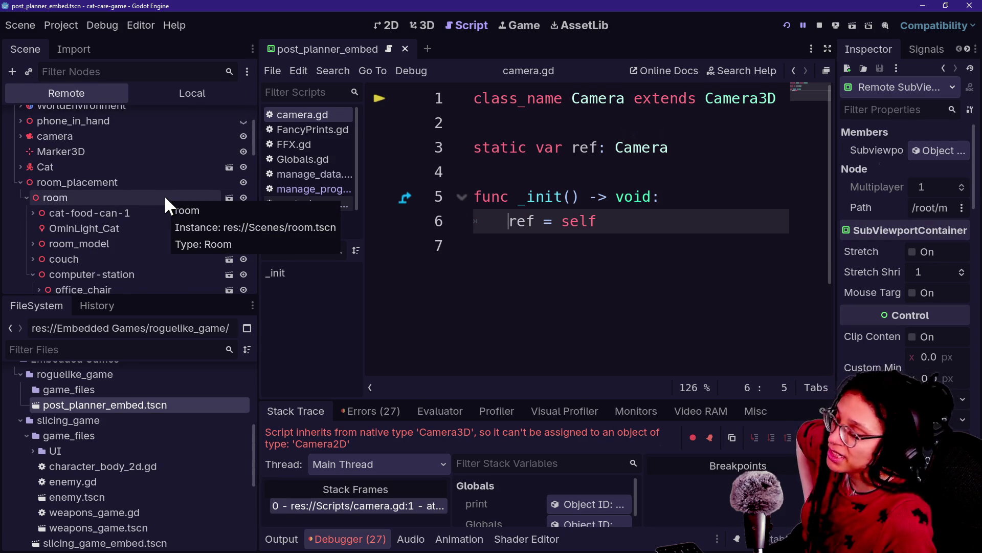
scroll(169, 204, "up", 2)
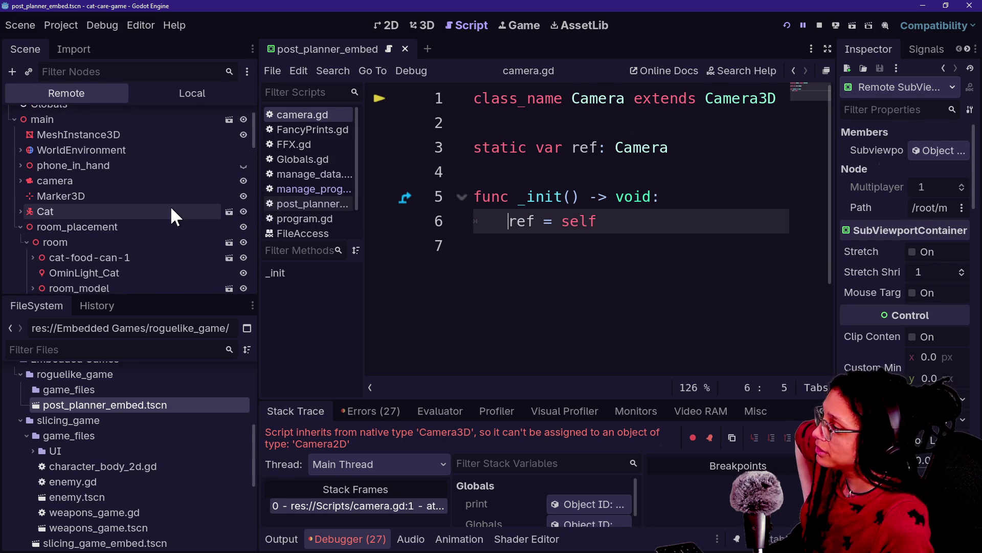
scroll(170, 205, "down", 2)
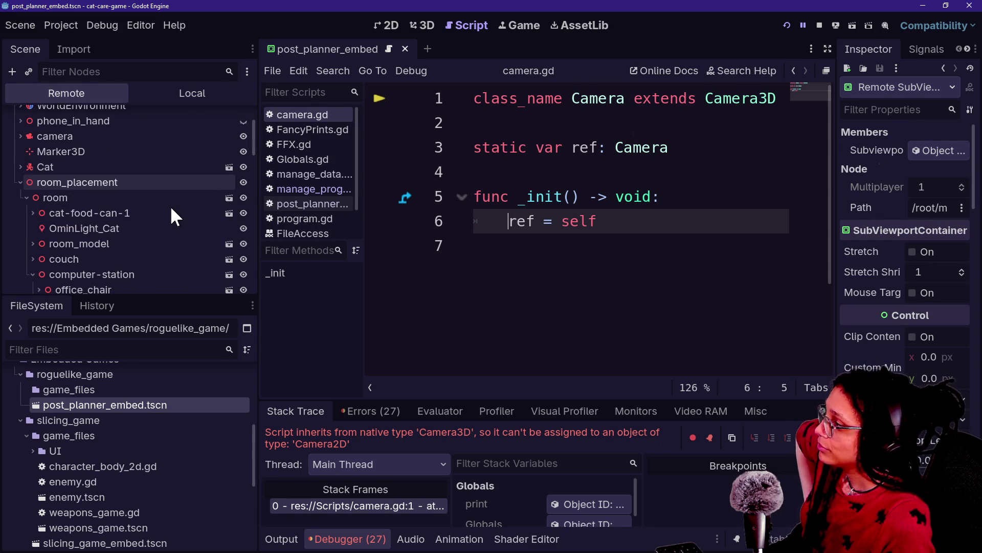
left_click_drag(254, 136, 250, 163)
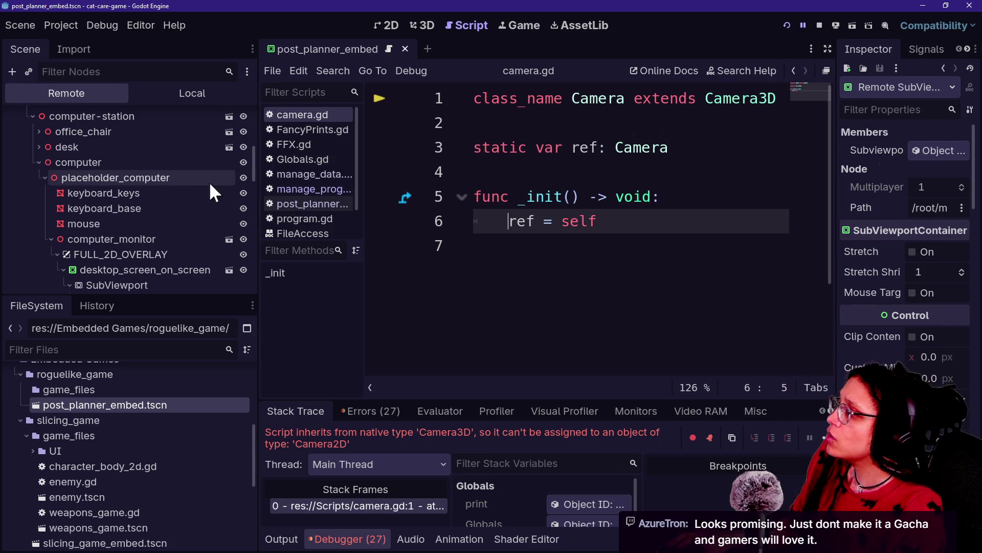
Open manage_programs.gd in distraction-free mode with the bottom panel collapsed
left_click(304, 218)
left_click(307, 189)
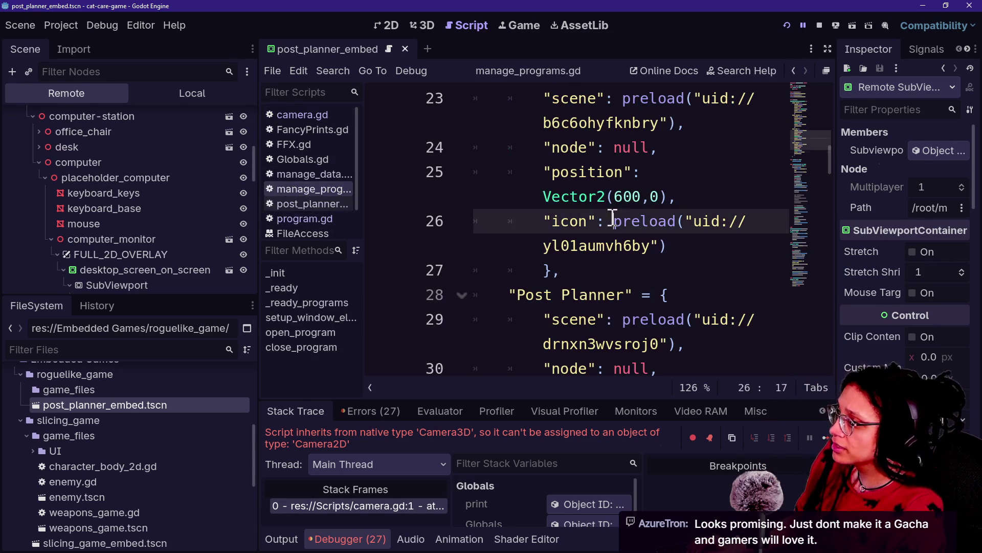
key("ctrl+shift+F11")
key("ctrl+j")
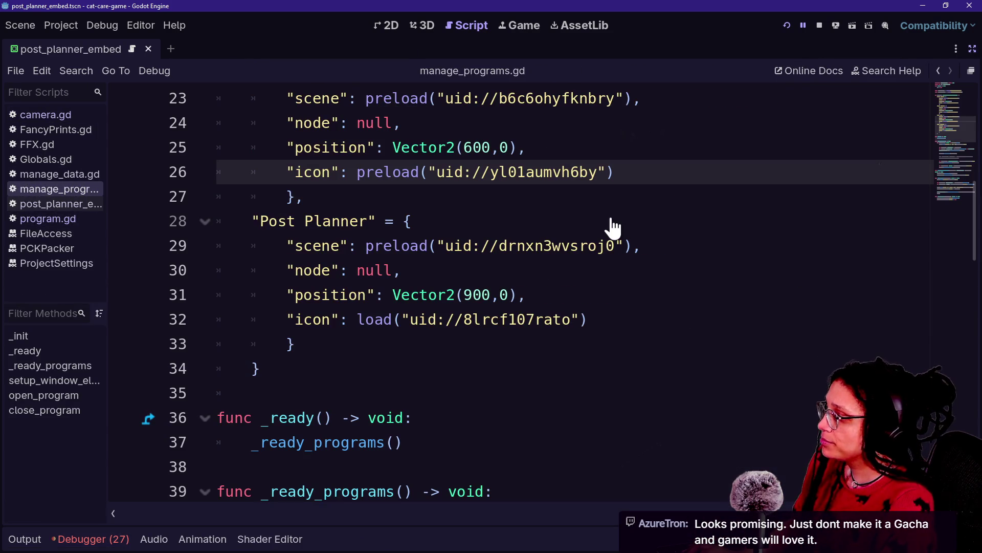
scroll(571, 333, "down", 8)
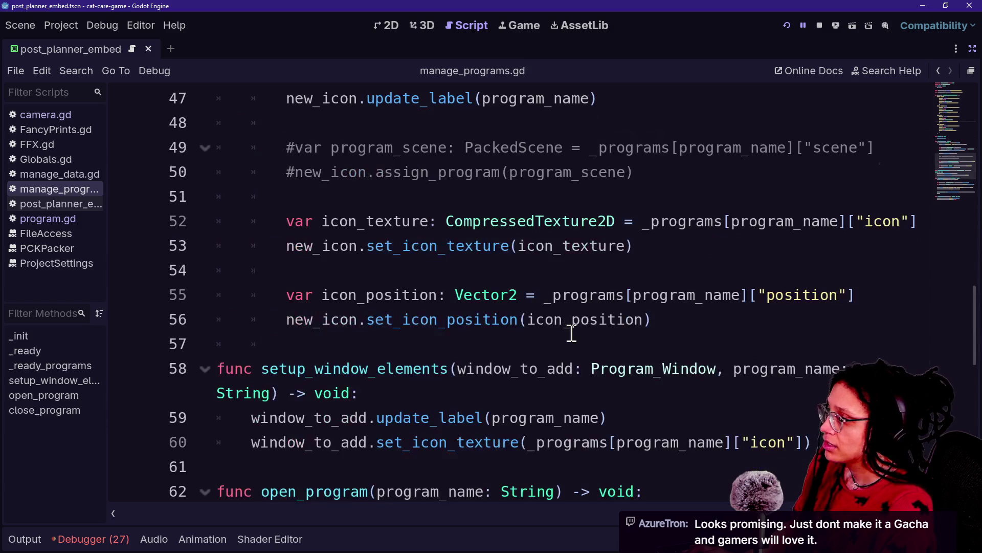
scroll(572, 333, "down", 3)
Highlight the program scene instantiation lines and jump to the add_window_to_desktop definition
left_click(408, 344)
left_click_drag(408, 345, 715, 364)
left_click(715, 364)
scroll(717, 361, "down", 3)
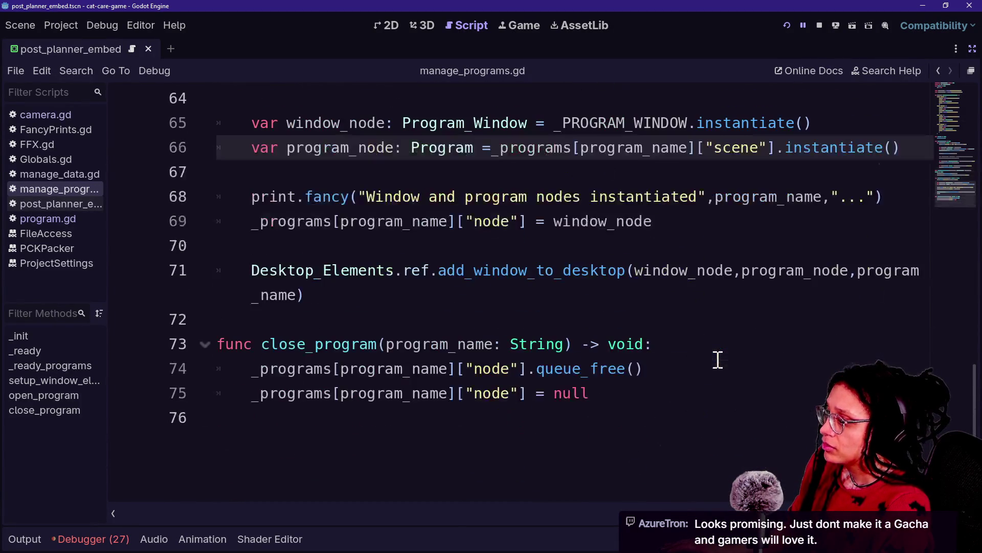
left_click(455, 270)
left_click(542, 270, "ctrl")
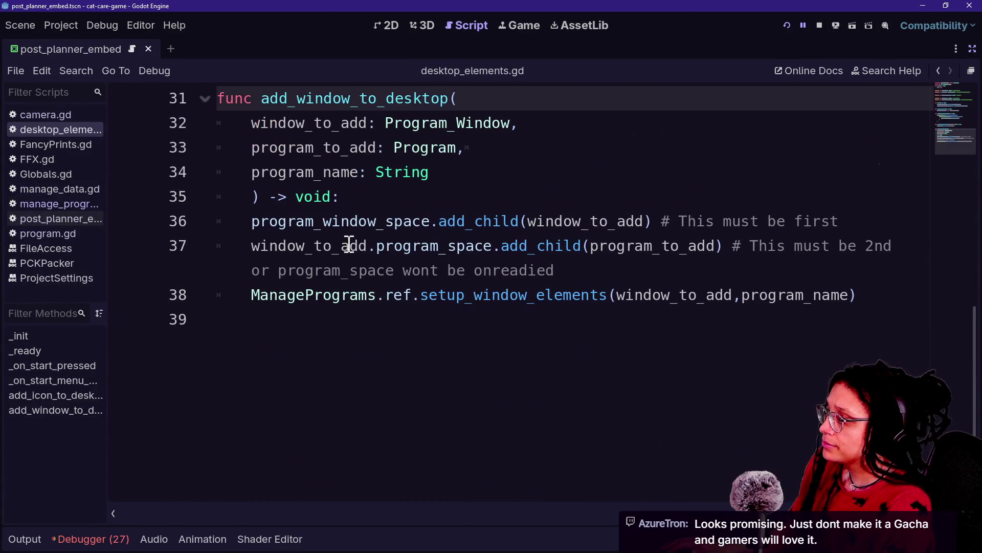
Highlight program_window_space and the program_space add_child call on lines 36–37
left_click_drag(367, 221, 504, 221)
left_click(504, 221)
left_click_drag(269, 221, 426, 221)
left_click(427, 221)
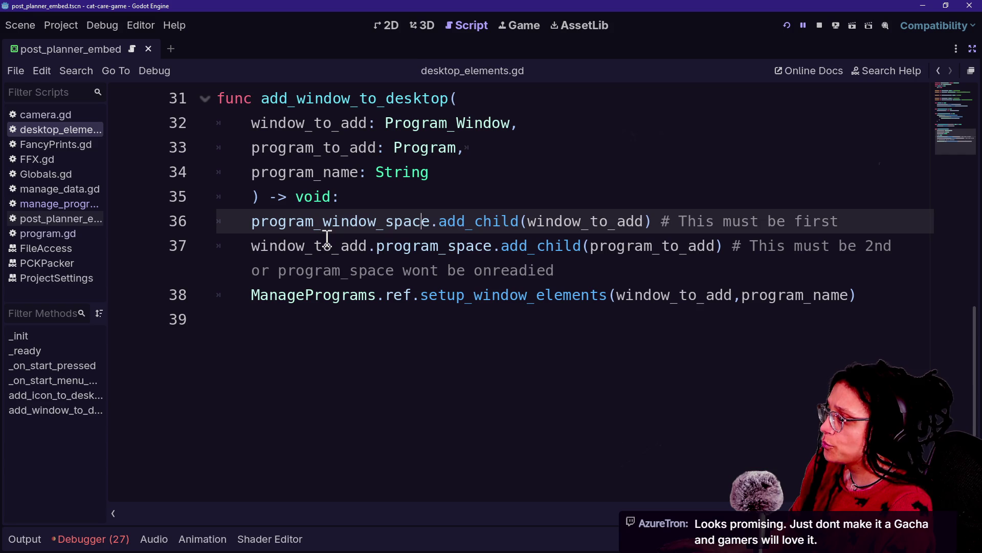
left_click(503, 271)
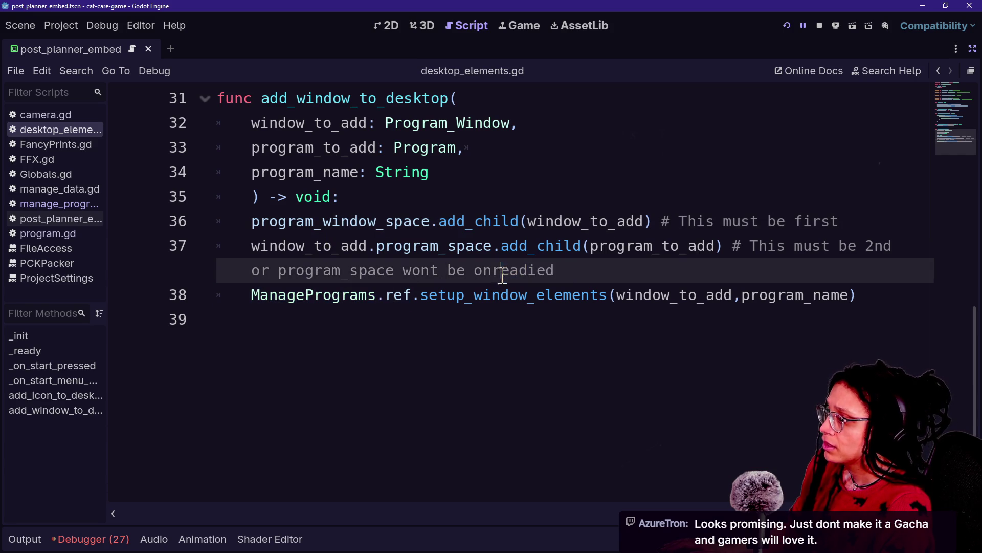
left_click_drag(522, 221, 636, 245)
left_click(635, 245)
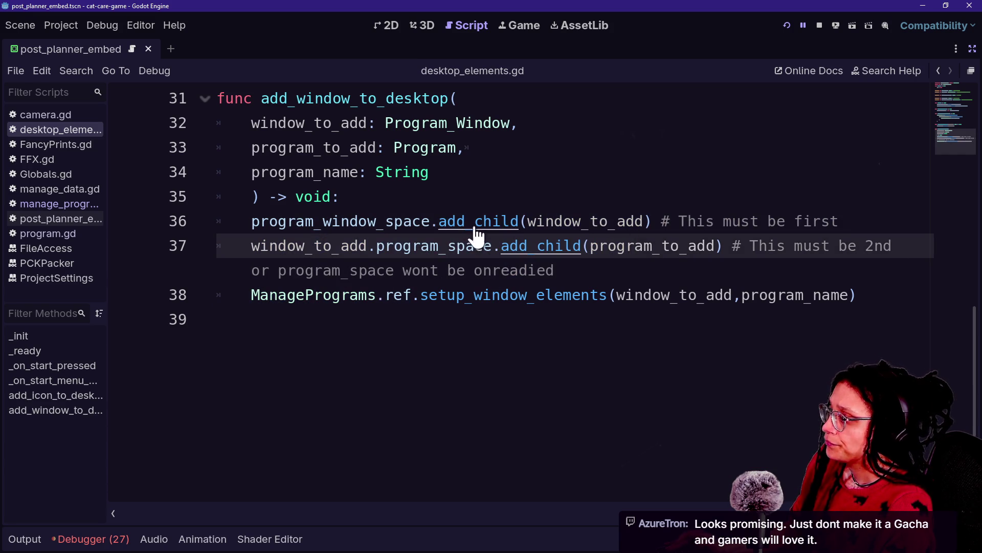
left_click_drag(377, 246, 665, 248)
left_click(574, 246)
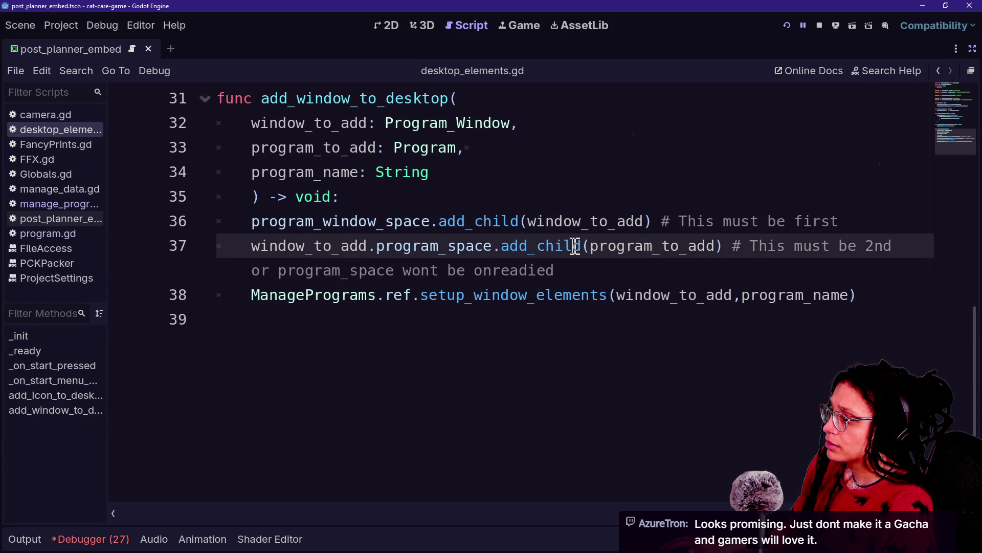
key("End")
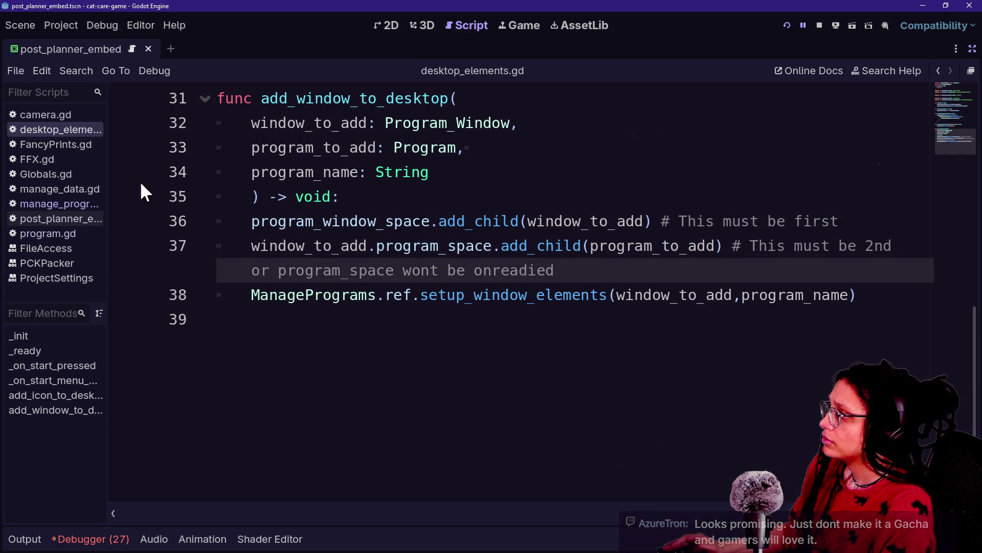
Restore the side docks, browse the Remote scene tree, and show the running game
left_click(973, 48)
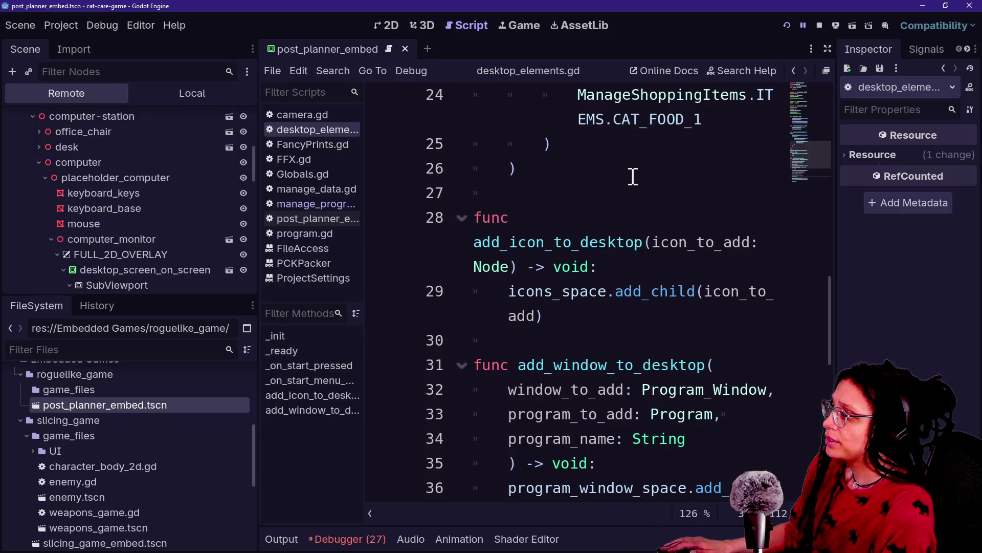
scroll(91, 161, "up", 5)
scroll(91, 161, "down", 4)
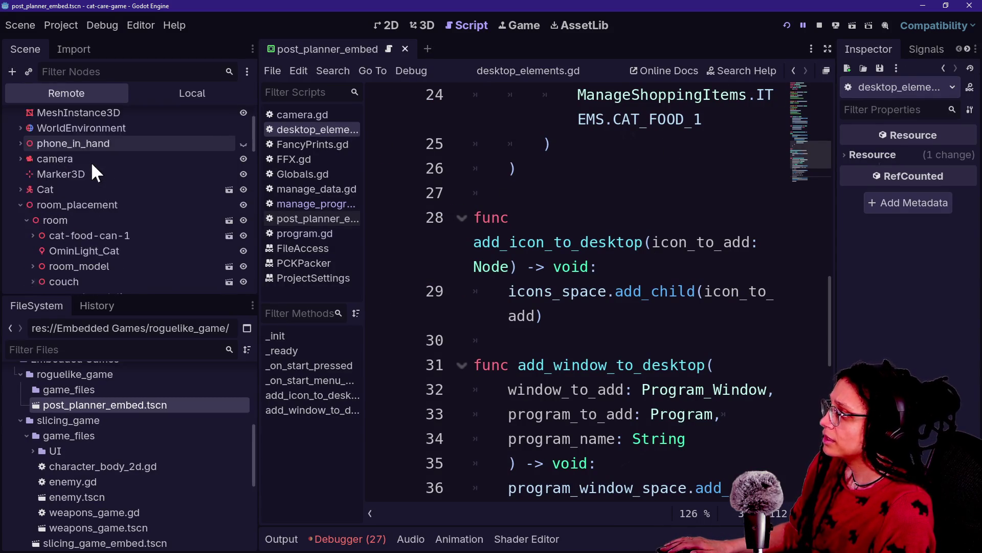
scroll(91, 162, "down", 4)
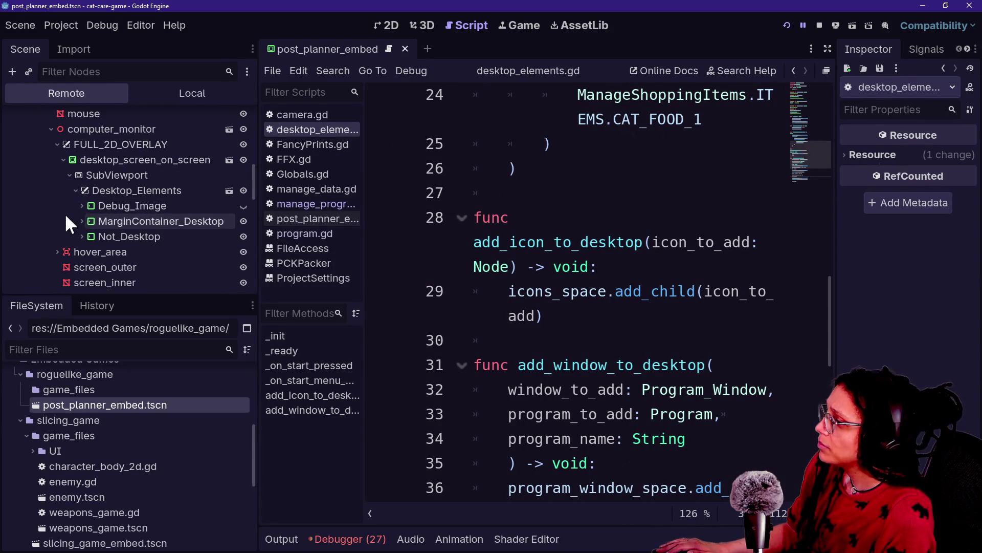
scroll(51, 232, "down", 6)
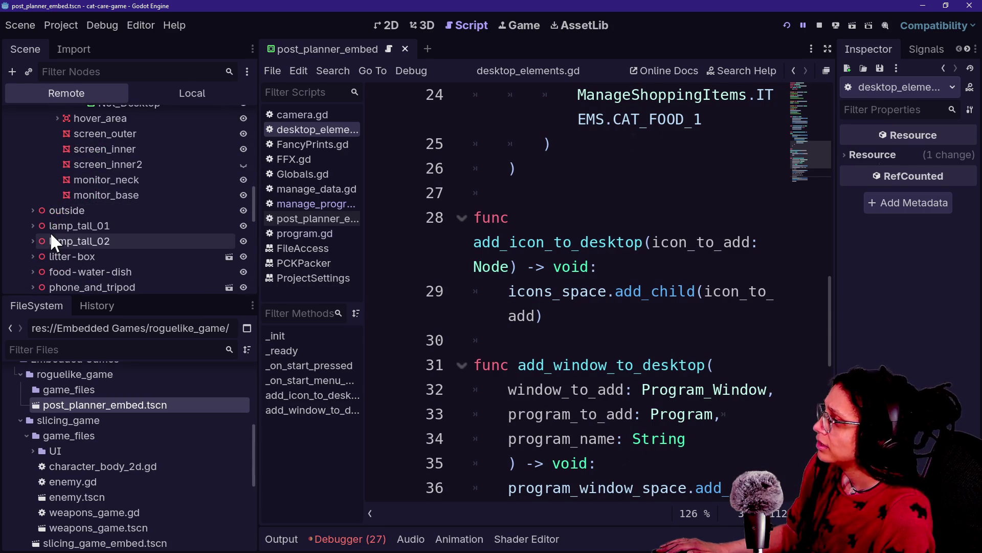
scroll(50, 231, "down", 3)
scroll(54, 222, "up", 3)
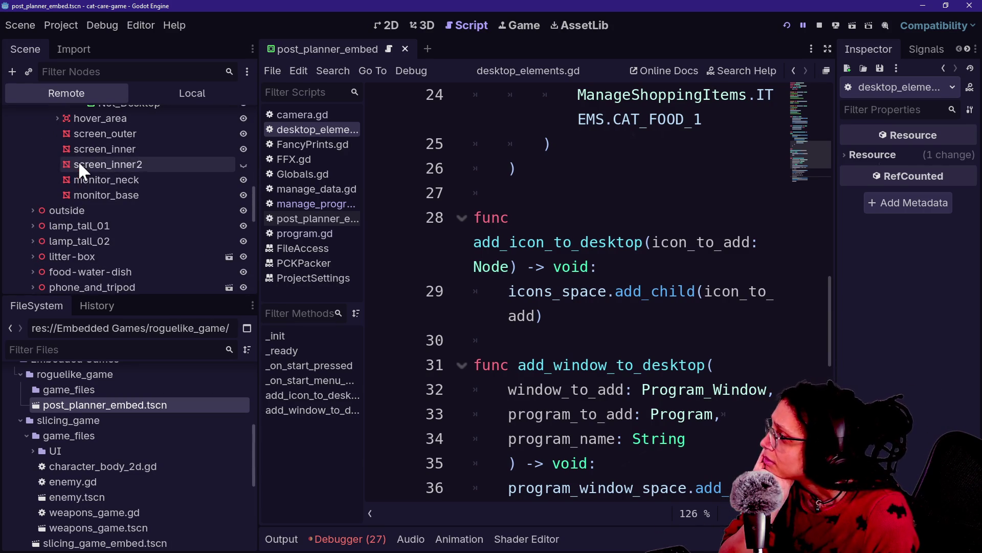
scroll(80, 164, "up", 10)
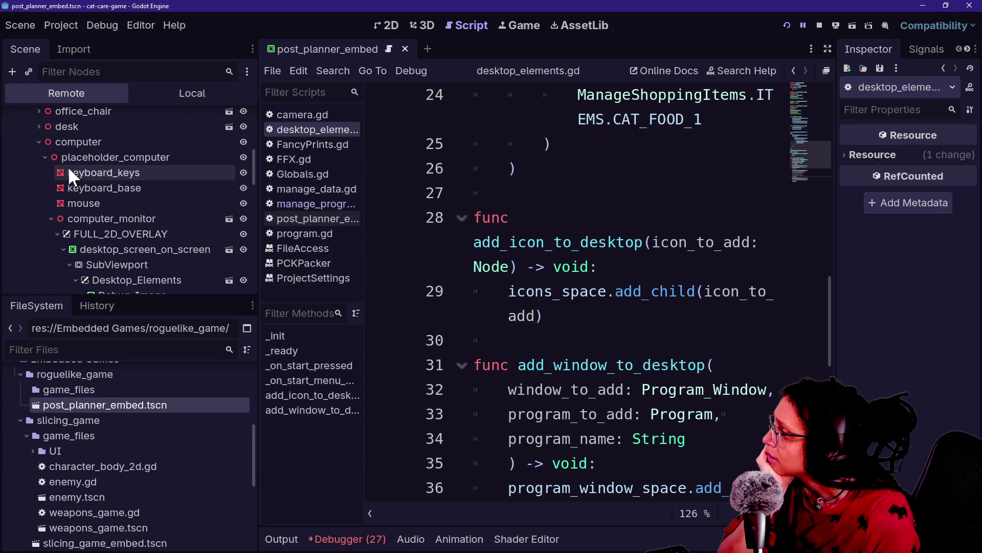
left_click(532, 27)
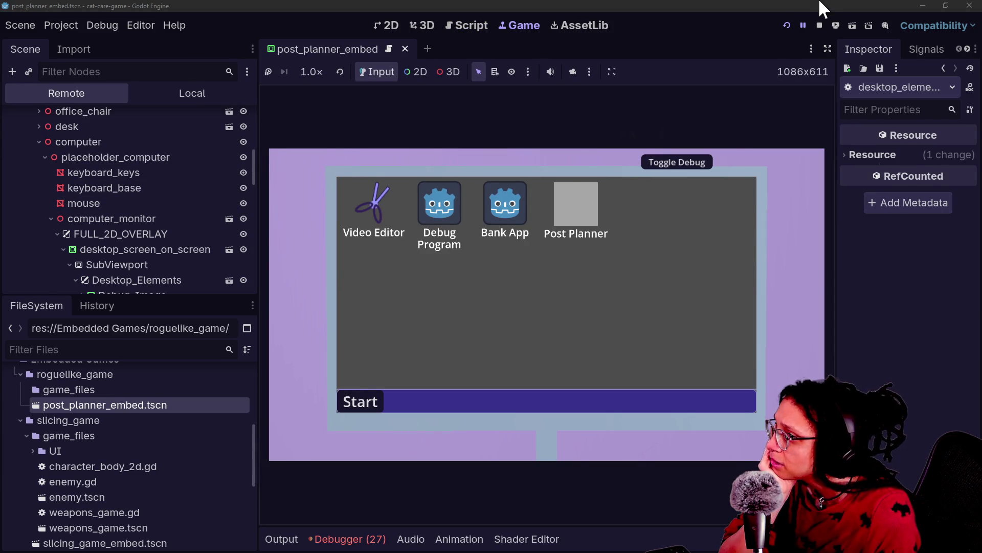
Open Post Planner in the game, toggle the debug overlay, and close its window
double_click(578, 204)
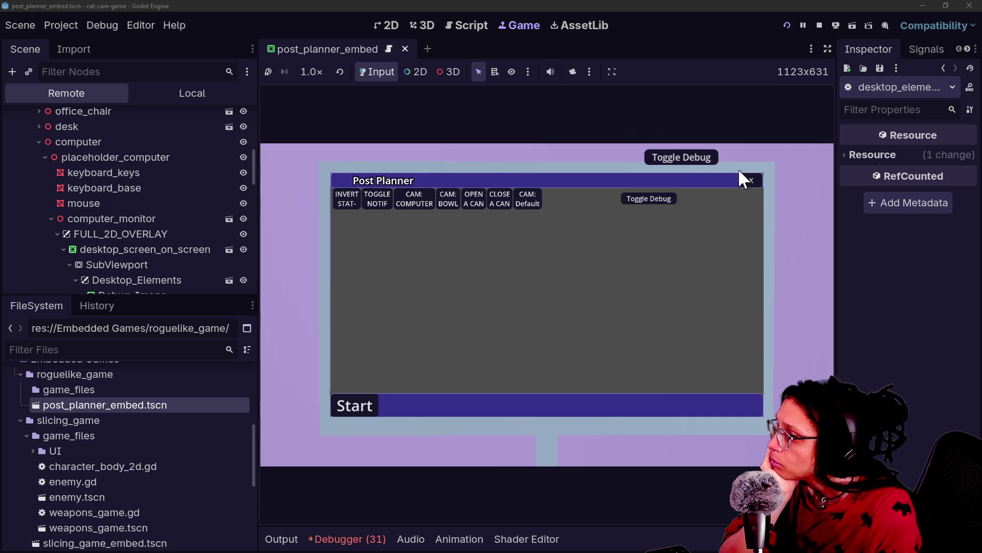
left_click(693, 161)
left_click(695, 160)
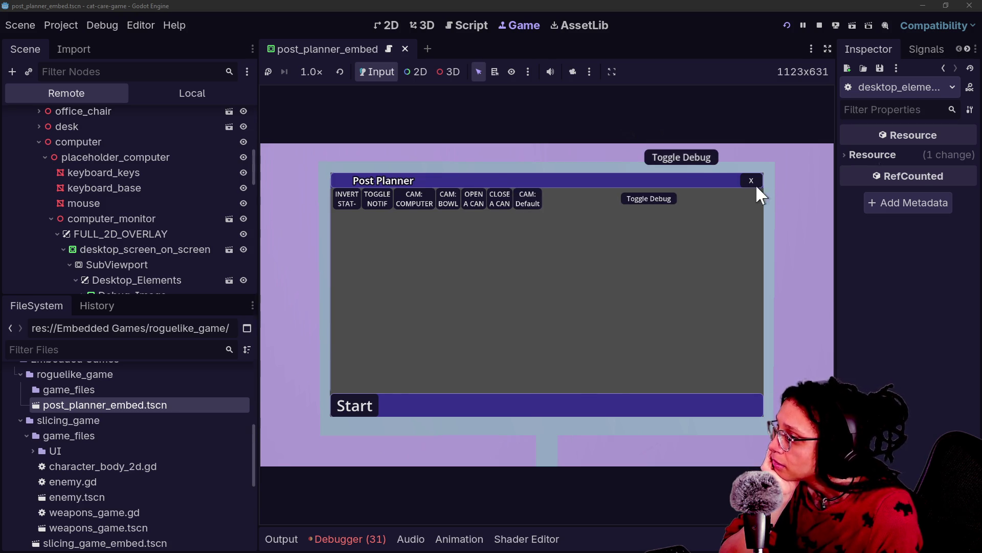
left_click(755, 184)
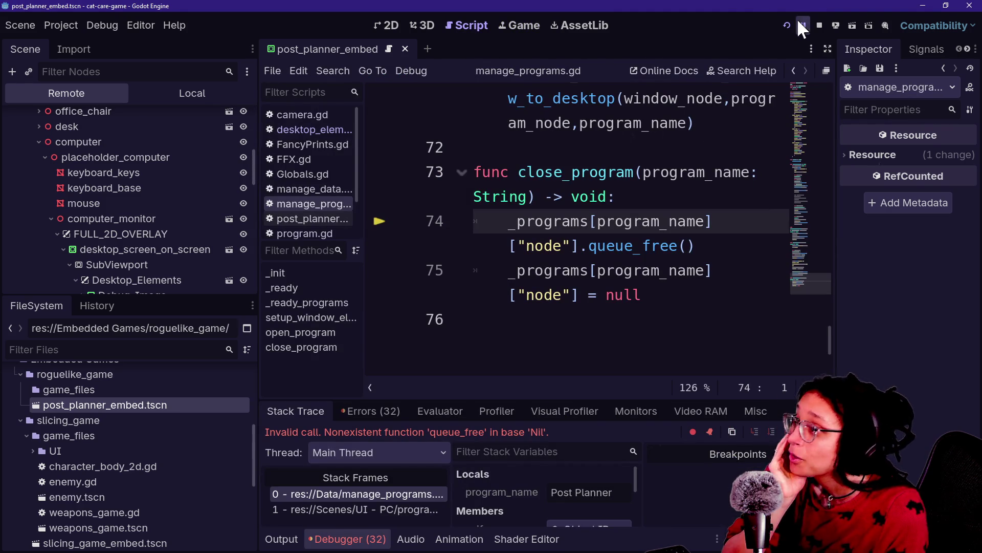
Restart the game with F6, open the Video Editor app, and view the Remote scene tree
key("F6")
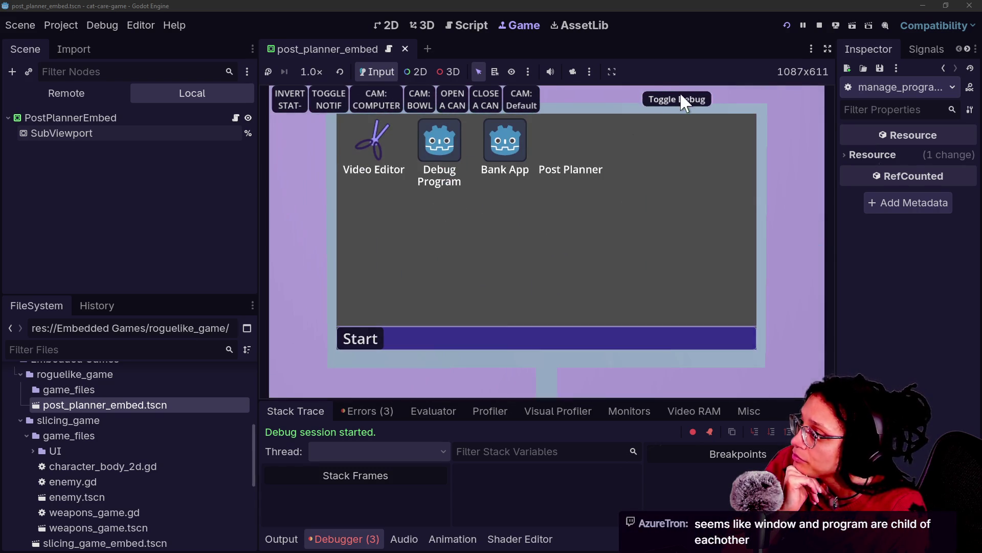
left_click(676, 97)
double_click(394, 152)
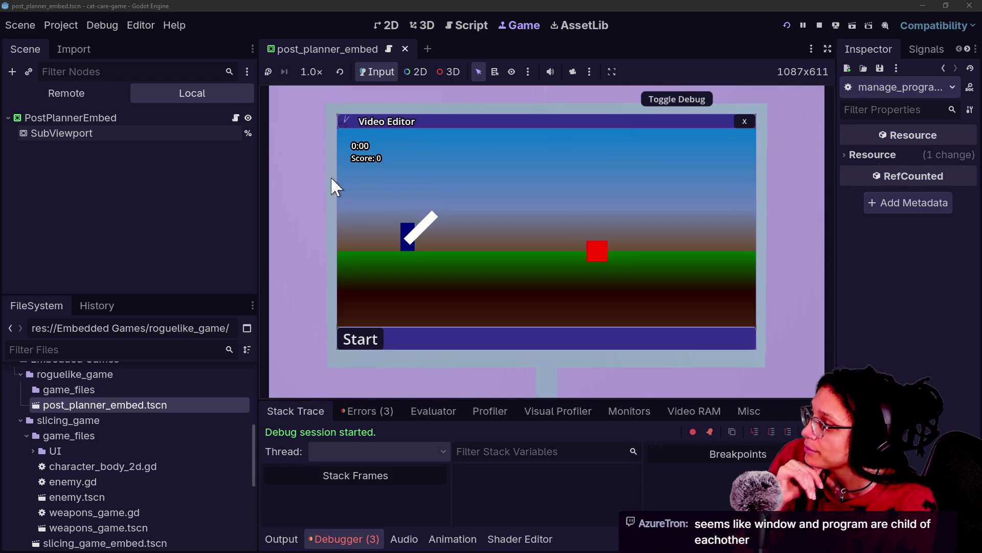
left_click(123, 77)
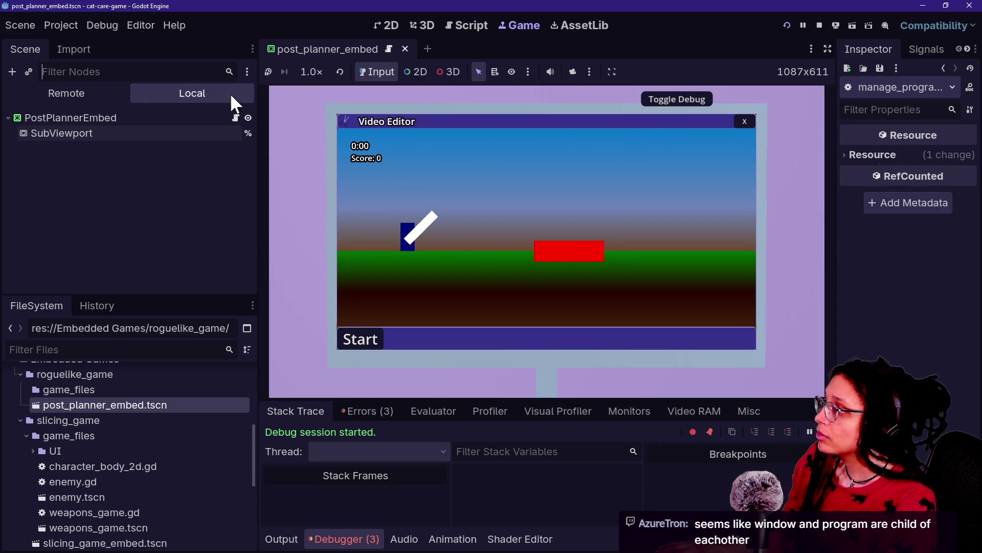
left_click(94, 97)
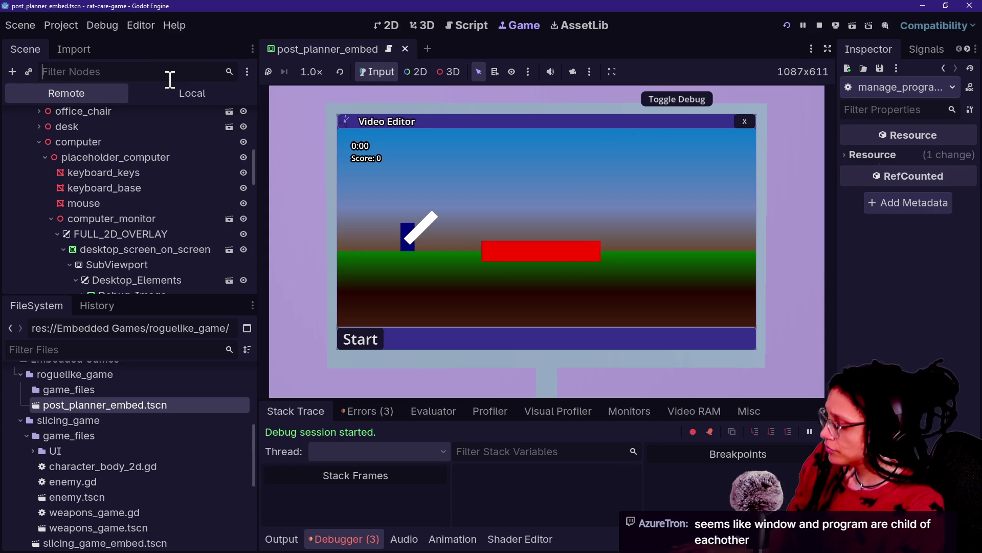
type("a")
Filter the remote tree for 'slice', widen the side docks, then clear the filter
key("BackSpace")
type("slice")
mouse_move(342, 131)
left_mouse_down()
mouse_move(616, 180)
mouse_move(621, 112)
left_mouse_up()
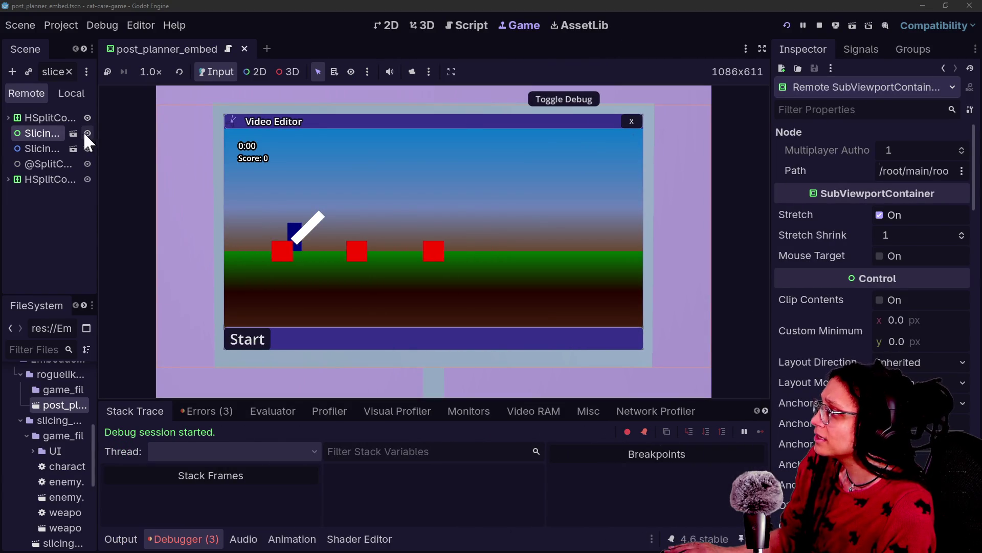
left_click_drag(96, 129, 333, 129)
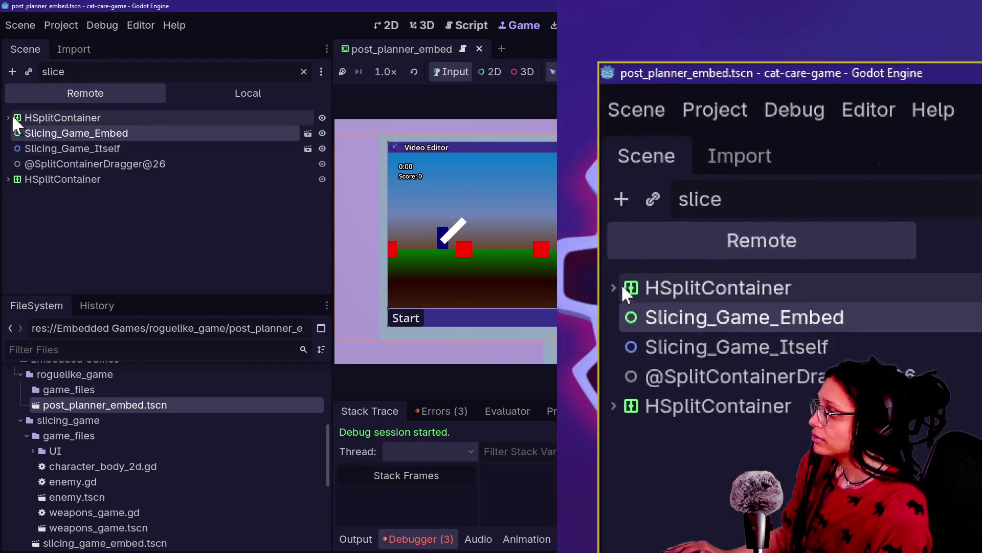
left_click(7, 116)
left_click(7, 116)
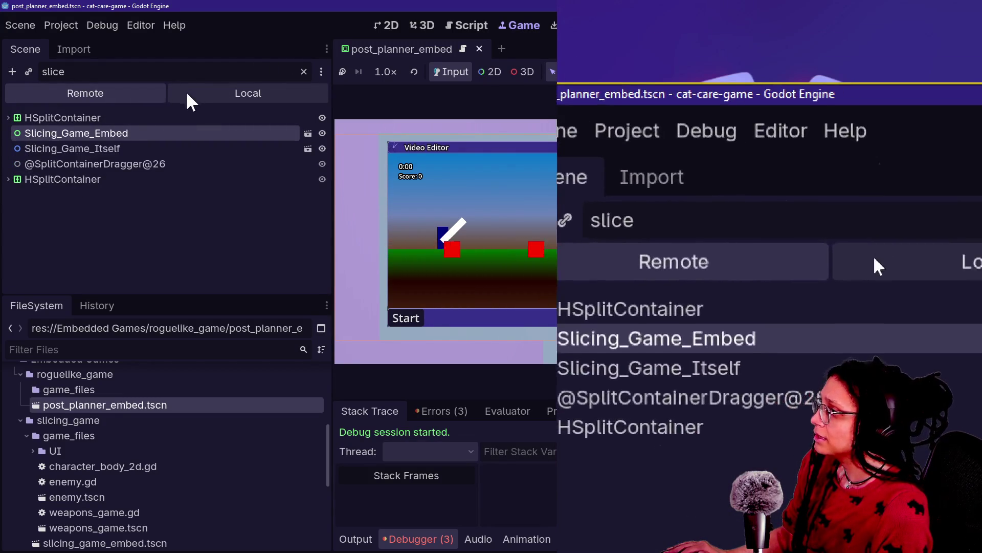
left_click(97, 72)
key("BackSpace")
key("BackSpace")
key("BackSpace")
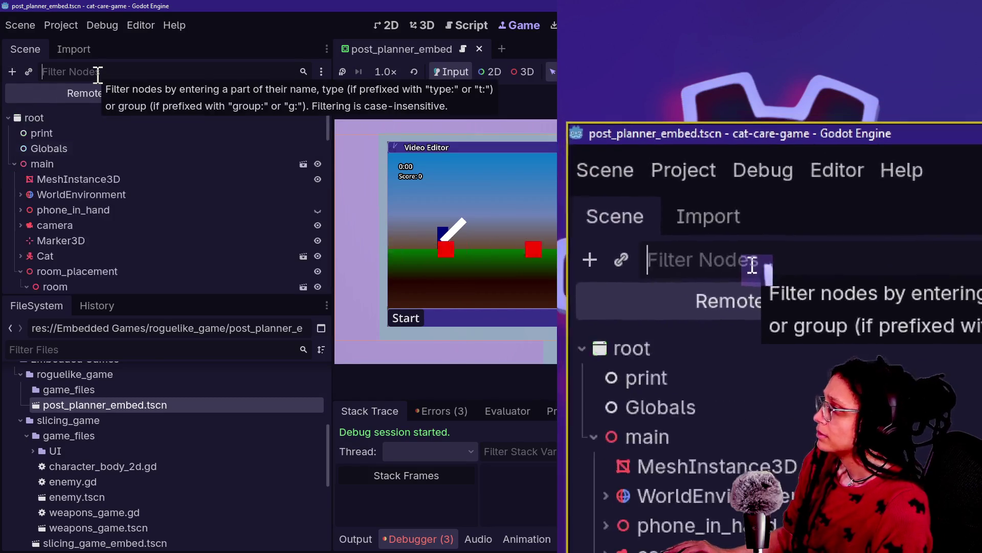
Expand Not_Desktop down to Program_Space_Container, then close the in-game Video Editor window
scroll(84, 219, "down", 10)
scroll(83, 219, "up", 2)
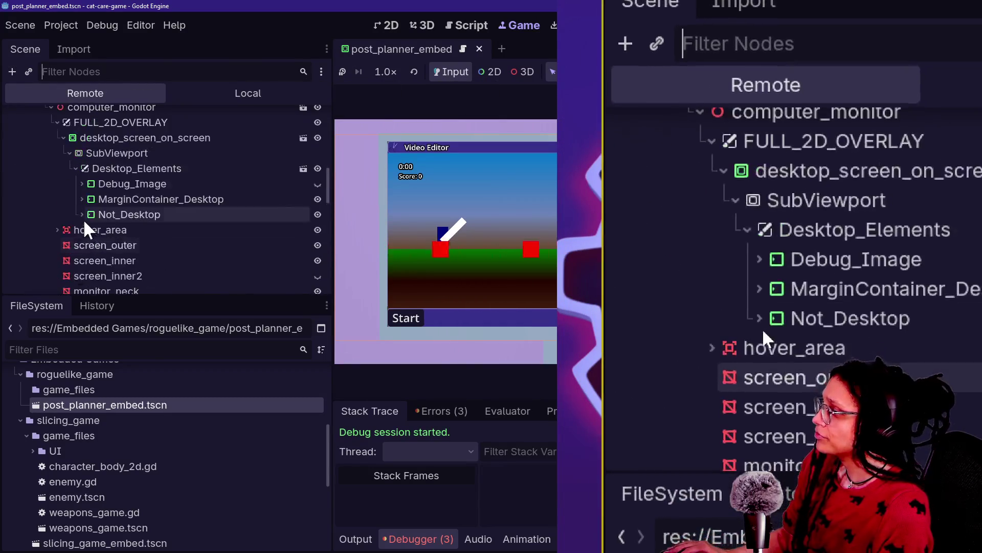
left_click(82, 215)
scroll(142, 213, "down", 3)
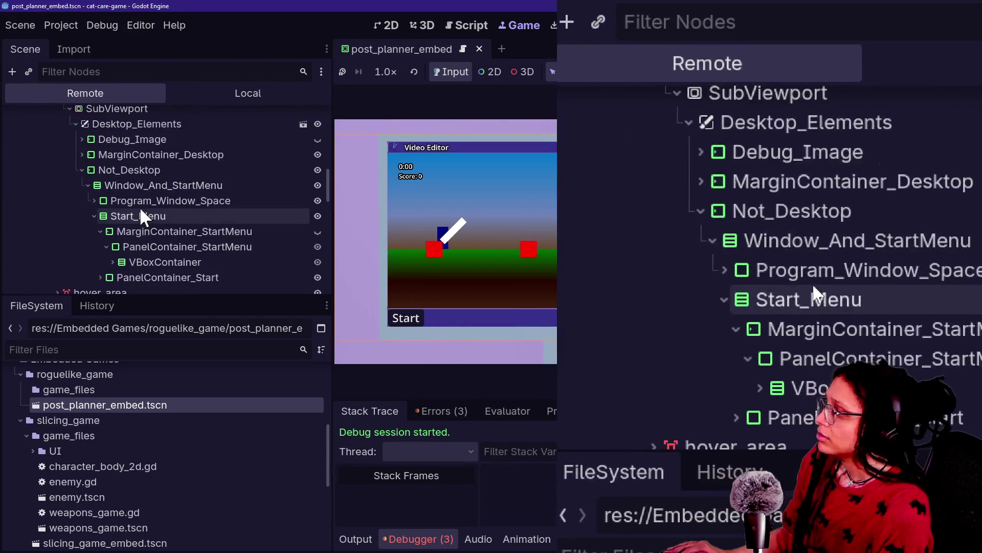
scroll(141, 216, "down", 1)
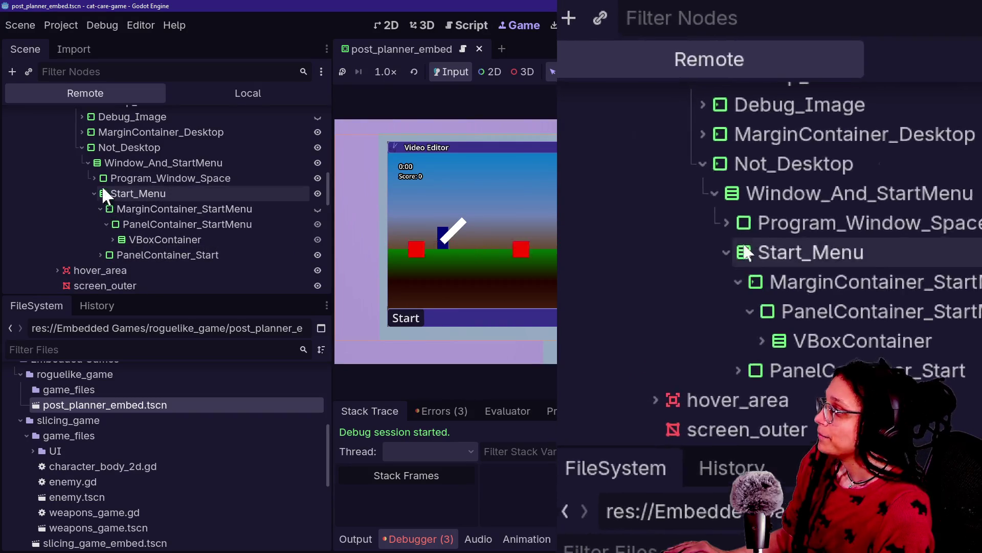
left_click(97, 179)
left_click(100, 194)
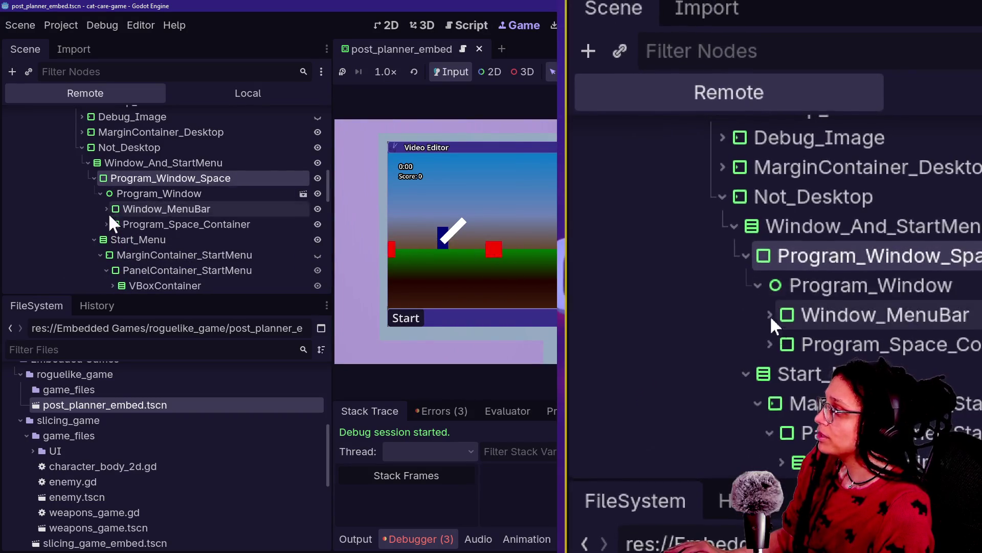
left_click(106, 223)
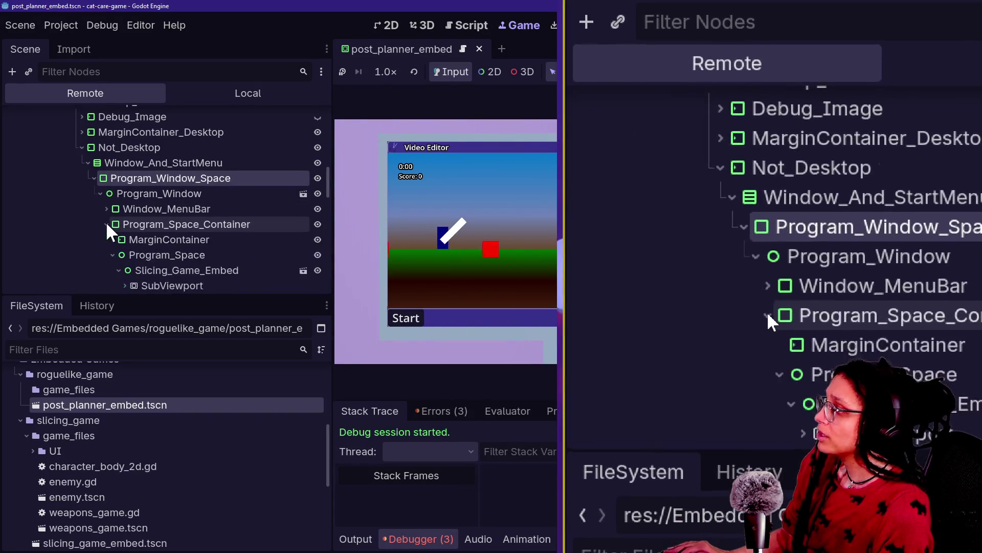
scroll(131, 243, "down", 1)
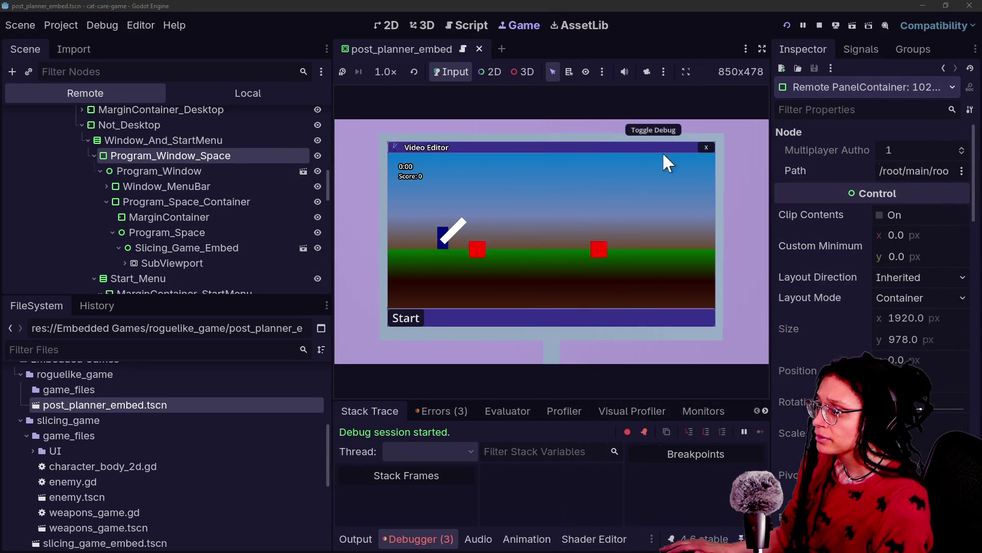
left_click(708, 149)
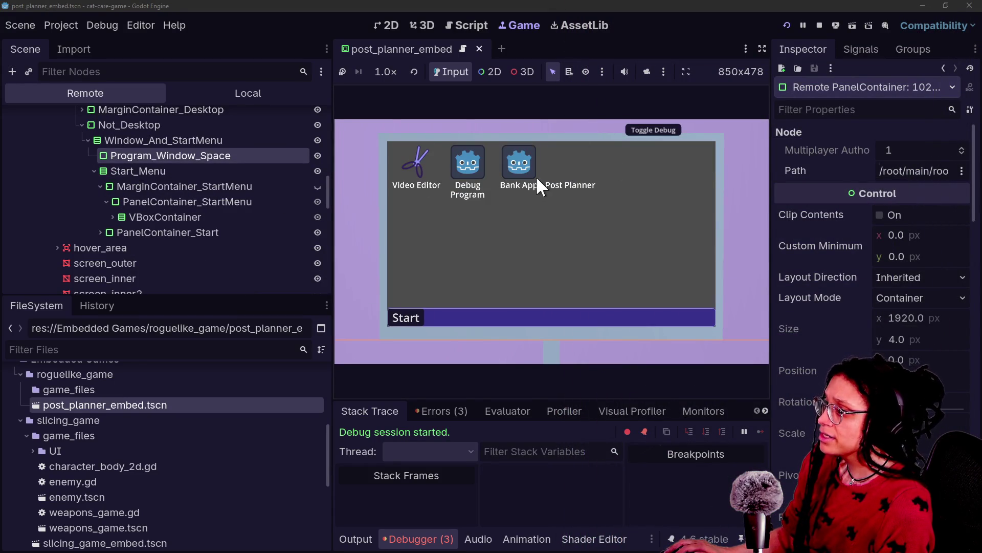
Launch Post Planner and expand Program_Window to PostPlannerEmbed, inspecting its 1920×1080 SubViewport
left_click(579, 161)
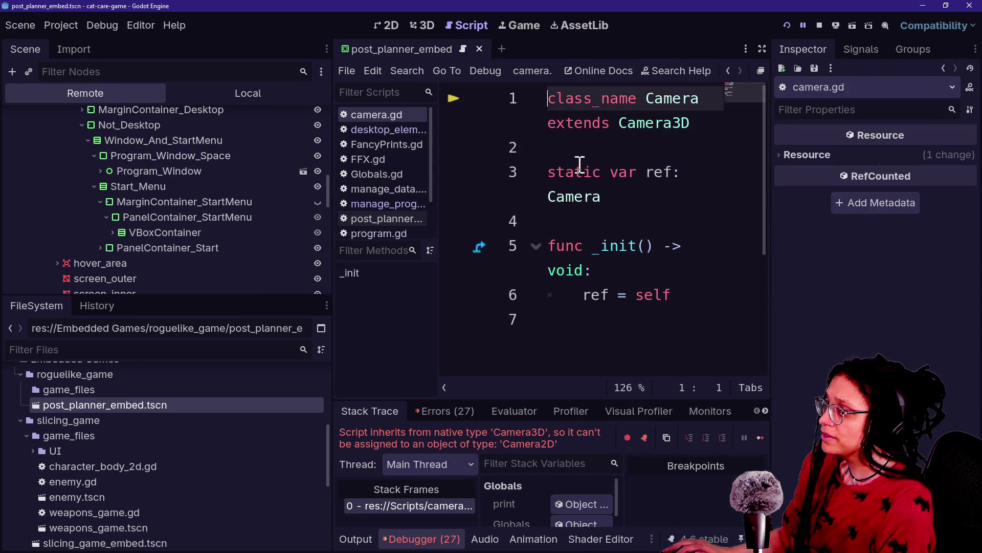
left_click(108, 173)
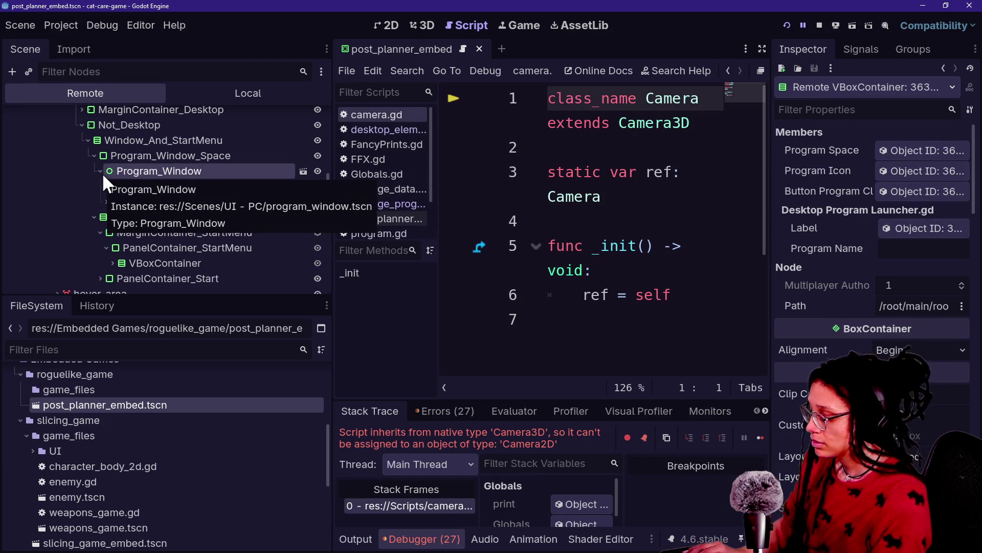
left_click(102, 173)
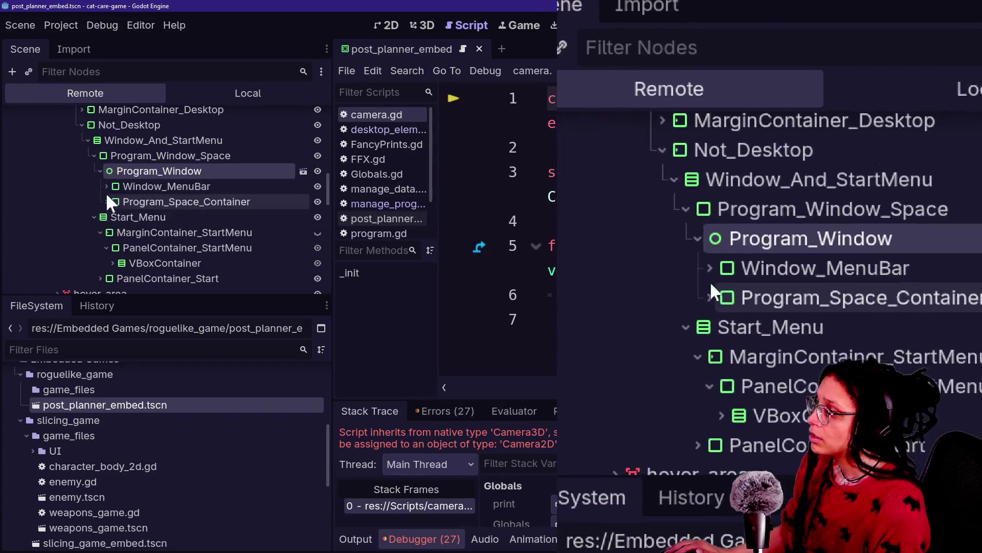
left_click(110, 201)
left_click(107, 202)
left_click(112, 233)
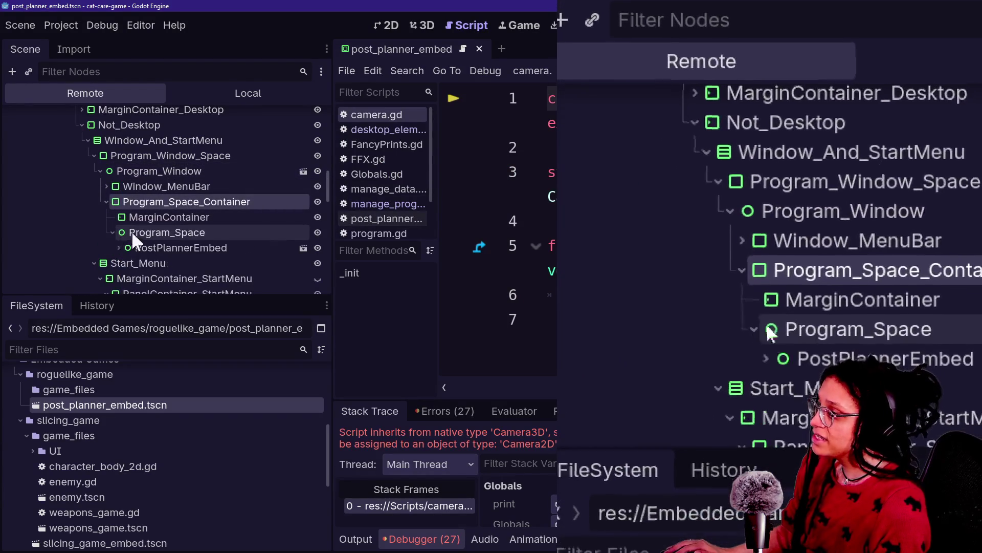
left_click(120, 247)
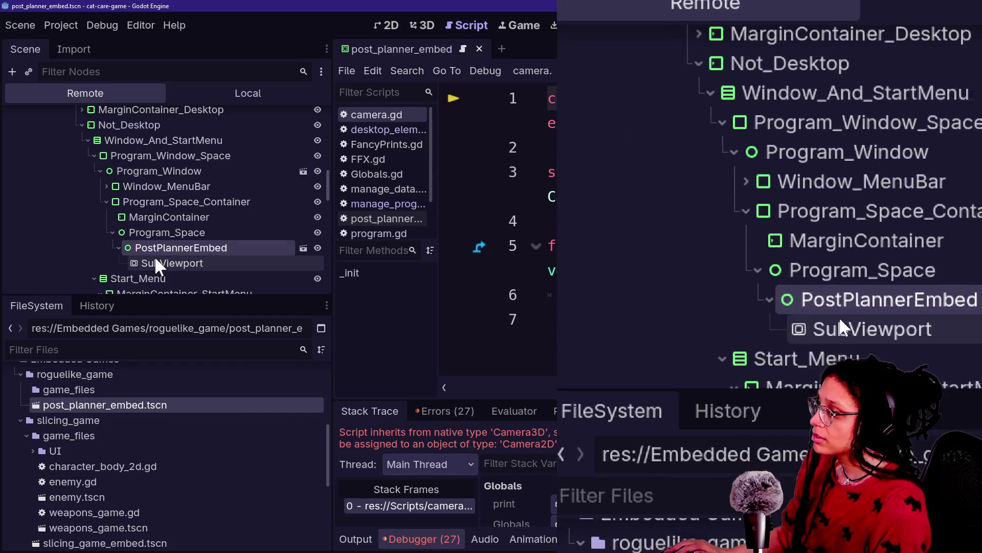
scroll(155, 258, "down", 1)
left_click(197, 242)
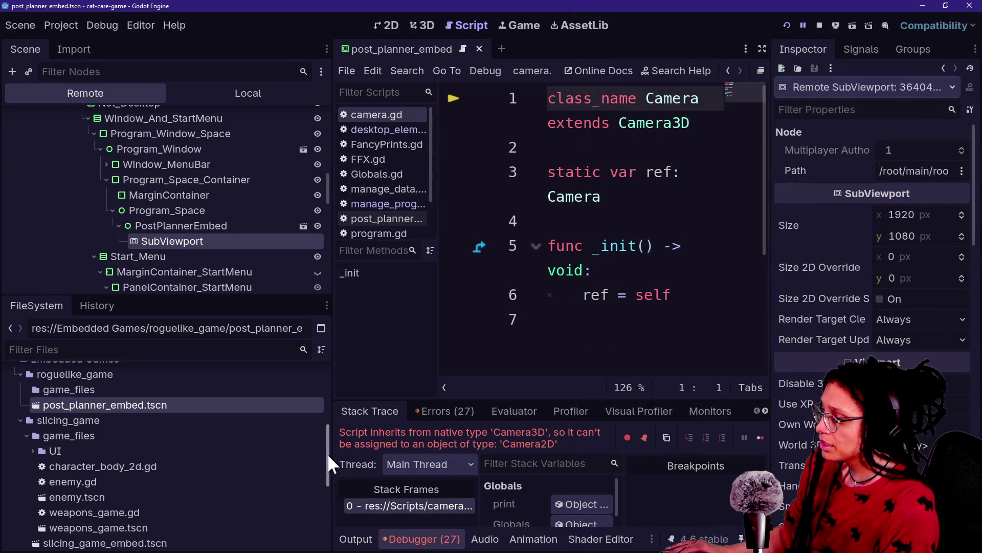
left_click_drag(330, 455, 125, 456)
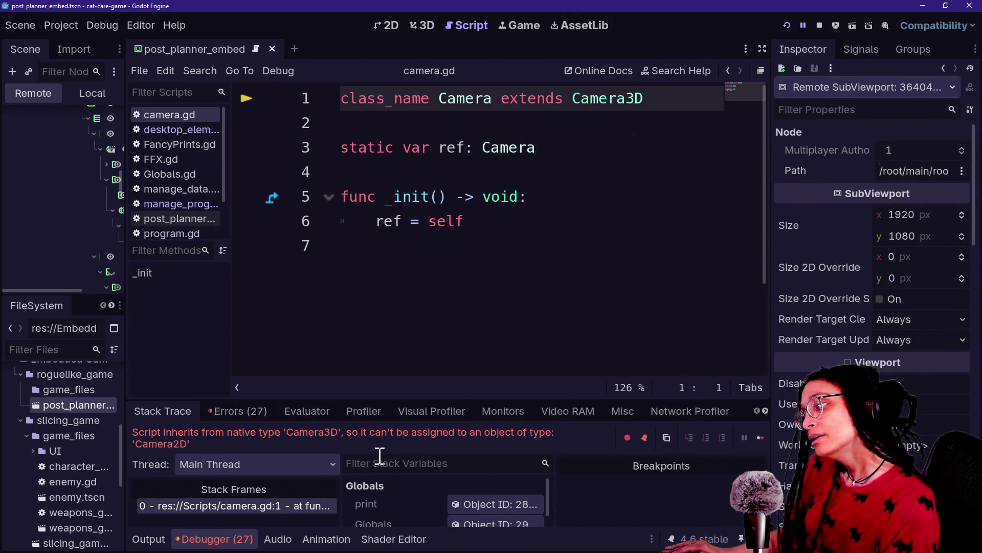
Jump to the camera.gd error's stack frame and inspect the print global's Object ID
left_click(219, 539)
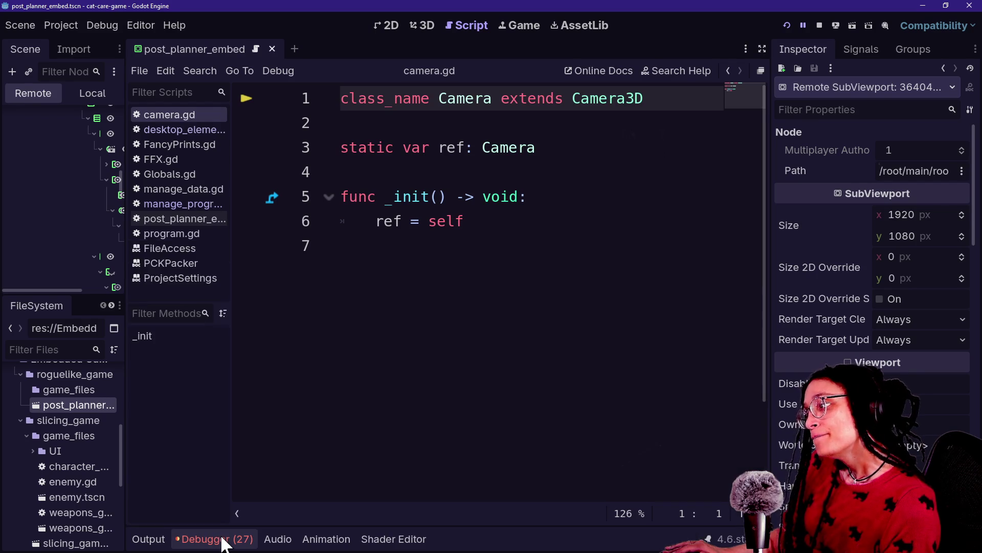
left_click(221, 543)
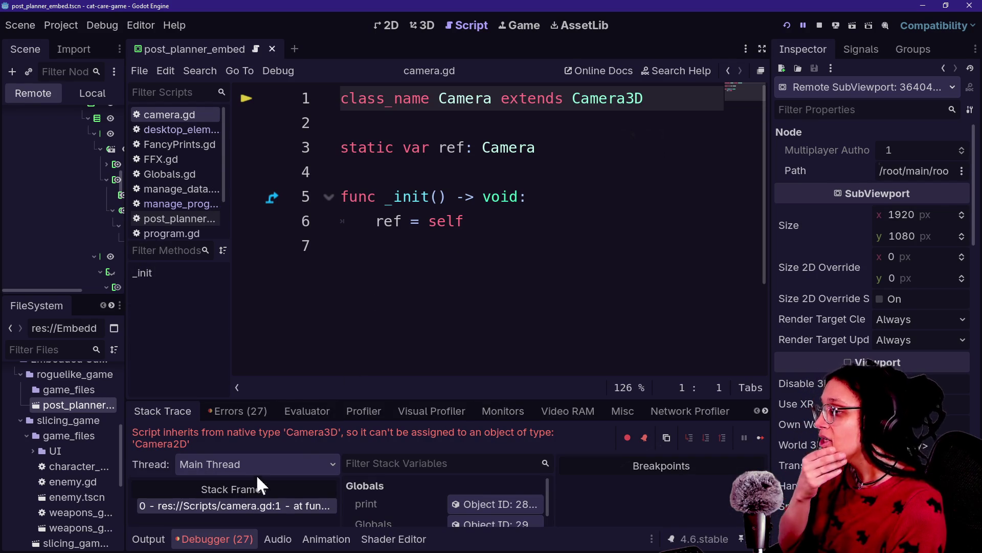
left_click(267, 505)
left_click_drag(361, 399, 361, 267)
left_click(484, 373)
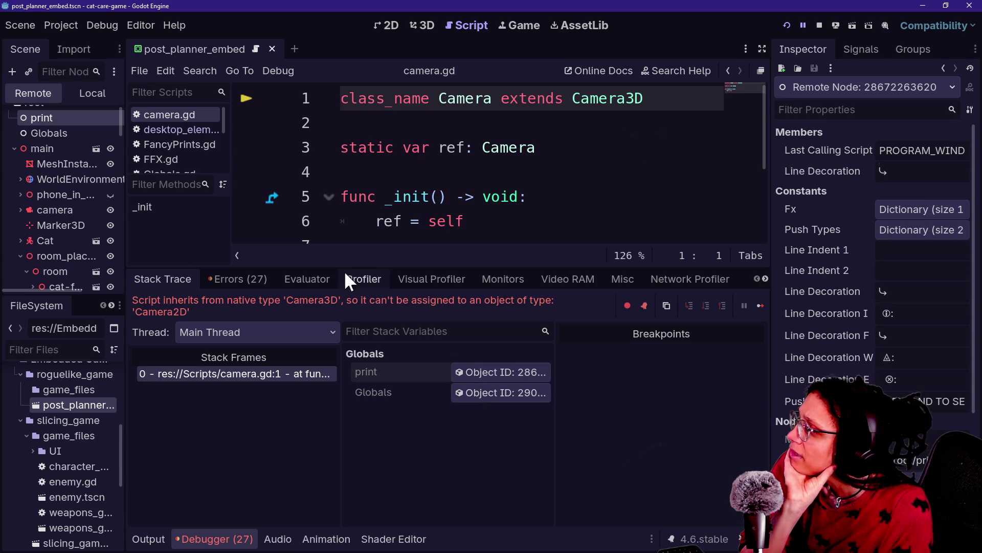
left_click_drag(346, 266, 386, 427)
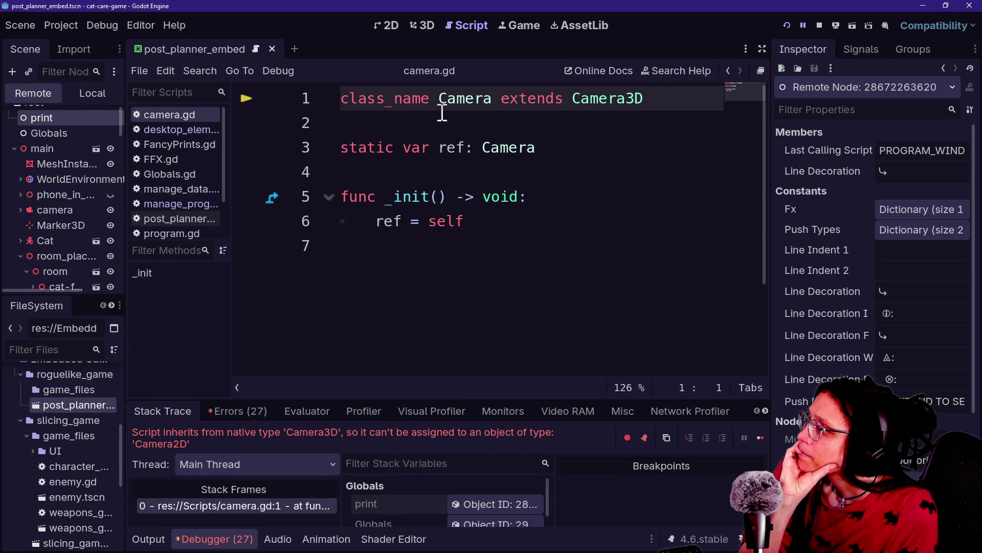
Check close_program in manage_programs.gd, then switch to desktop_elements.gd
left_click(484, 115)
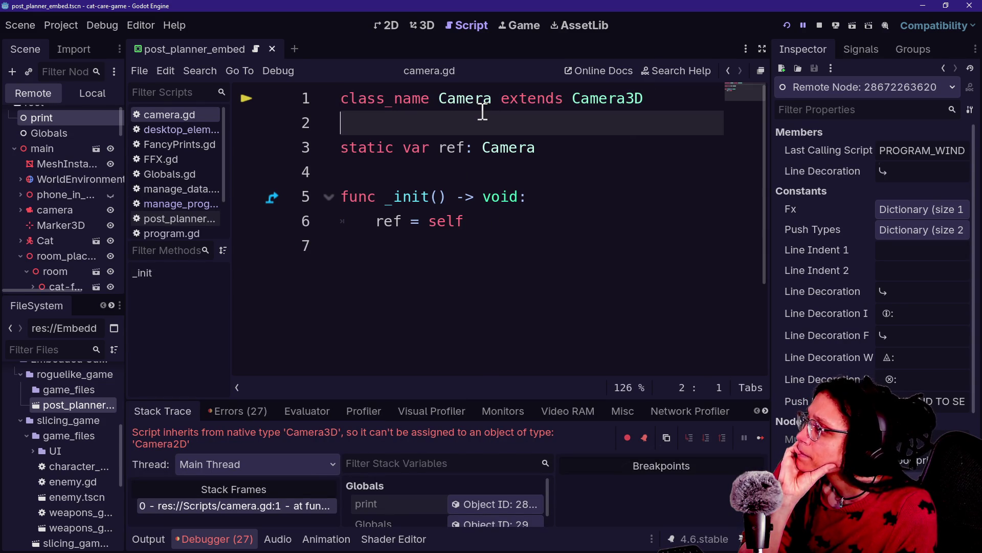
left_click(180, 204)
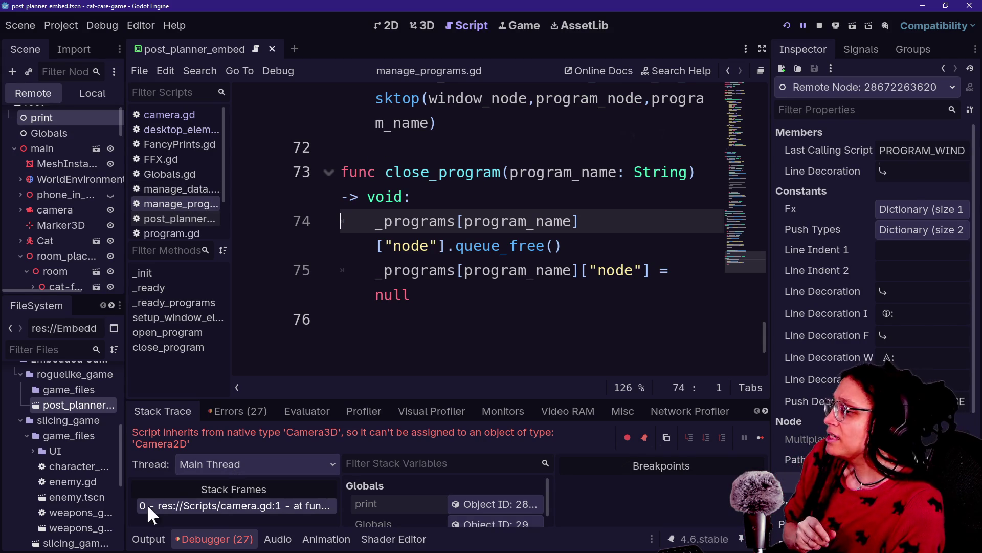
left_click(207, 129)
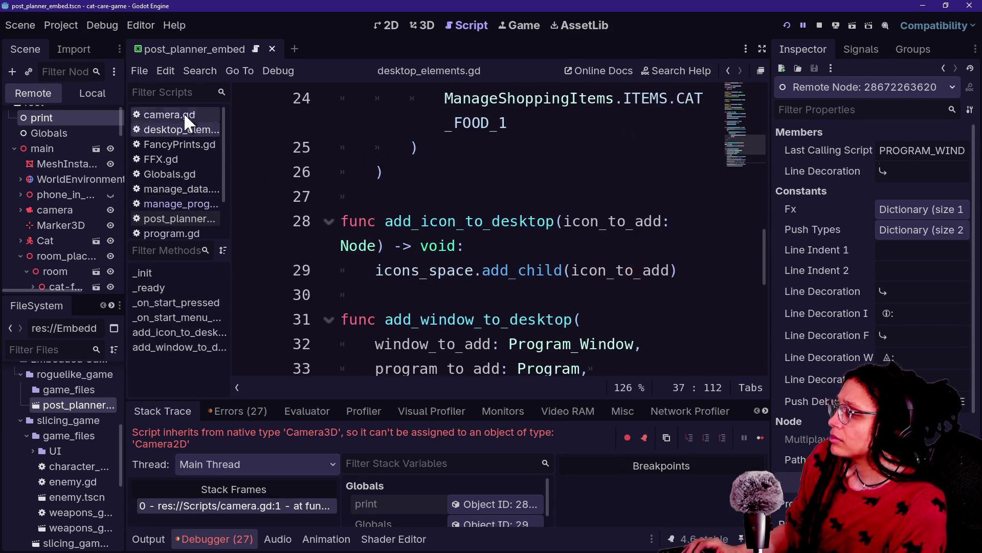
Open post_planner_embed.gd with quick open and switch to distraction-free mode
left_click(189, 115)
left_click(530, 221)
key("alt+shift+o")
key("Down")
key("Up")
key("Return")
left_click_drag(617, 231, 618, 234)
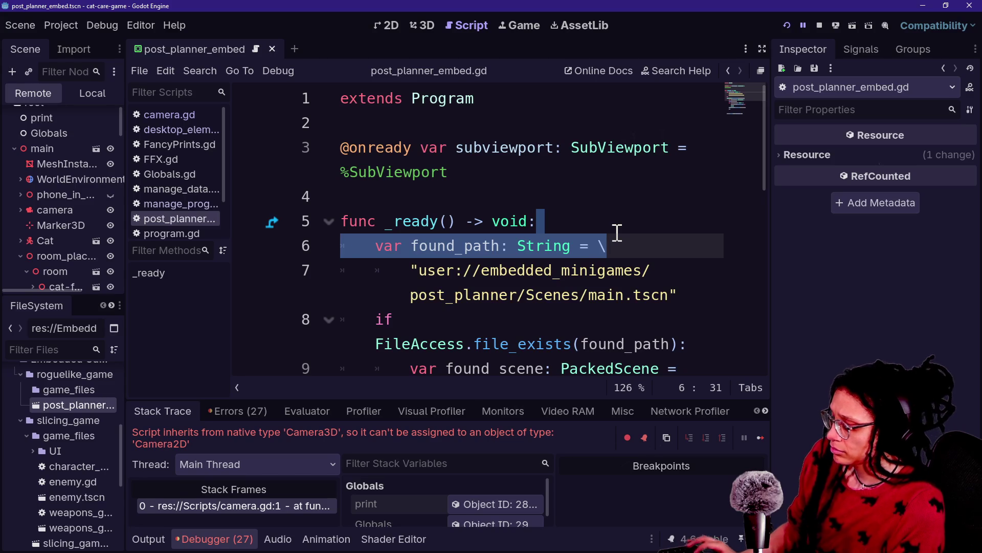
key("ctrl+shift+F11")
left_click(617, 238)
Insert print.fancy([FFX.HIGHLIGHT],found_scene) on a new line after line 11
scroll(619, 239, "down", 1)
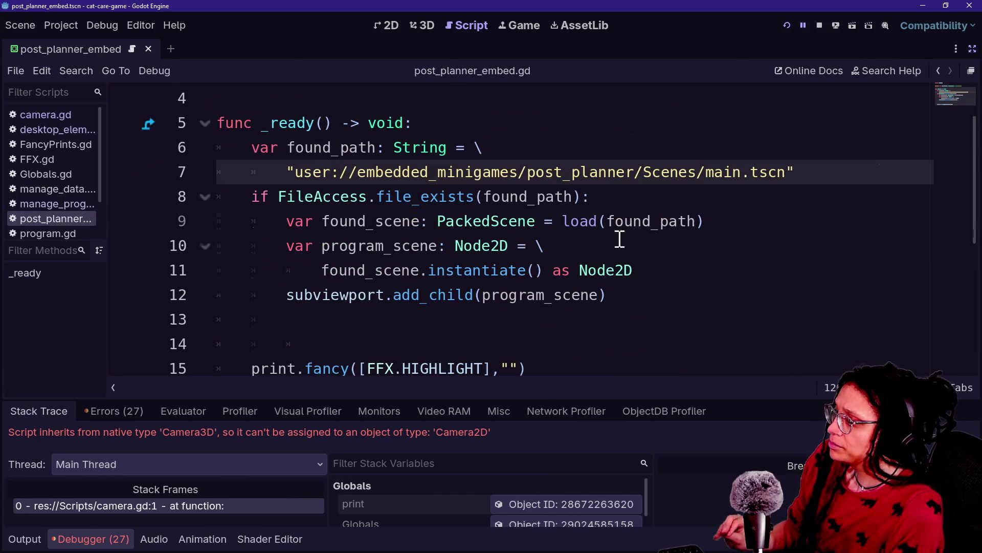
left_click(690, 285)
left_click(683, 270)
key("Return")
key("BackSpace")
key("BackSpace")
key("BackSpace")
type("peinr")
key("BackSpace")
key("BackSpace")
key("BackSpace")
key("BackSpace")
key("BackSpace")
type("ri")
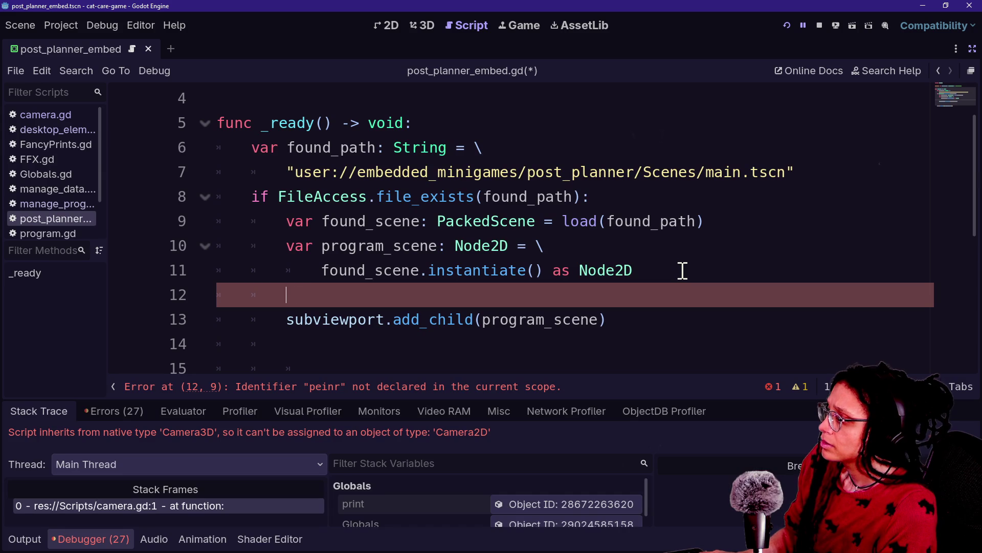
type("y")
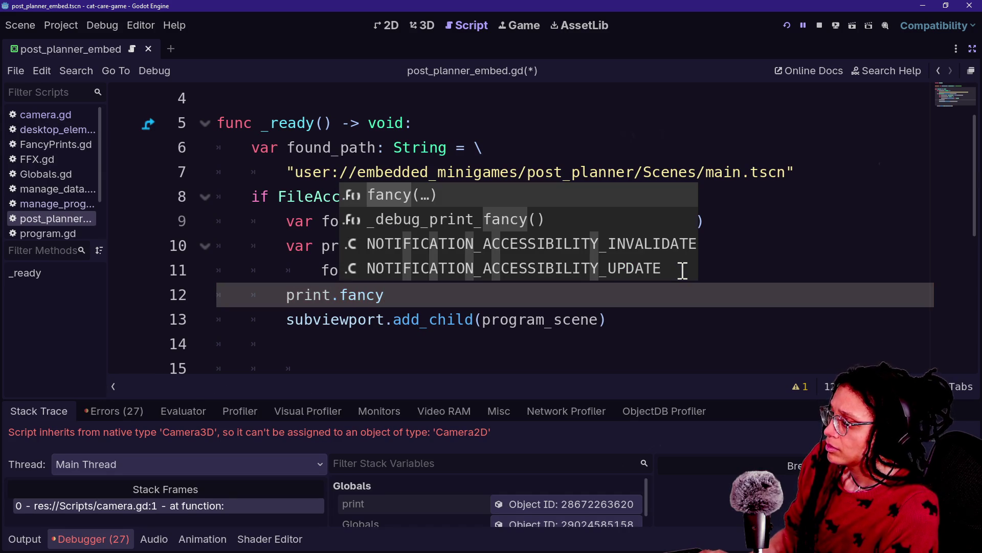
type("([FFX.")
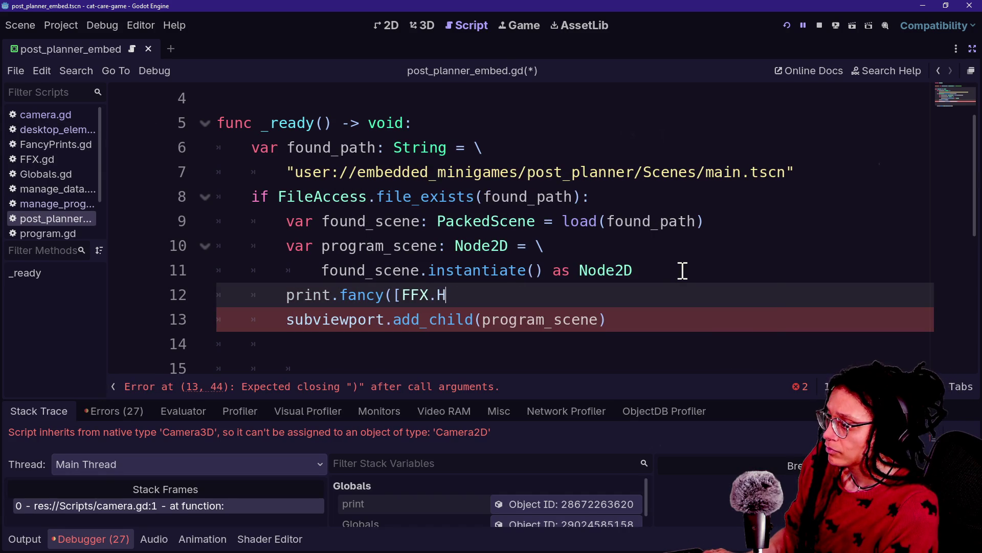
type("H")
key("Return")
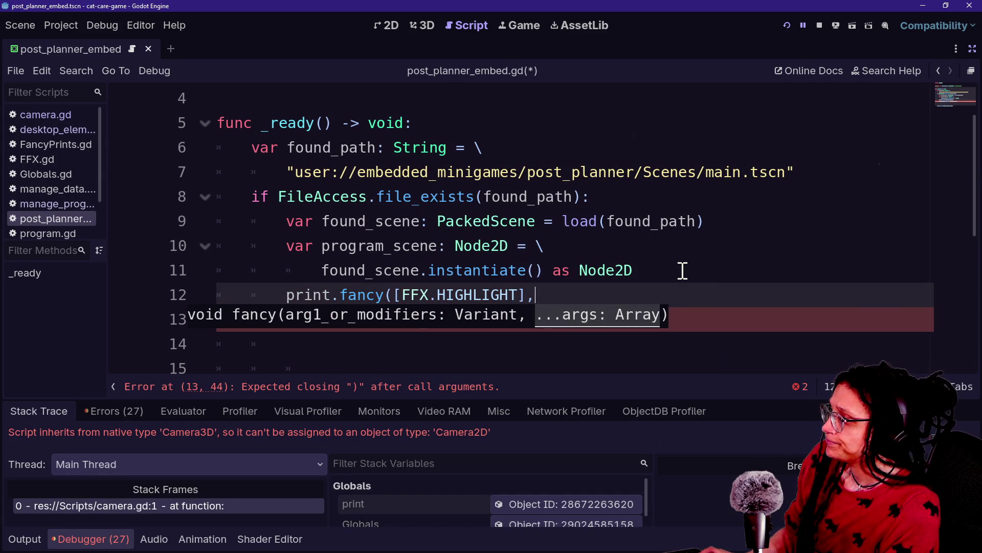
type("found_scene)")
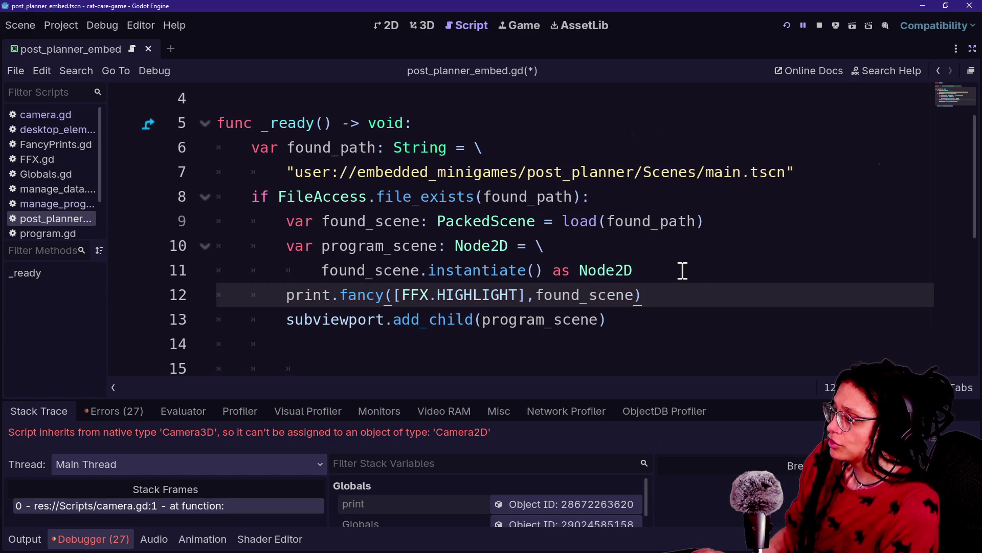
Run the project, move to the computer, close Video Editor and launch Post Planner
left_click(797, 25)
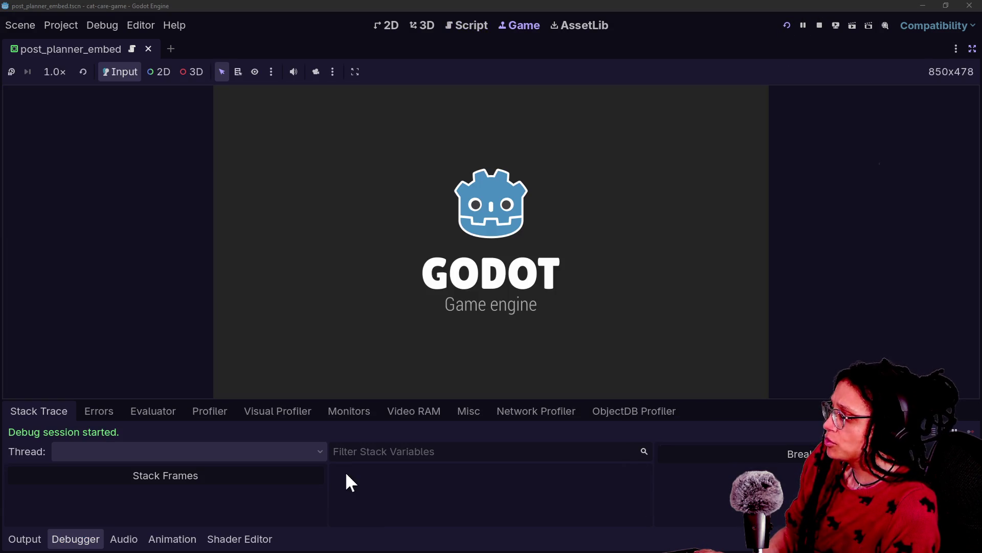
left_click(44, 540)
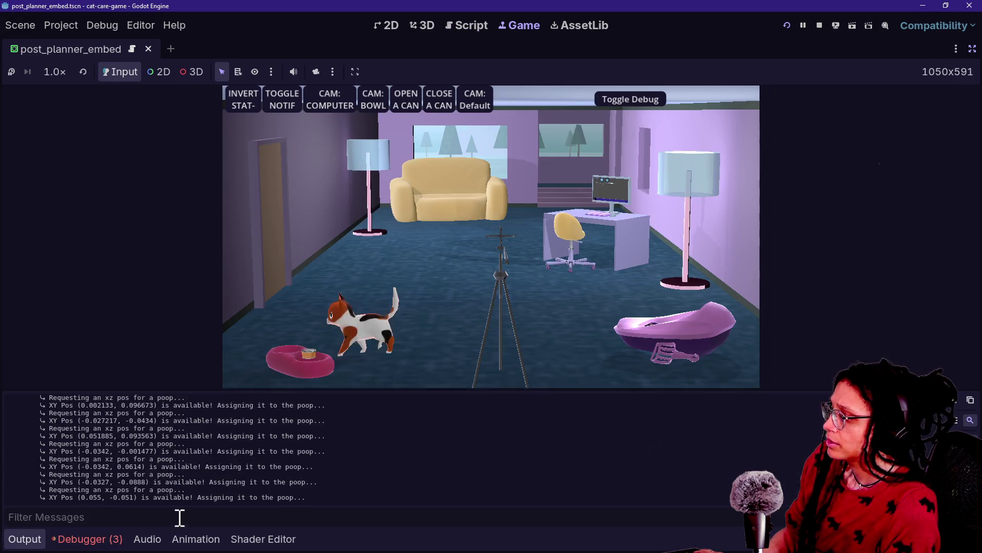
left_click(314, 108)
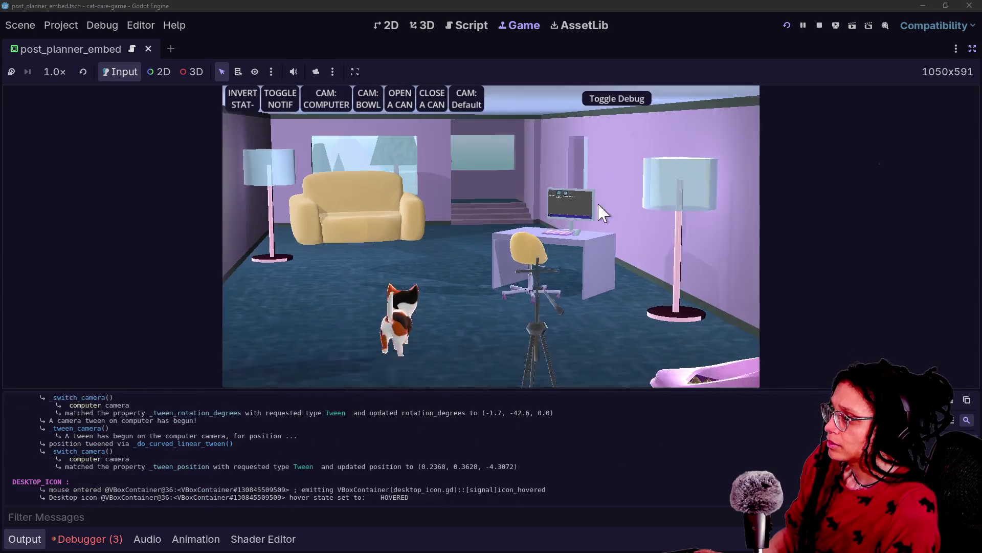
left_click(595, 98)
left_click(596, 97)
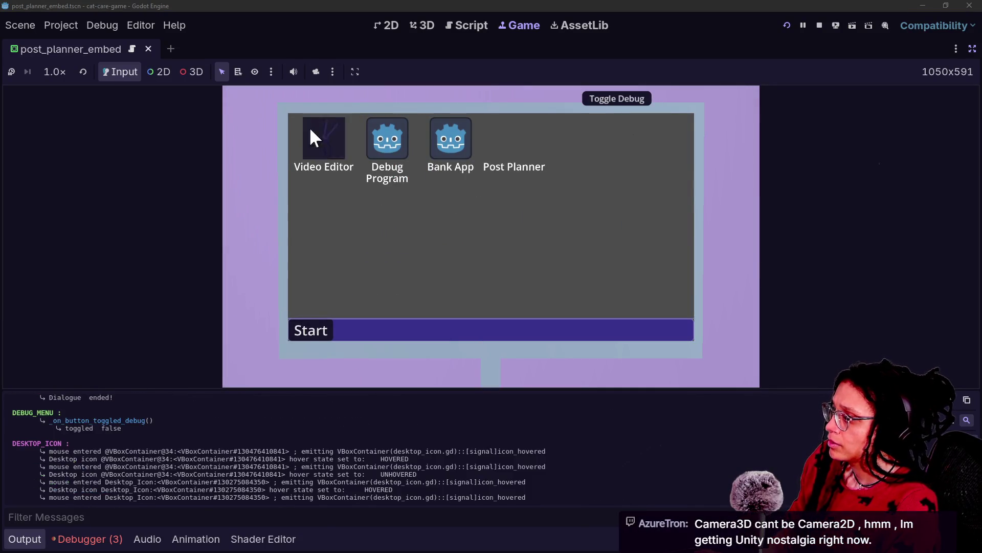
double_click(310, 132)
left_click(683, 121)
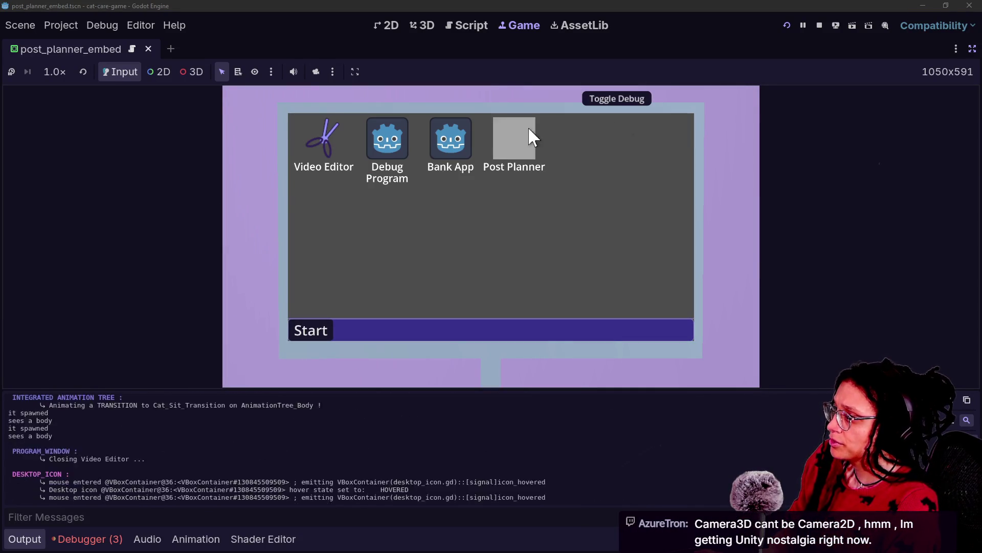
double_click(511, 153)
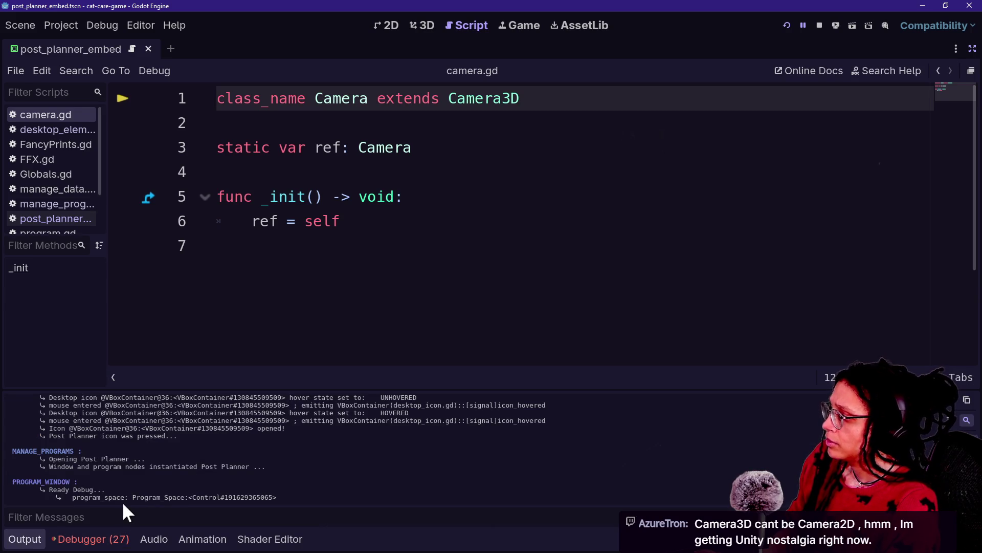
scroll(146, 474, "up", 5)
scroll(145, 474, "down", 5)
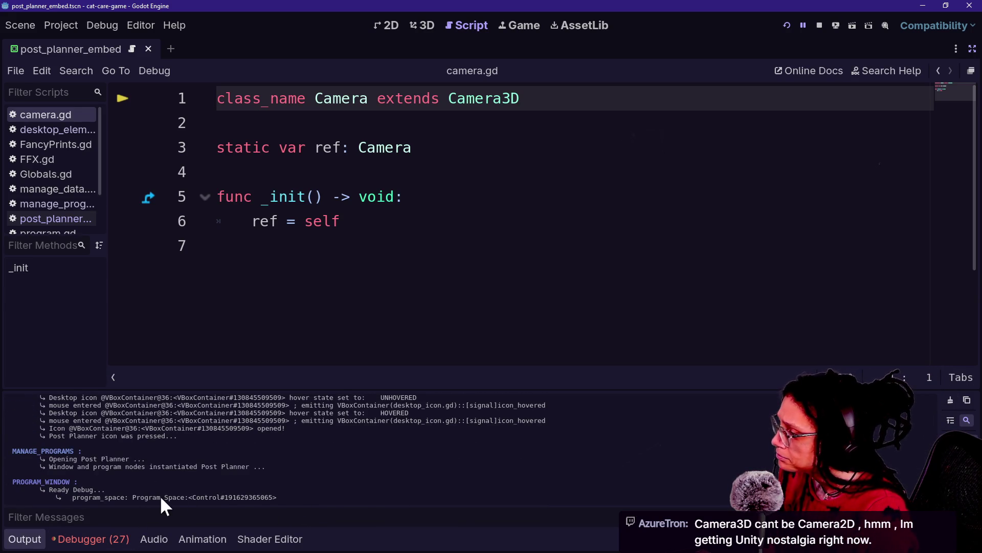
left_click_drag(52, 458, 93, 466)
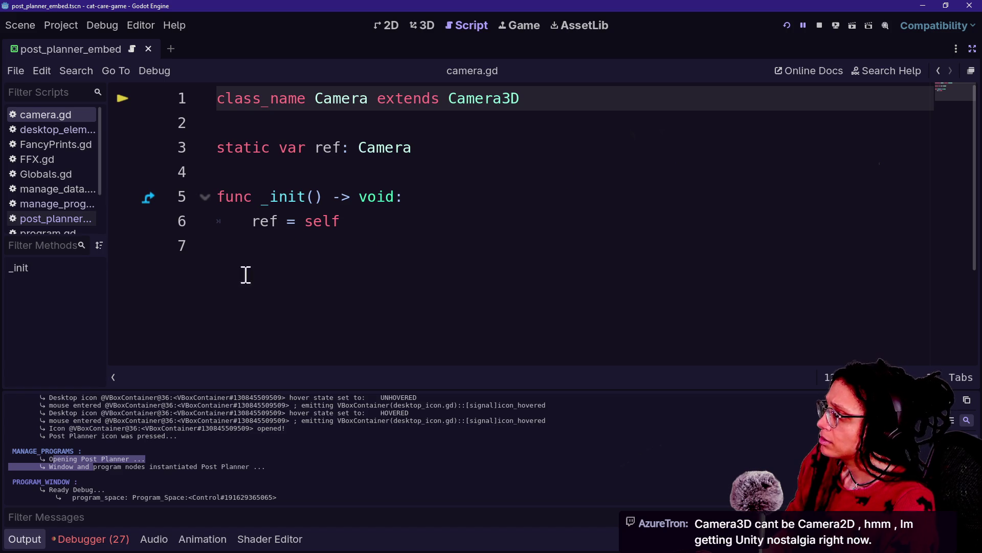
left_click(74, 481)
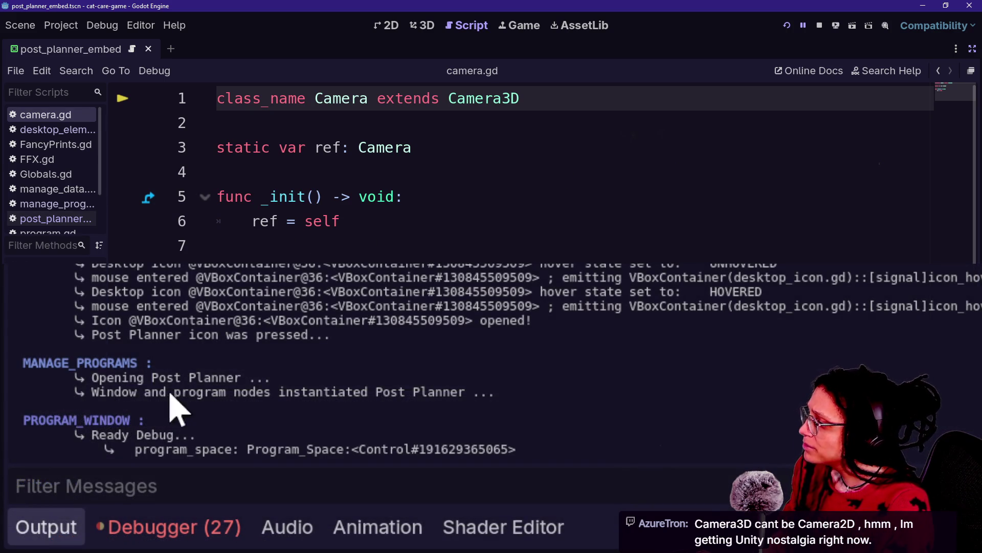
triple_click(282, 396)
left_click(283, 408)
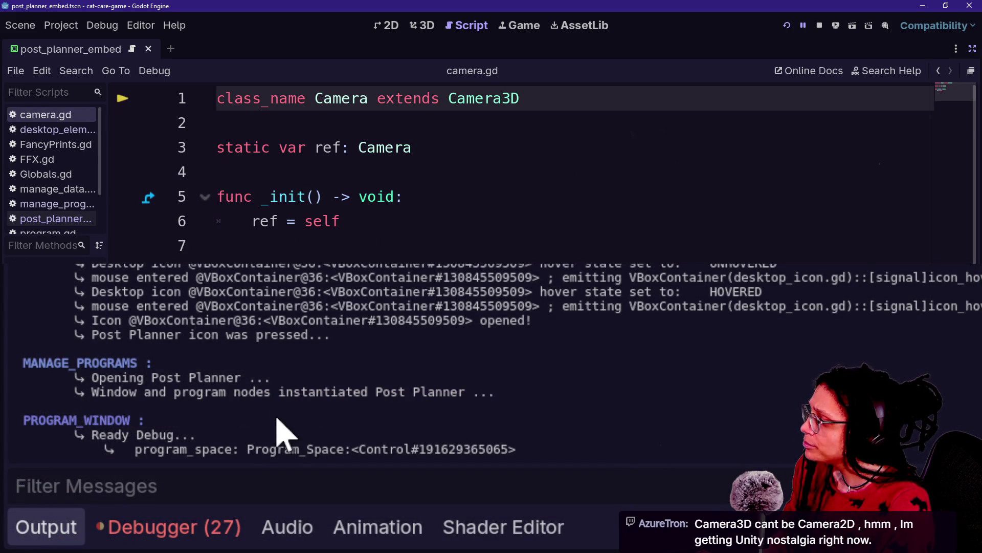
left_click_drag(375, 393, 440, 405)
left_click(440, 404)
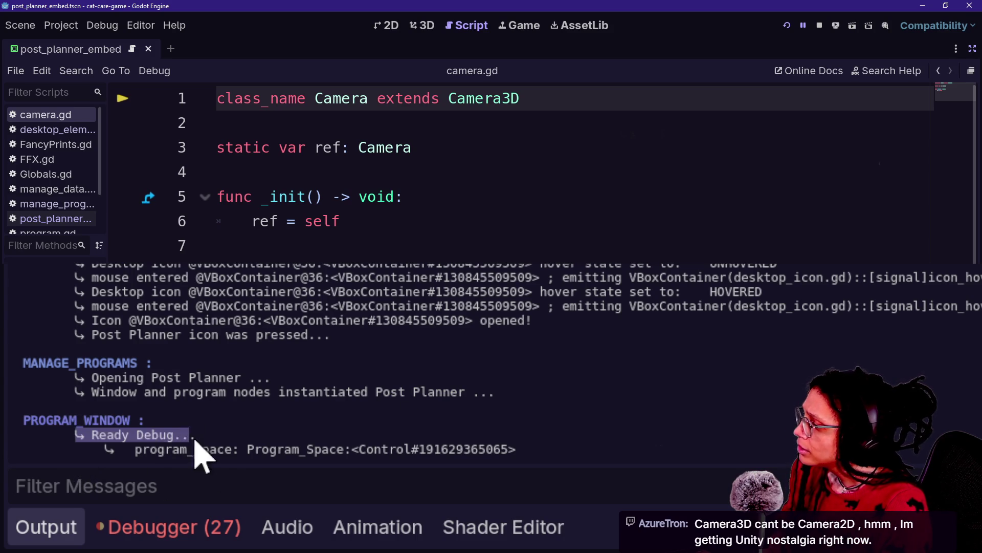
double_click(430, 451)
left_click(507, 450)
left_click(403, 256)
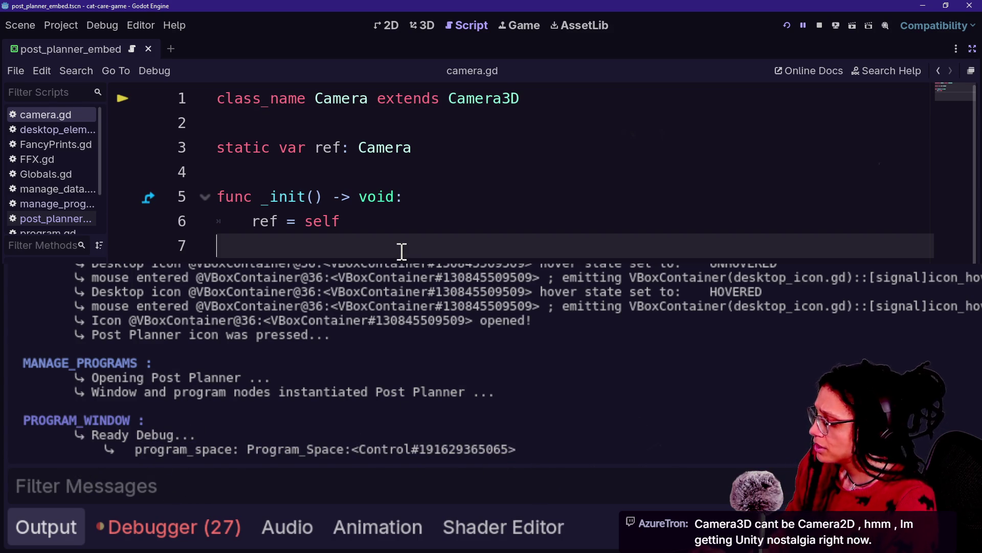
key("ctrl+shift+f")
Search the project files for 'program space', which returns no results
type("program space")
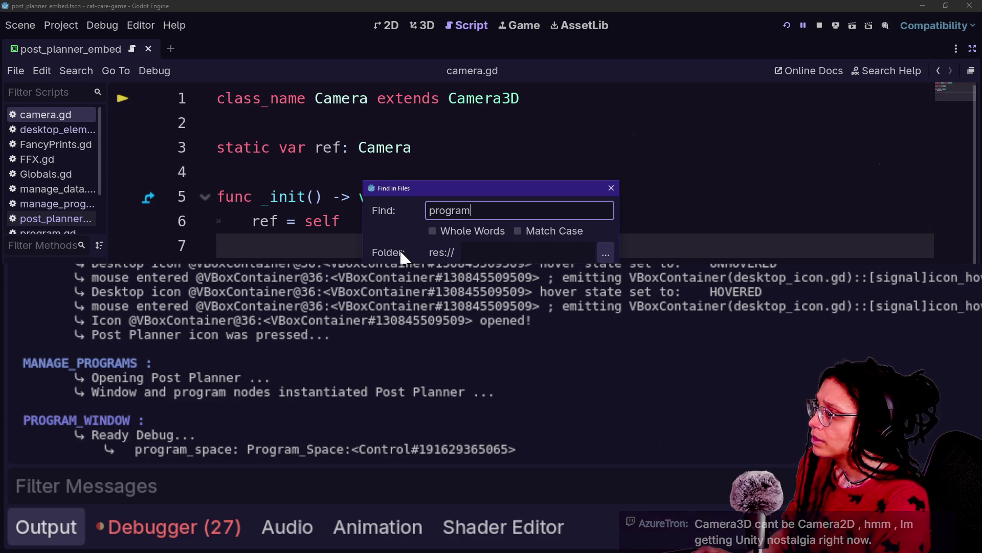
key("Return")
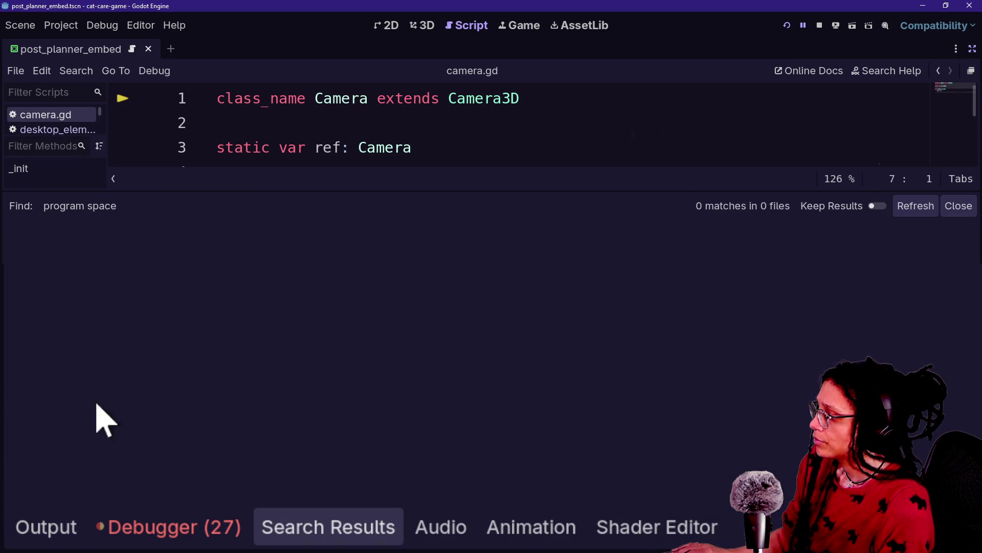
left_click(48, 527)
left_click(403, 154)
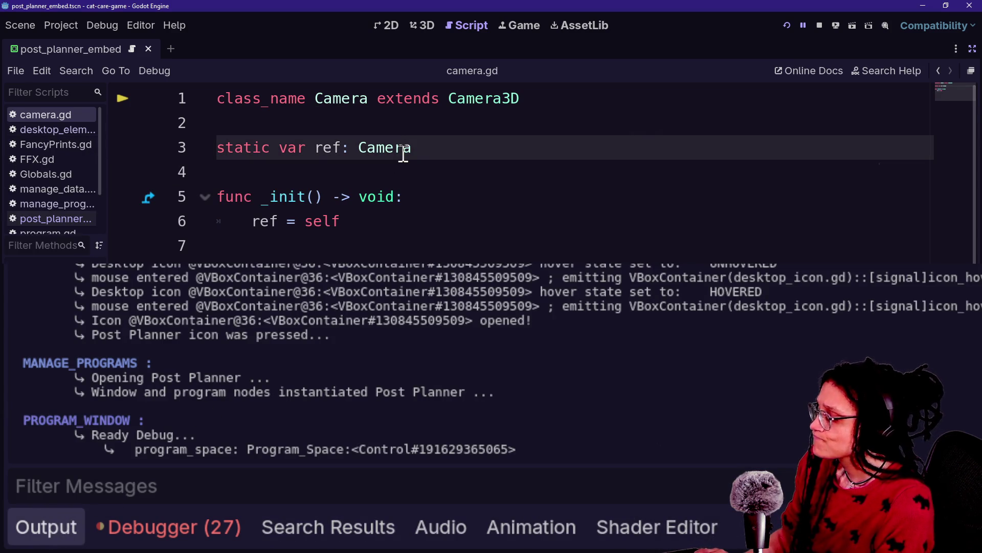
Search for 'ready debug' and open its single match in program_window.gd
key("ctrl+shift+f")
type("ready debug")
key("Return")
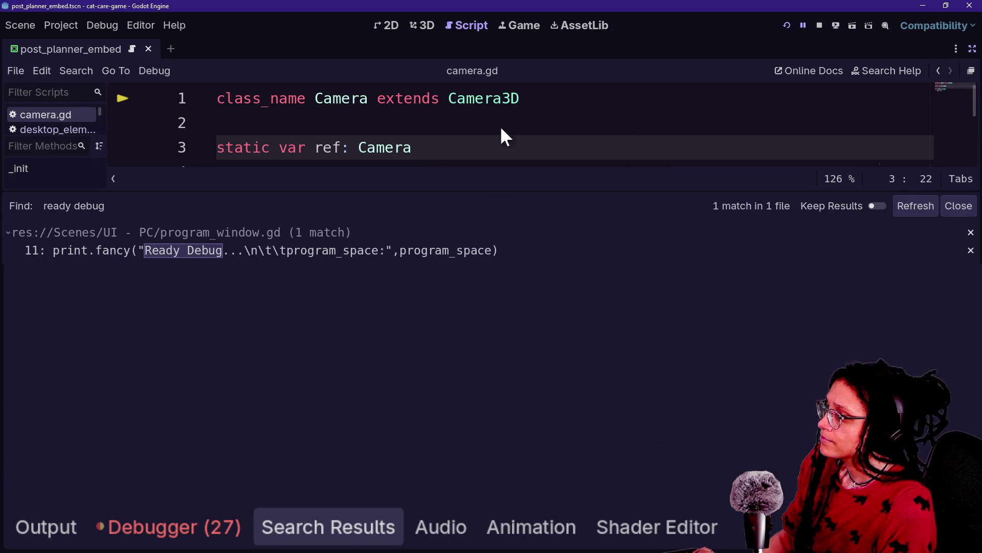
left_click(324, 240)
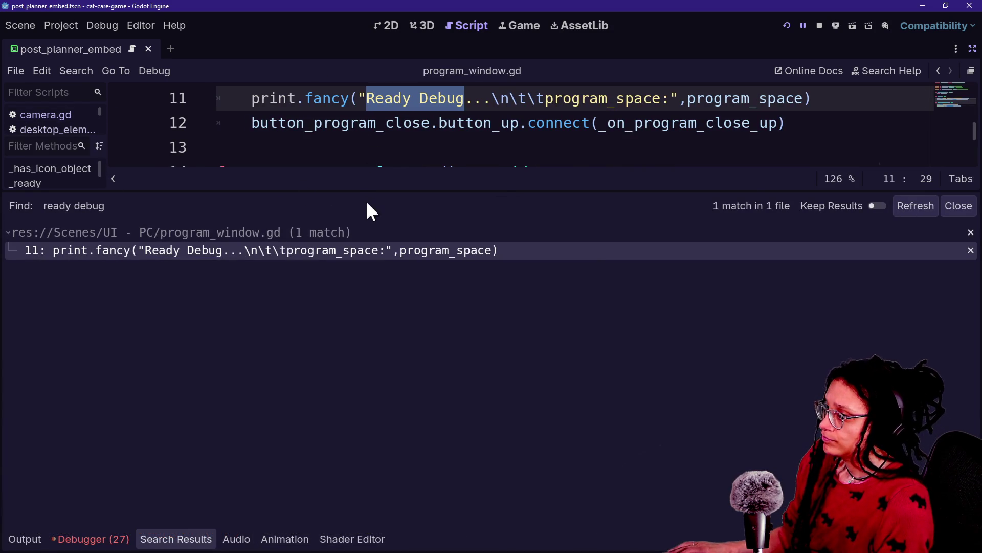
Hide the bottom panel and side docks to widen the code editor
left_click_drag(367, 191, 366, 406)
left_click(430, 245)
key("ctrl+shift+F11")
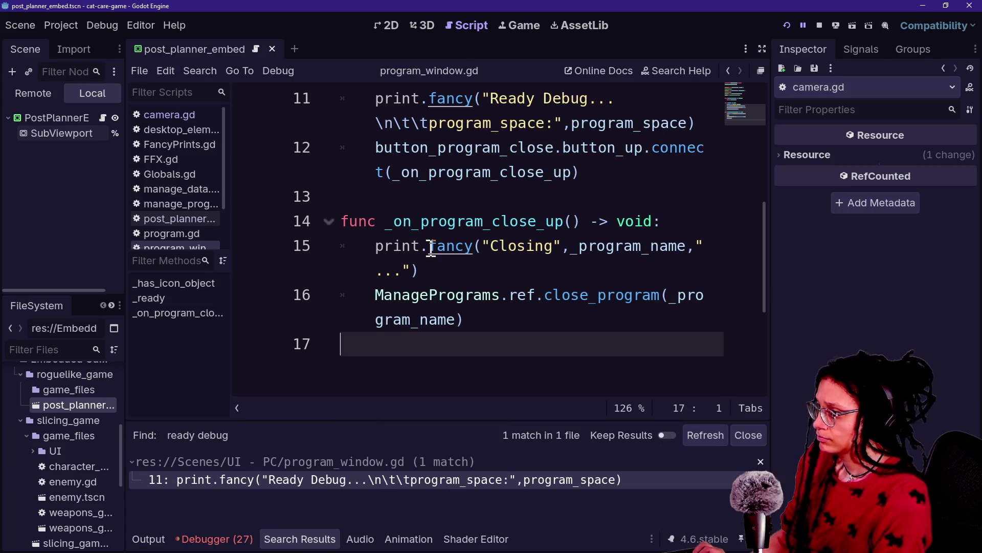
key("alt+o")
key("alt+o")
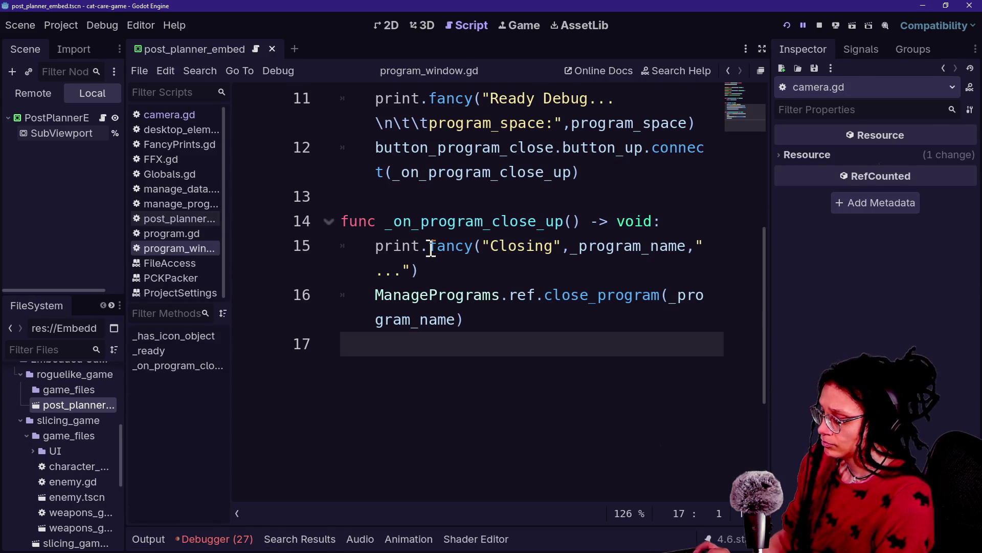
key("ctrl+shift+F11")
Review program_window.gd, checking the Ready Debug print and the program_space declaration on line 3
scroll(551, 294, "up", 2)
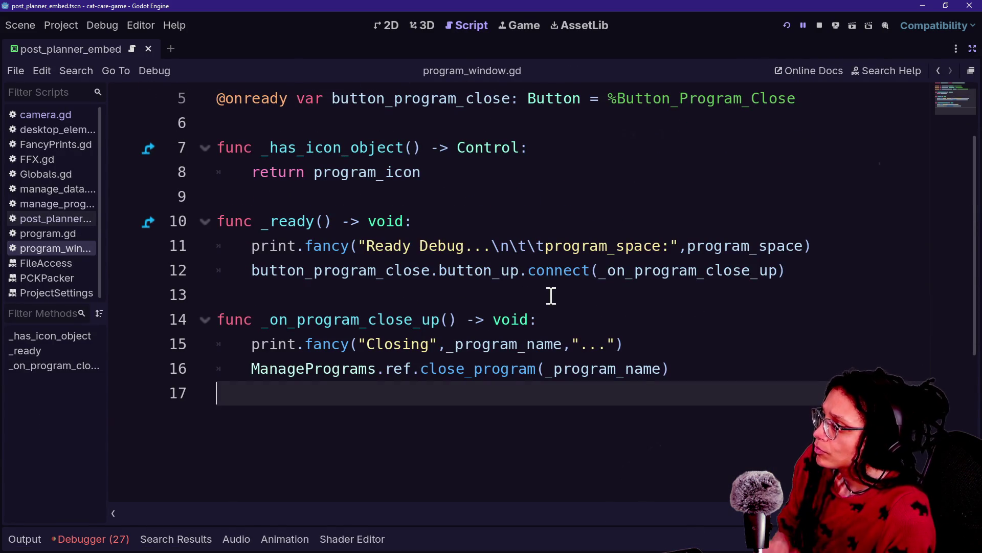
scroll(373, 277, "up", 1)
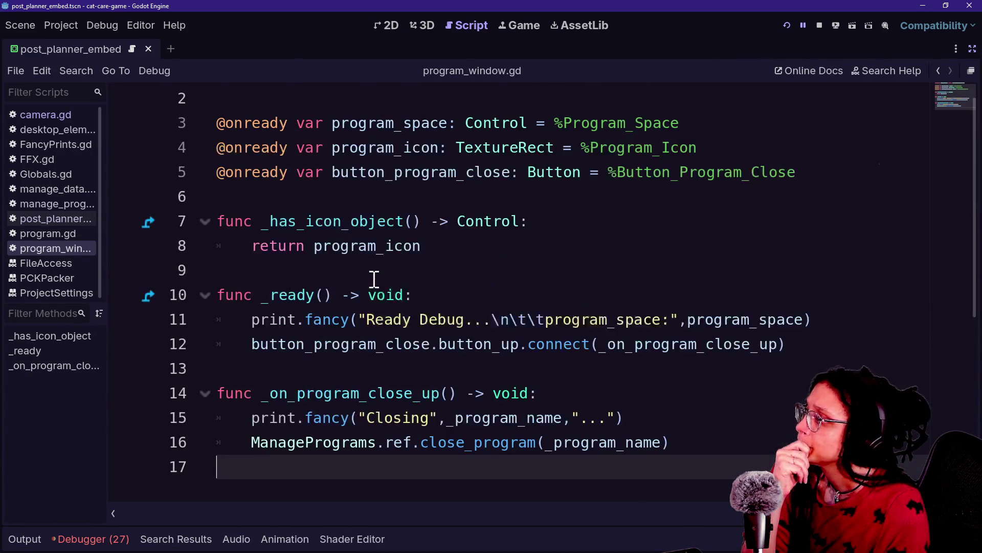
key("Up")
key("Up")
scroll(448, 368, "down", 1)
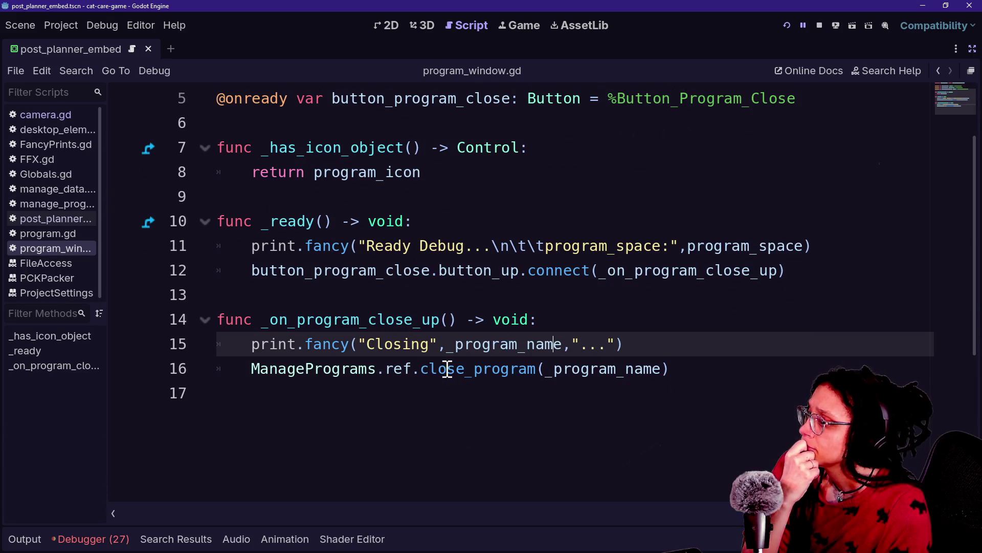
left_click(448, 262)
left_click(674, 250)
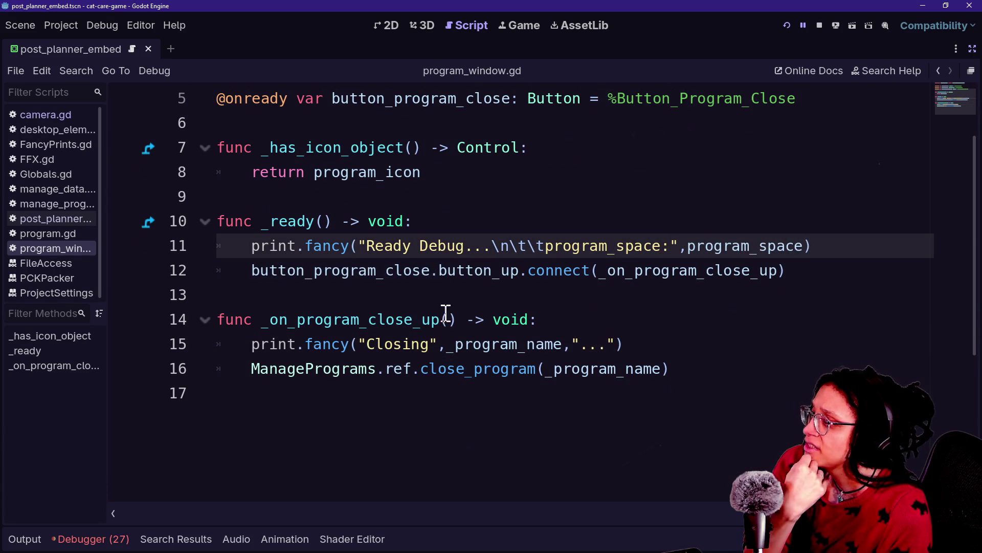
left_click(253, 274)
left_click(440, 290)
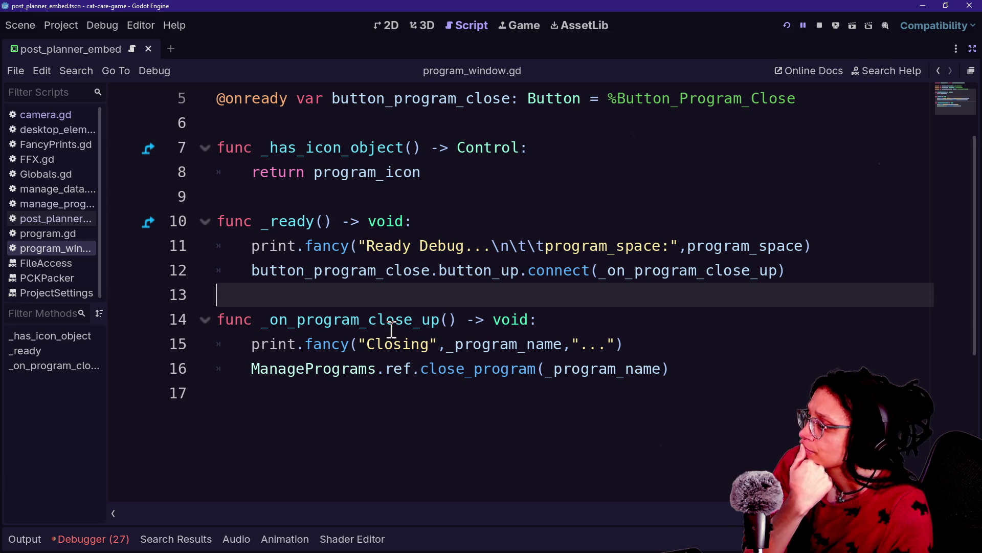
left_click(348, 342)
key("Right")
key("Right")
key("Right")
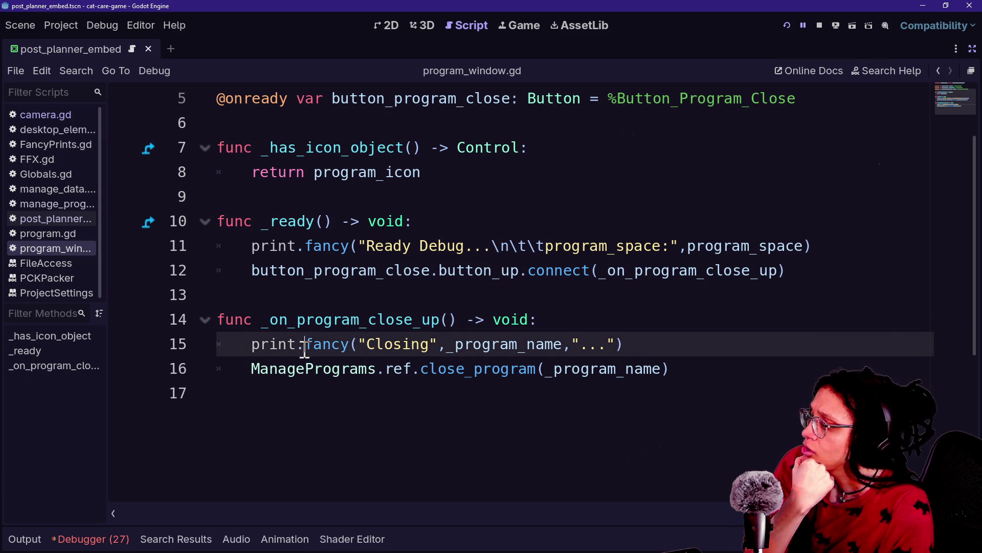
left_click(458, 249)
key("shift+Right")
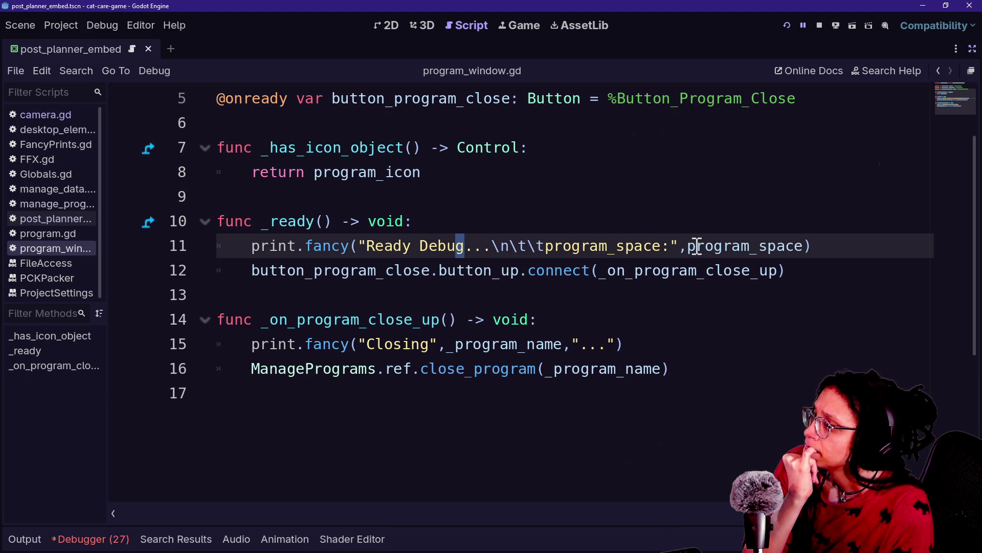
key("Up")
key("Up")
key("Up")
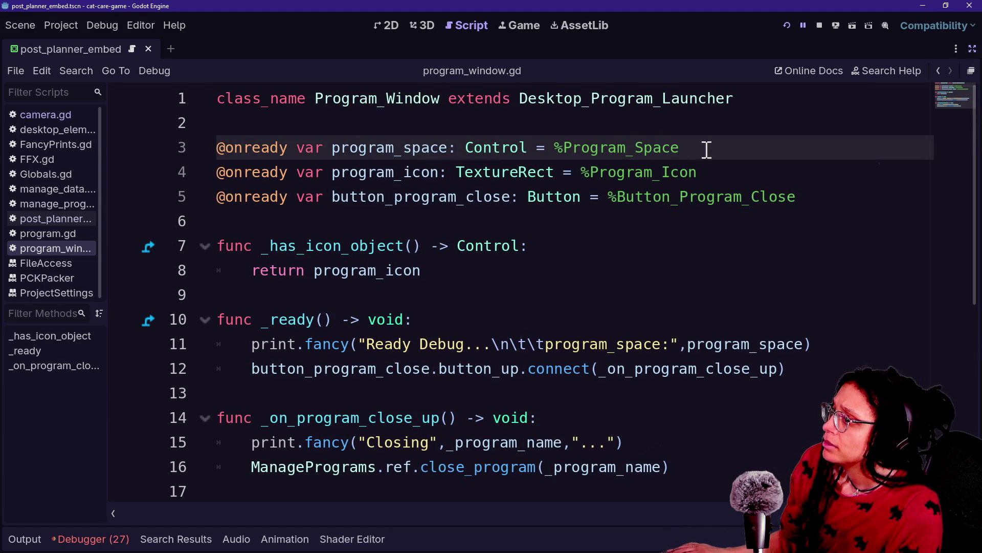
scroll(950, 77, "down", 2)
scroll(573, 119, "up", 2)
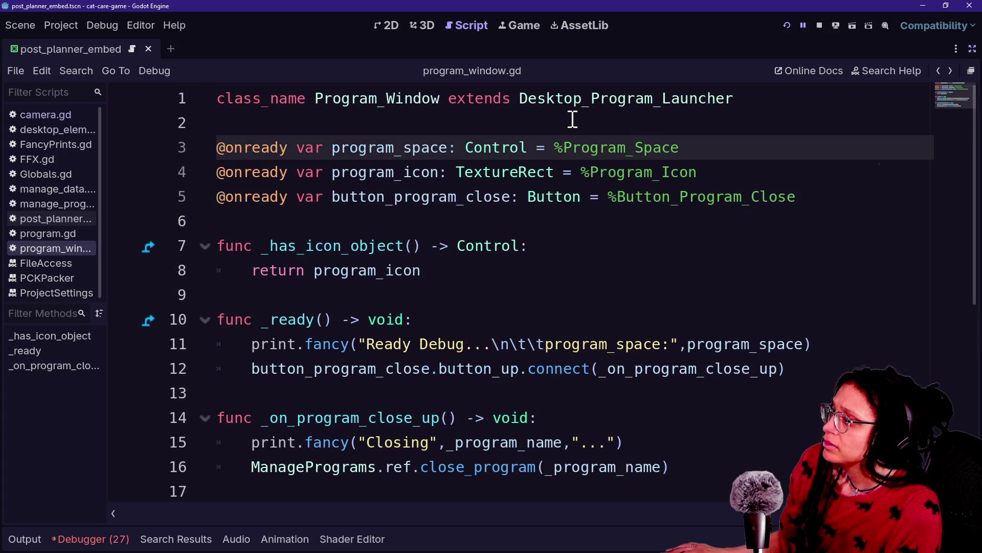
left_click_drag(653, 148, 449, 147)
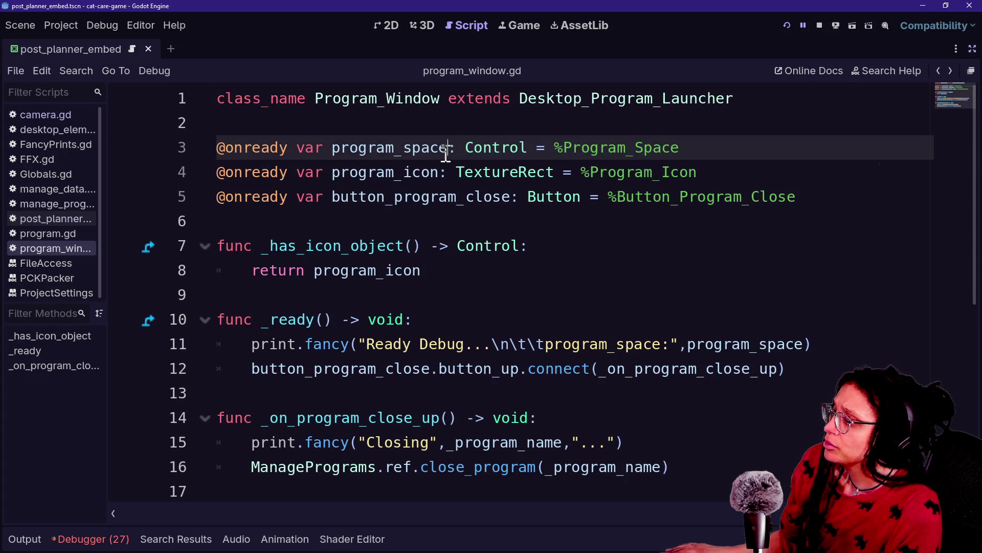
key("Home")
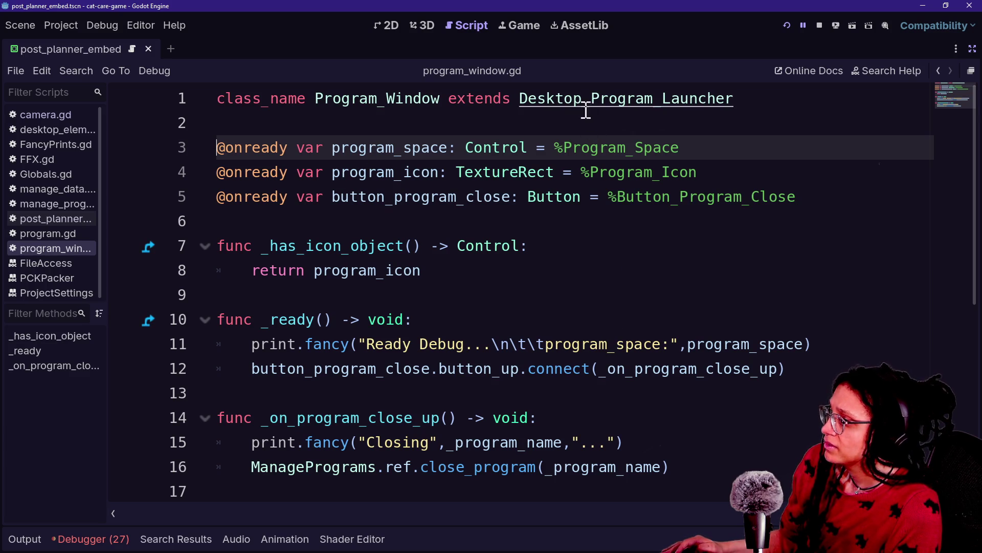
Open the parent Desktop_Program_Launcher script, then switch to the browser chat
left_click(552, 107, "ctrl")
left_click(757, 178)
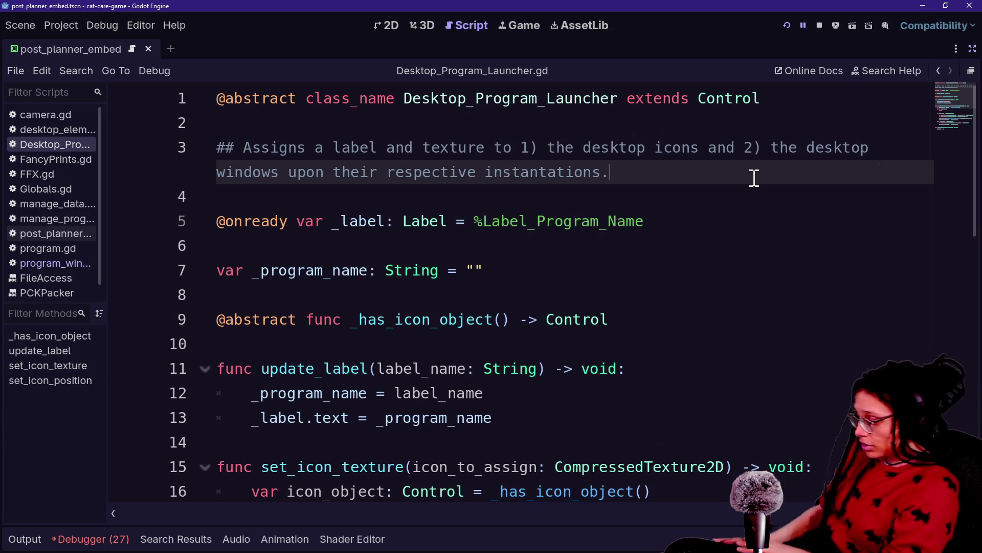
key("alt+Tab")
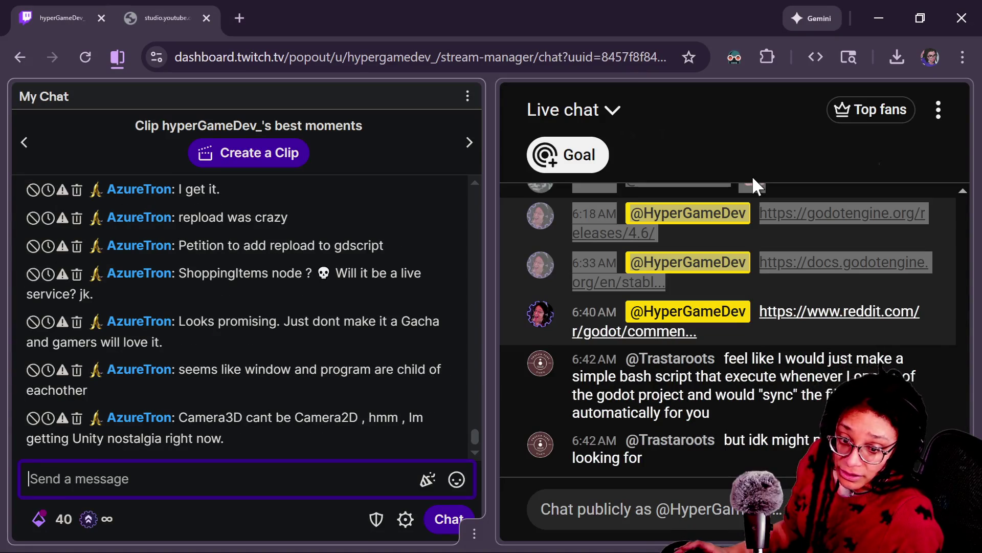
Switch between Godot and the Twitch chat popout to read recent messages, ending on Gemini
key("alt")
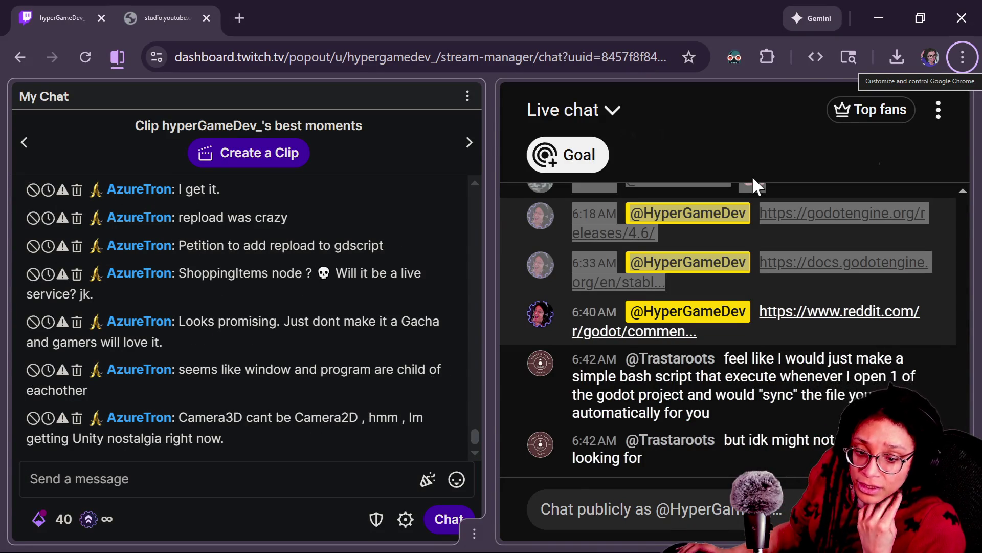
key("alt+Tab")
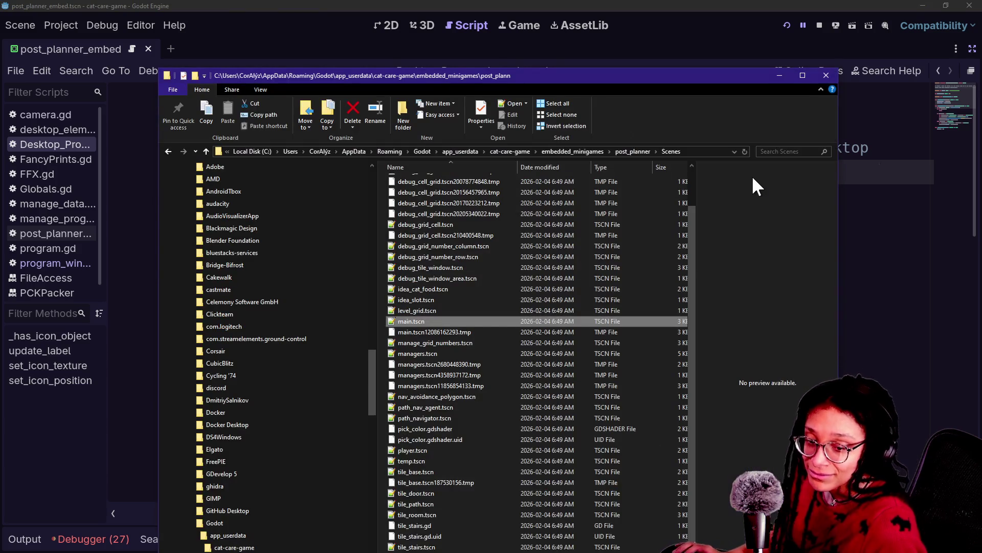
key("alt+Tab")
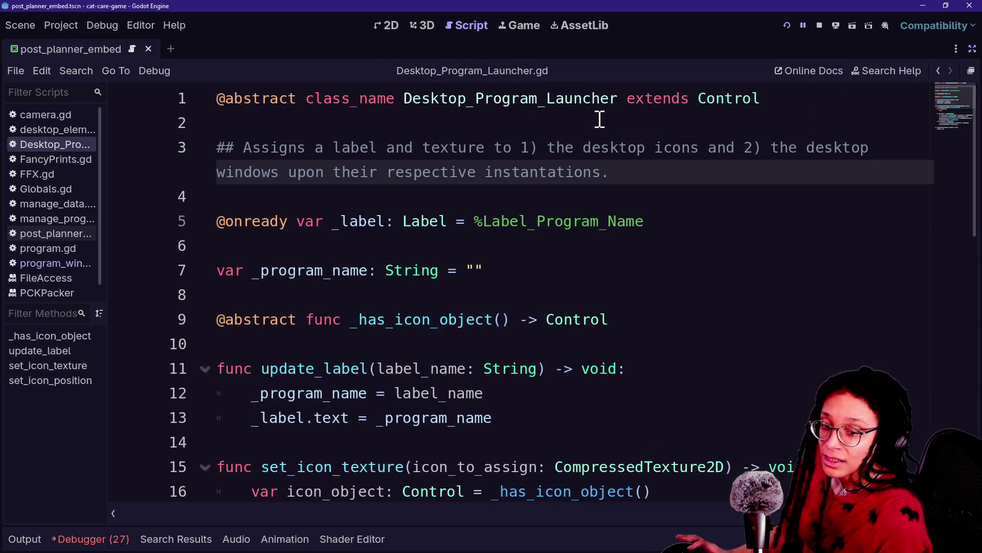
key("alt+Tab")
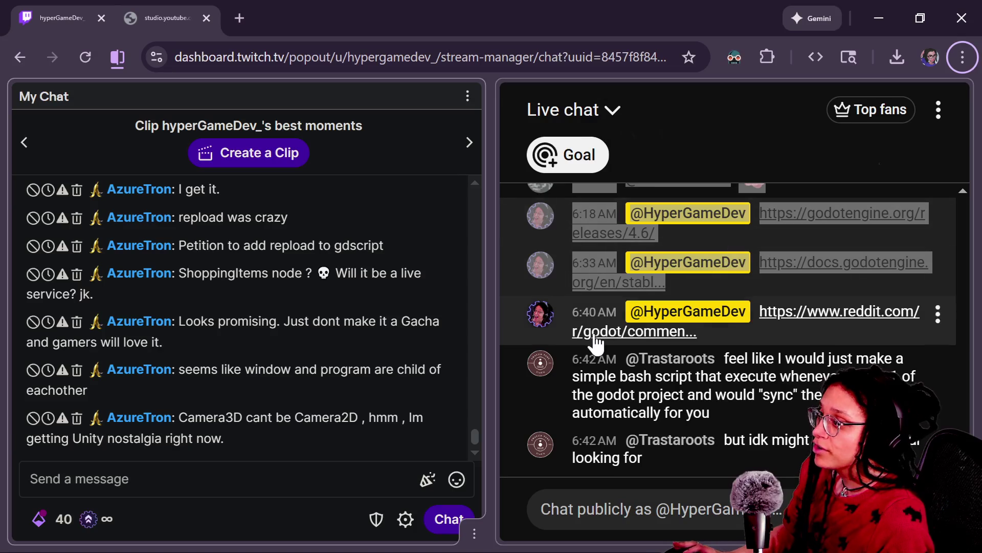
mouse_move(598, 339)
key("alt+Tab")
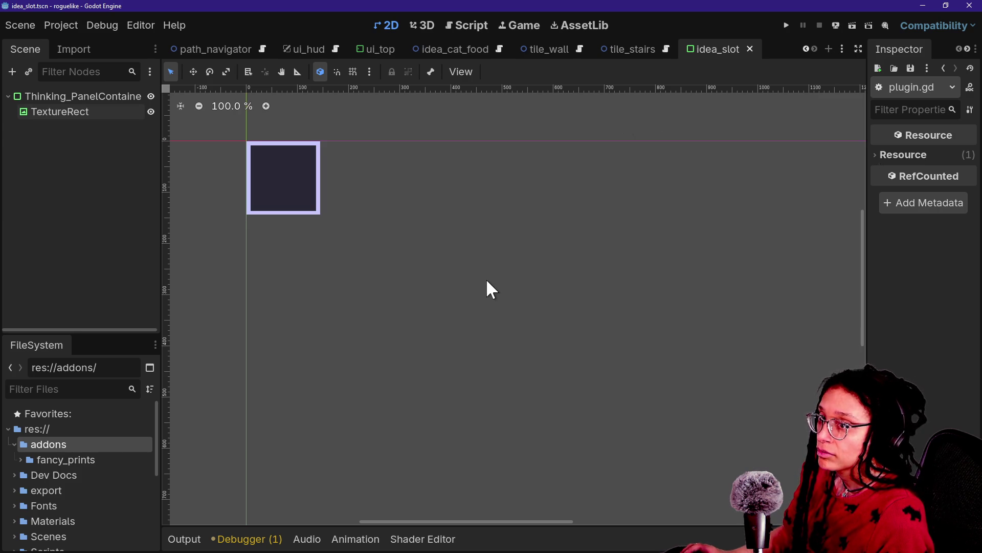
key("alt+Tab")
mouse_move(450, 215)
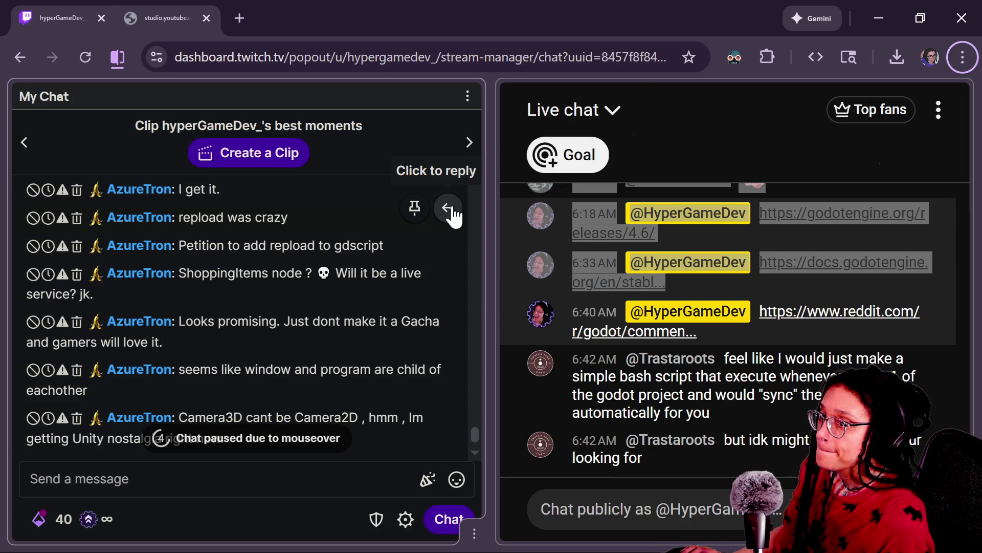
key("alt+Tab")
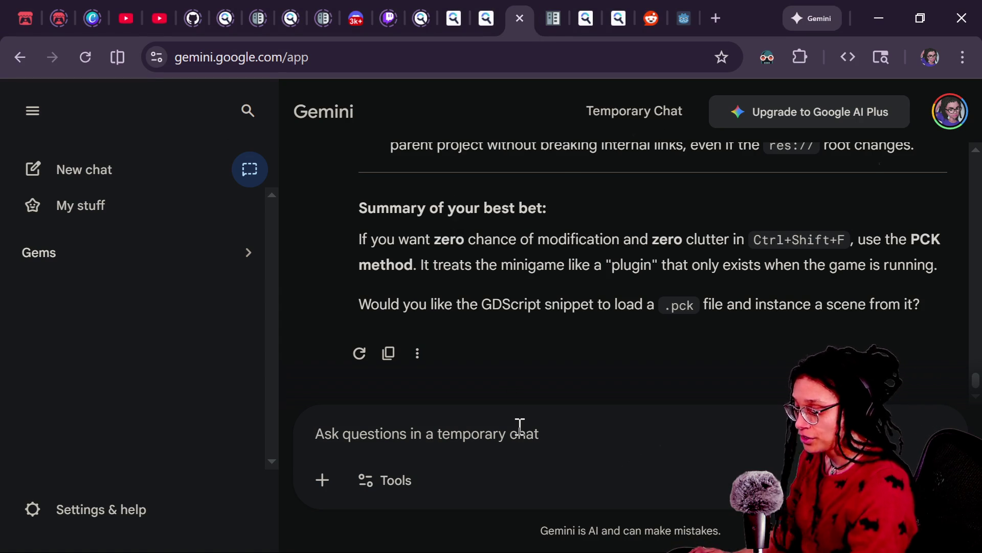
Send Gemini the question 'using user:// folder to fetch a directory that's outside the project'
left_click(409, 479)
left_click(490, 474)
left_click(544, 456)
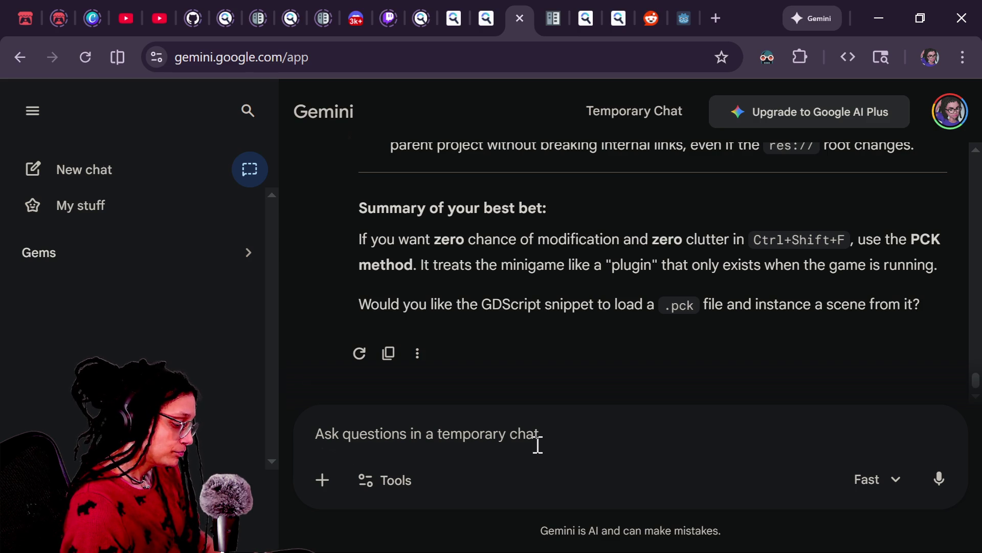
type("using user")
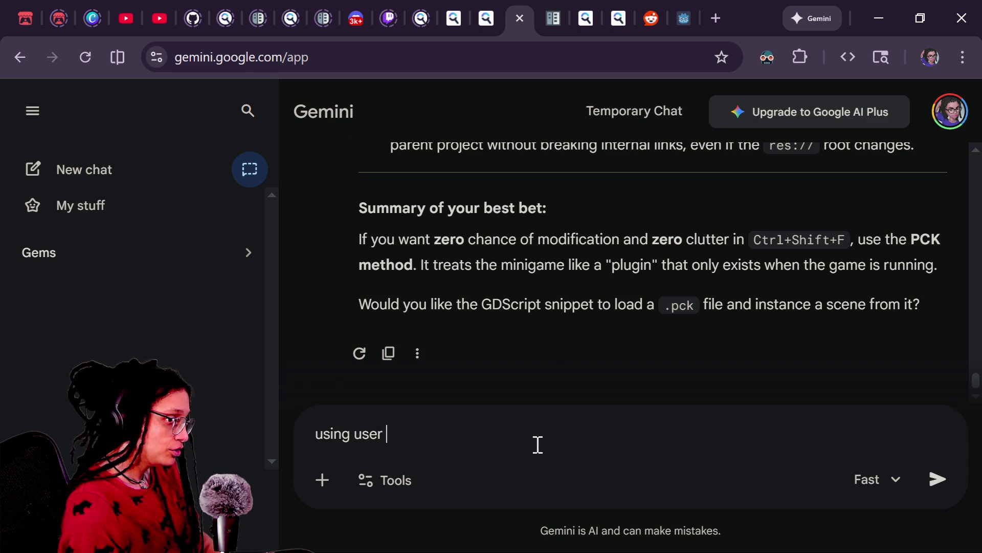
type(":// folde")
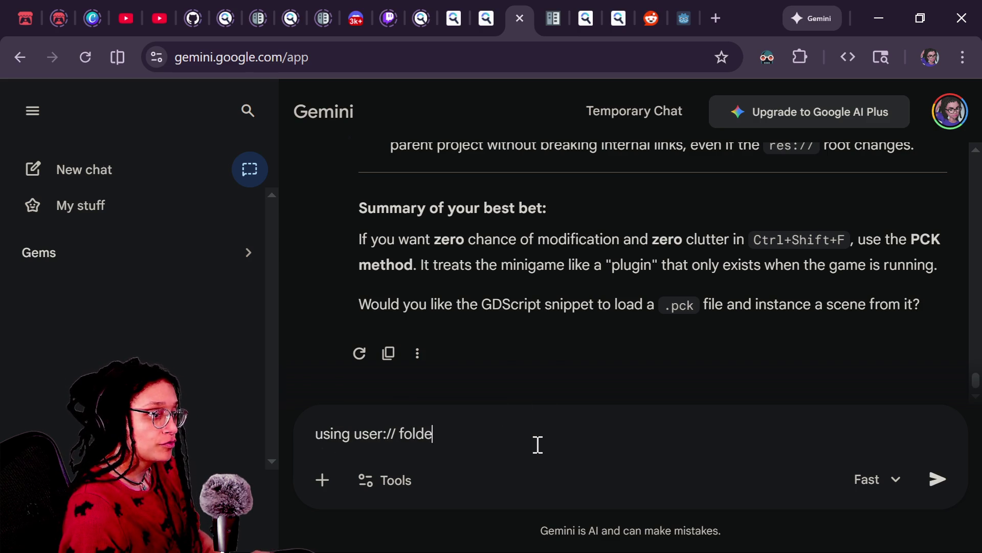
type("r to ")
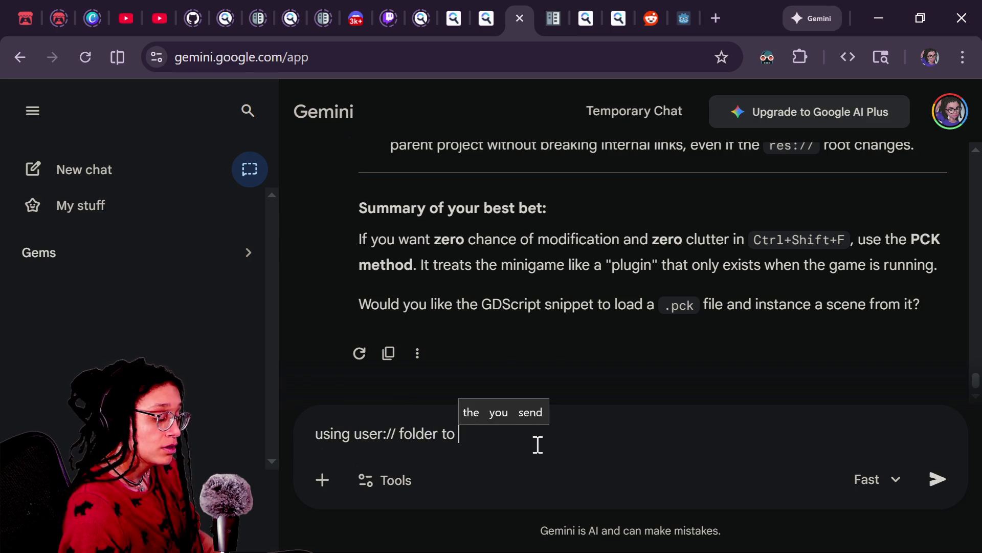
type("fetch a")
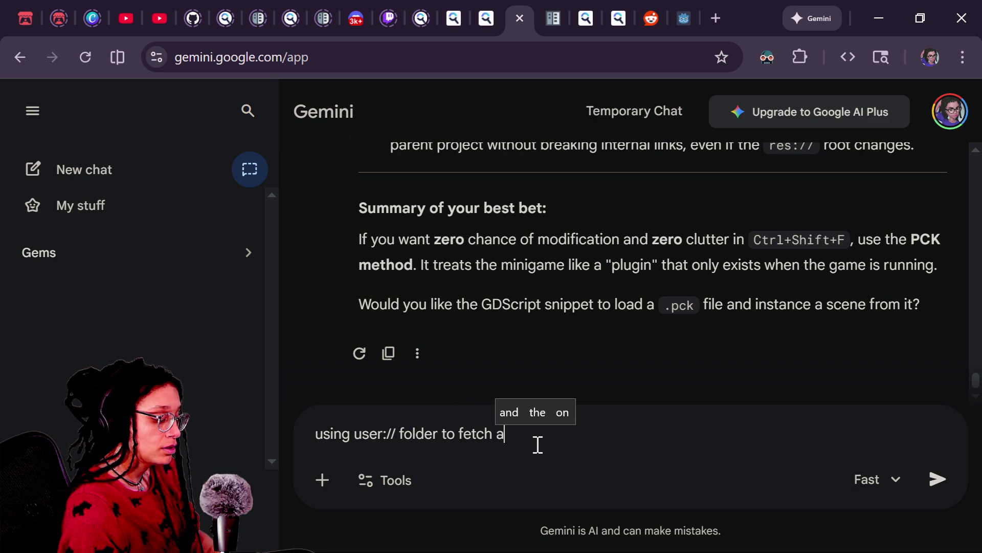
type(" directory that's outside the projec")
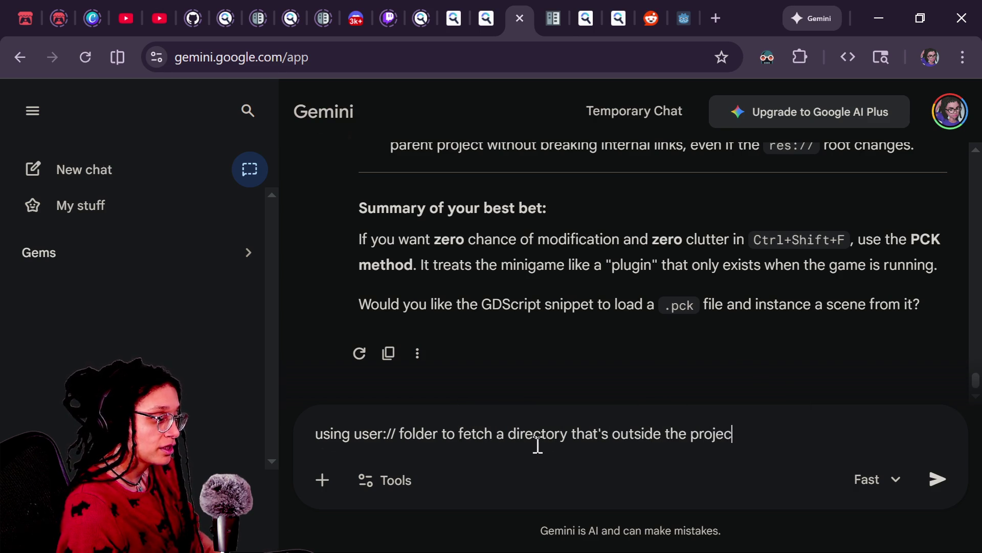
type("t")
key("Return")
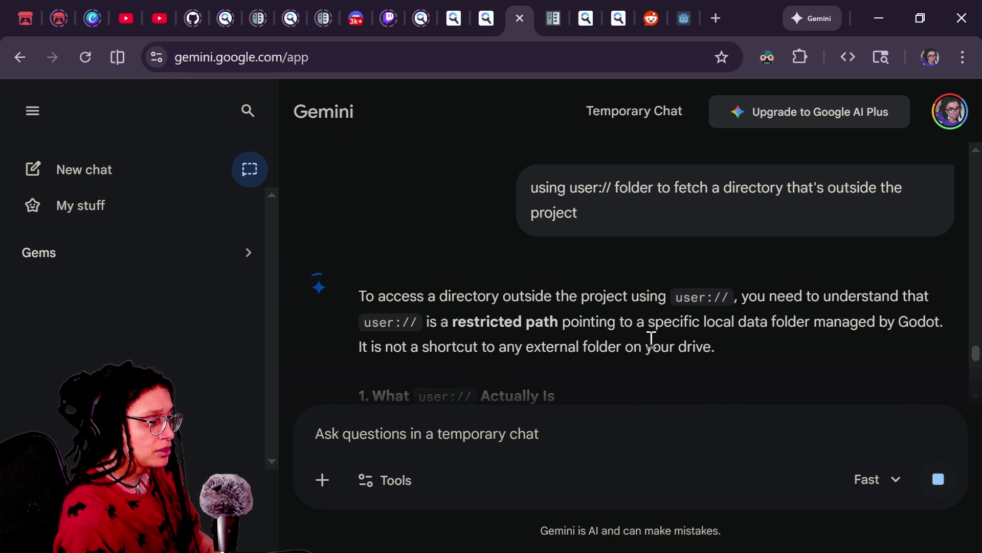
Read the reply explaining user:// as a fixed app_userdata folder, then start a new chat
scroll(652, 339, "down", 2)
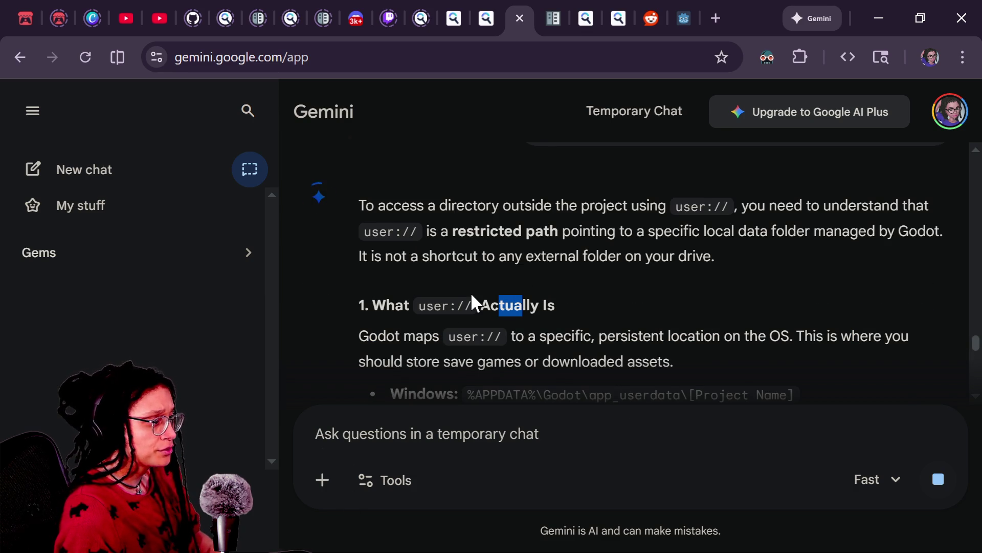
scroll(377, 305, "down", 2)
left_click_drag(358, 246, 521, 252)
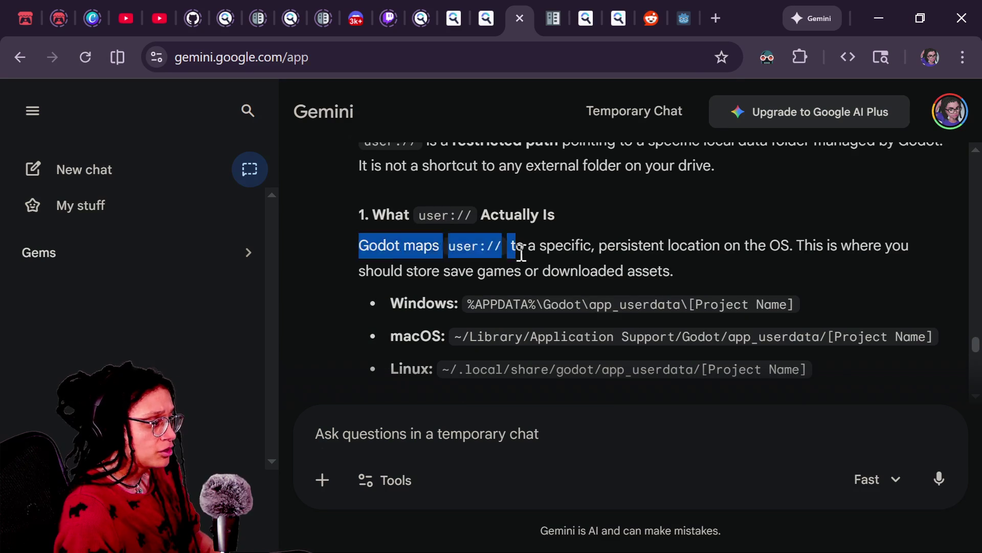
left_click(520, 253)
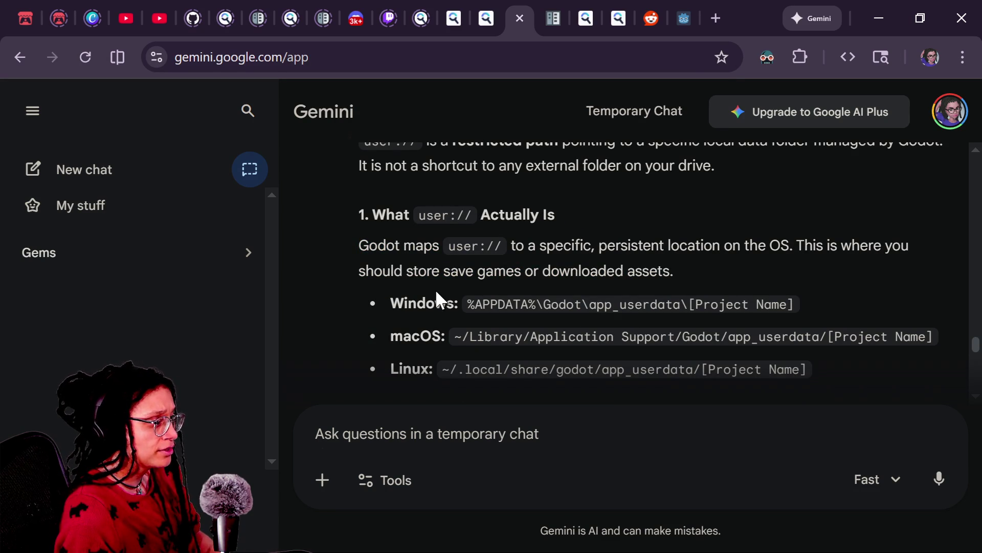
scroll(445, 341, "down", 2)
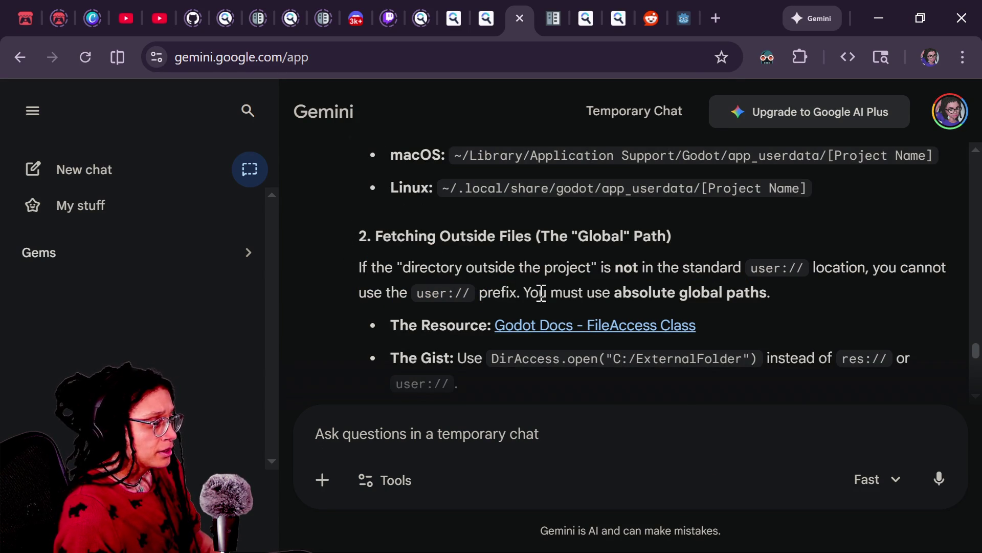
left_click_drag(601, 267, 639, 267)
left_click_drag(704, 267, 711, 267)
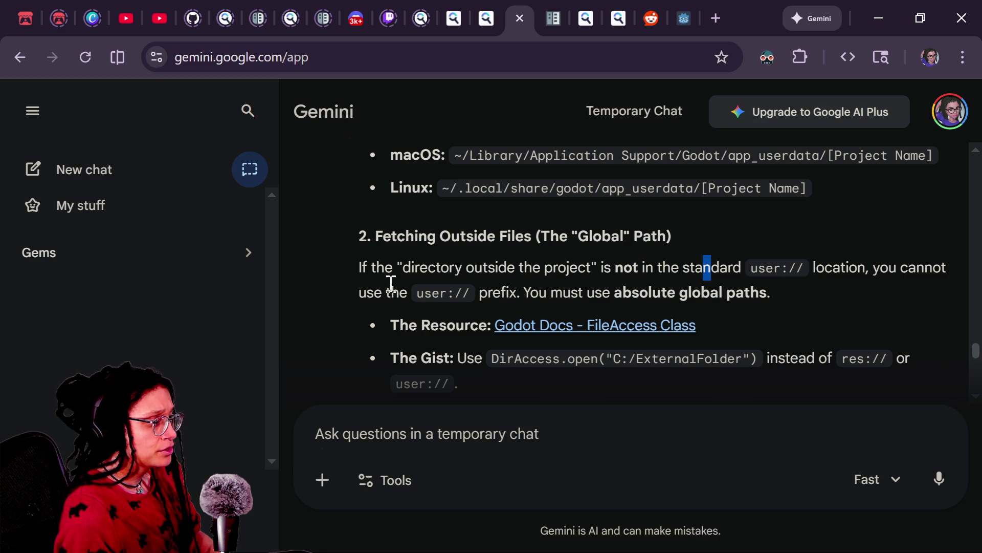
scroll(390, 284, "down", 3)
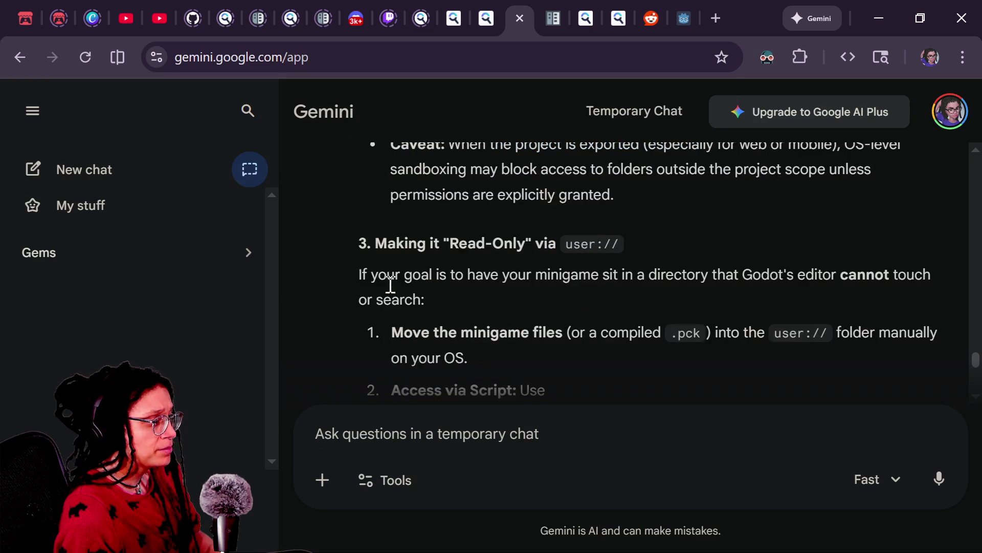
mouse_move(379, 288)
left_mouse_down()
mouse_move(527, 309)
mouse_move(423, 297)
left_mouse_up()
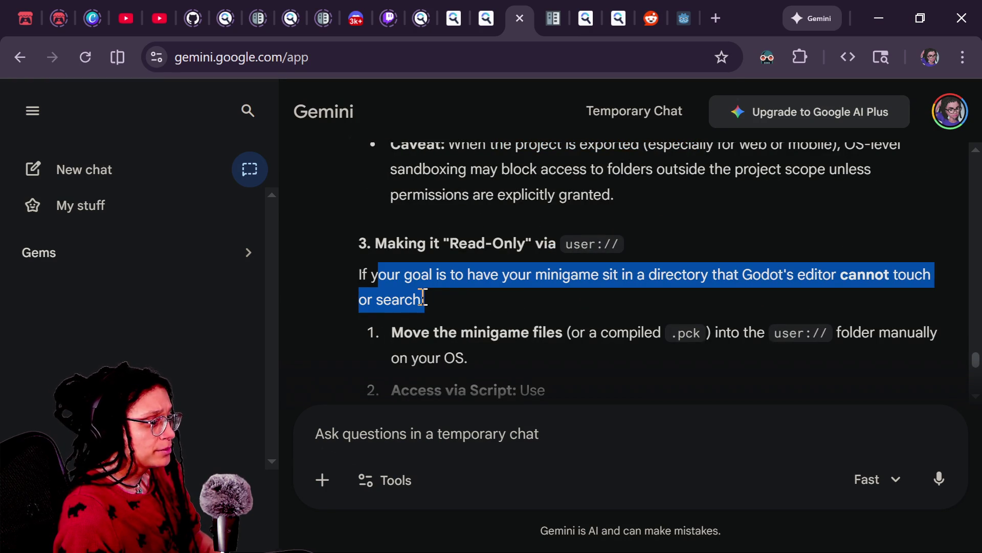
scroll(429, 304, "down", 2)
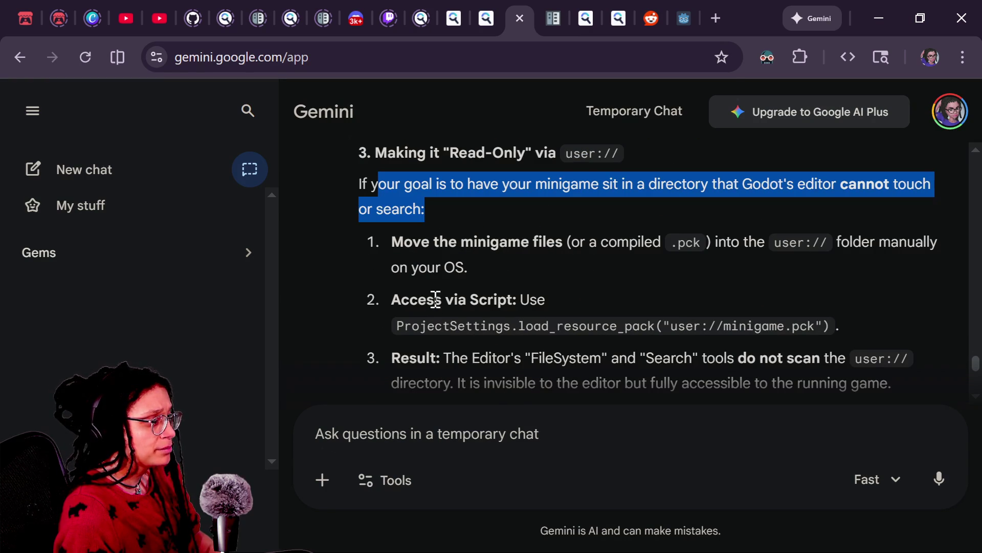
left_click(256, 170)
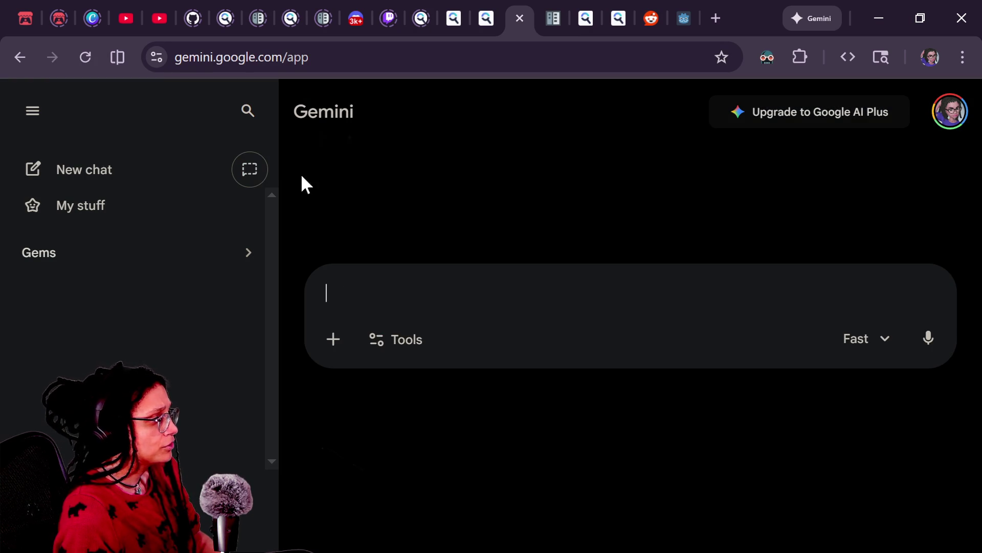
Make the chat temporary and draft a question on loading a user:// directory and instantiating scenes
left_click(253, 179)
type("user")
key("BackSpace")
key("BackSpace")
key("BackSpace")
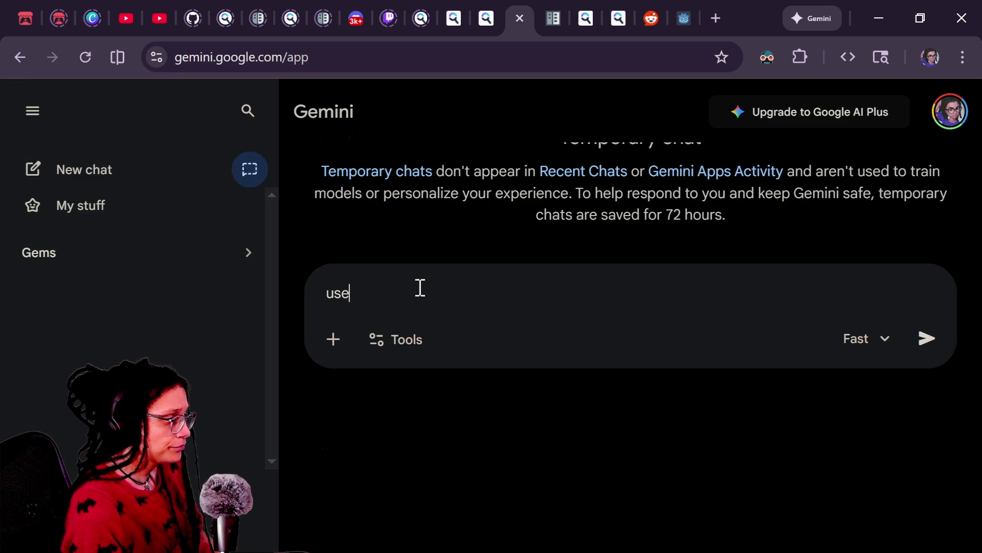
type("load")
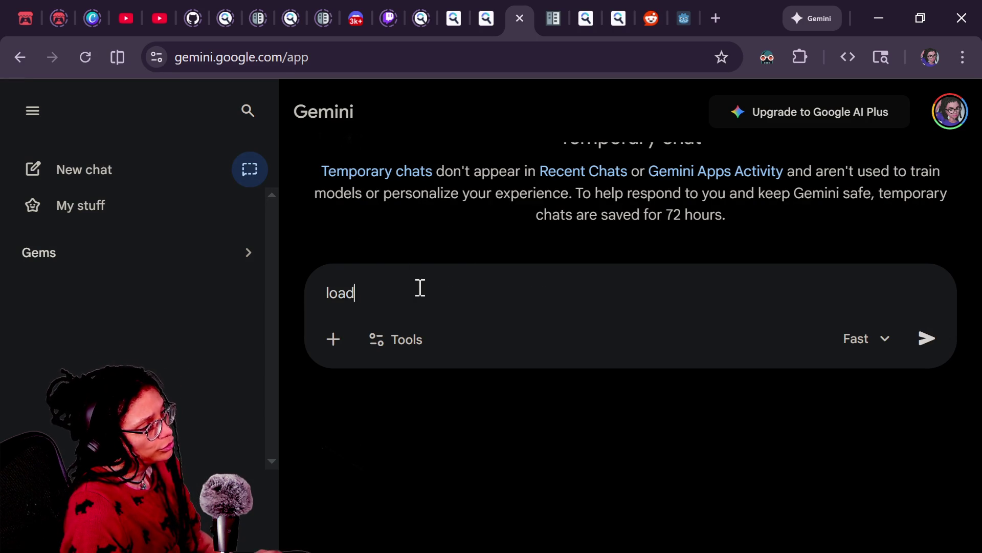
type("ing  director")
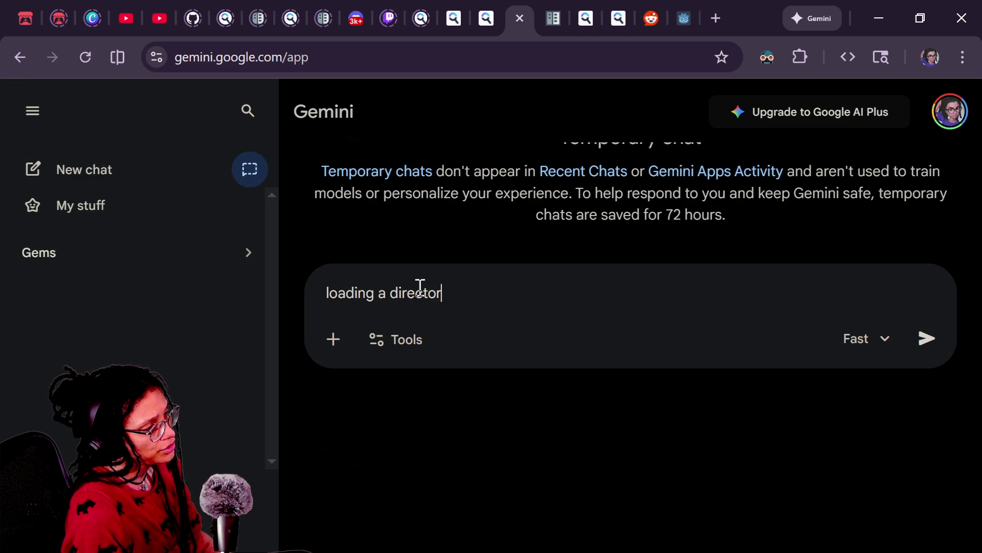
type("y from the user://")
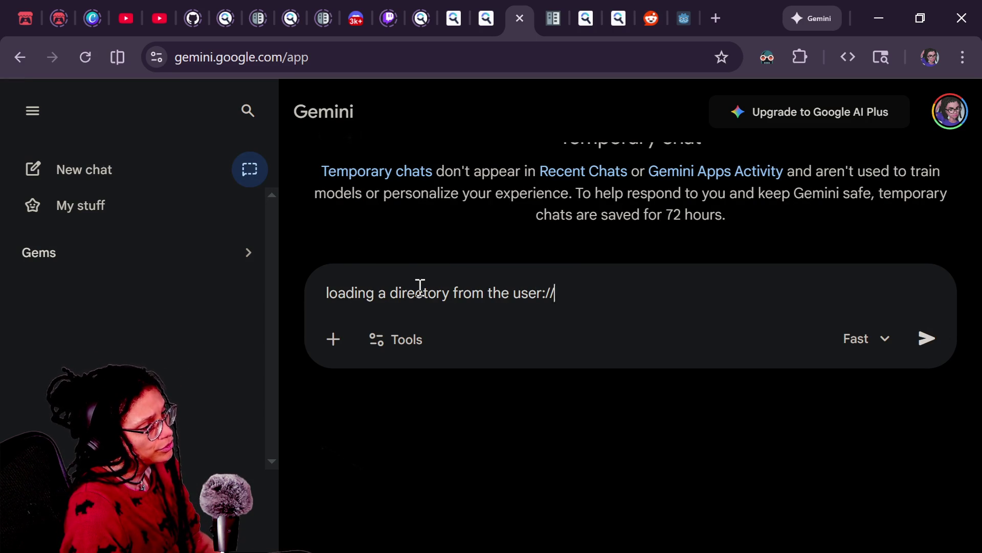
type(" folder in ")
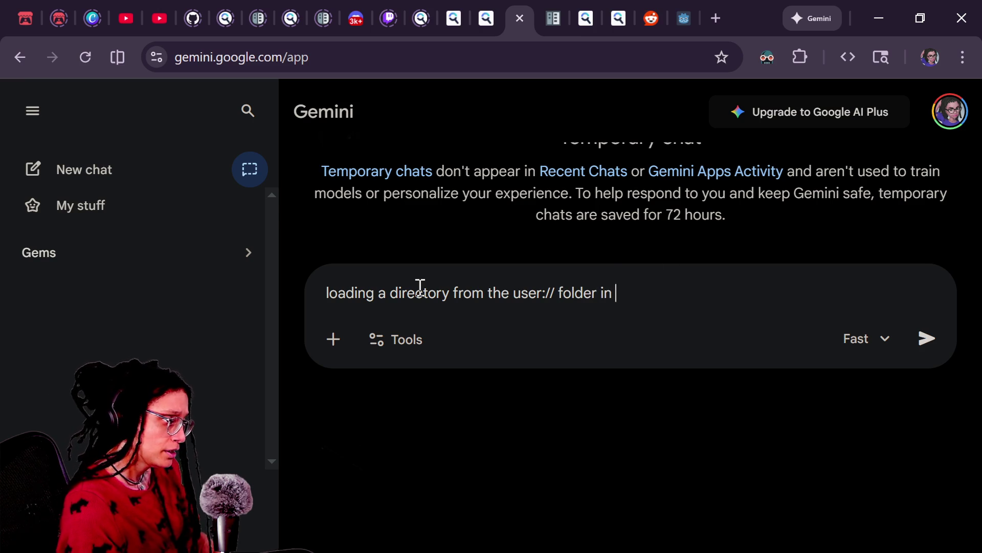
type("godot f")
type("via gdscript")
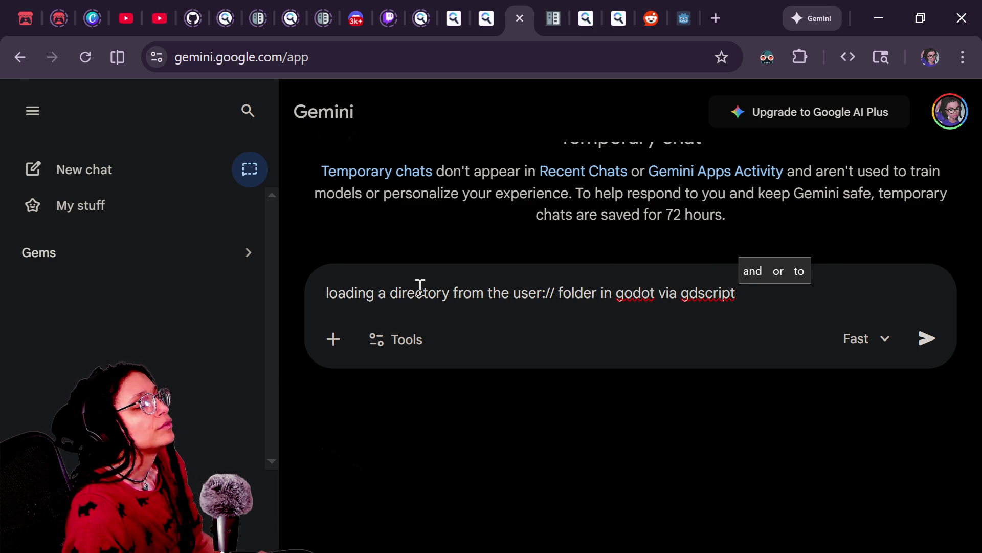
type("d")
key("BackSpace")
key("BackSpace")
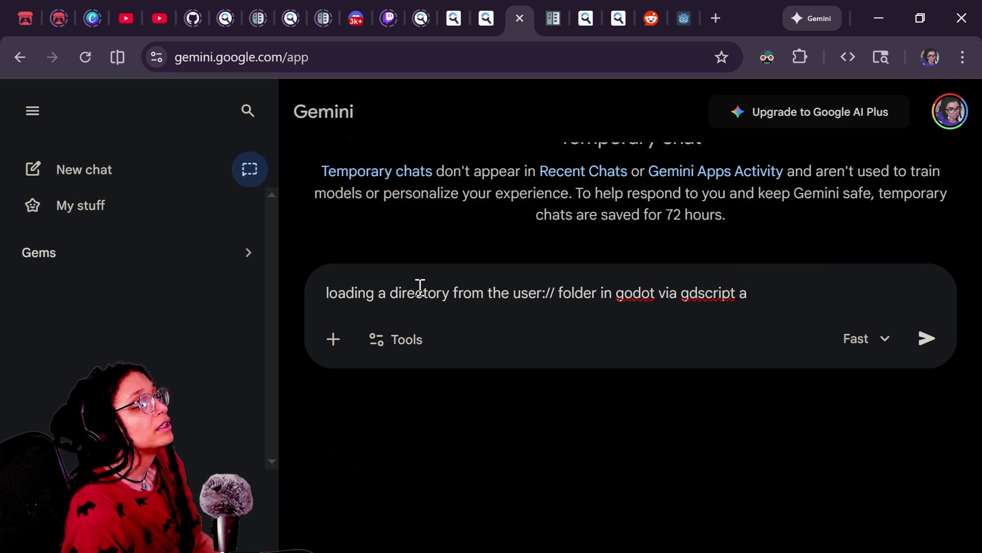
type("instantiating ")
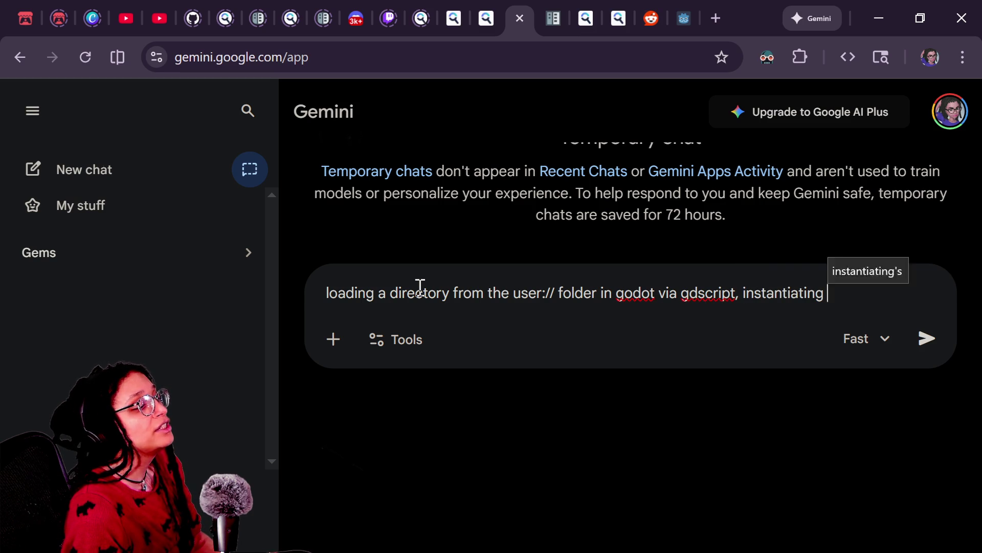
type("a scene and having re")
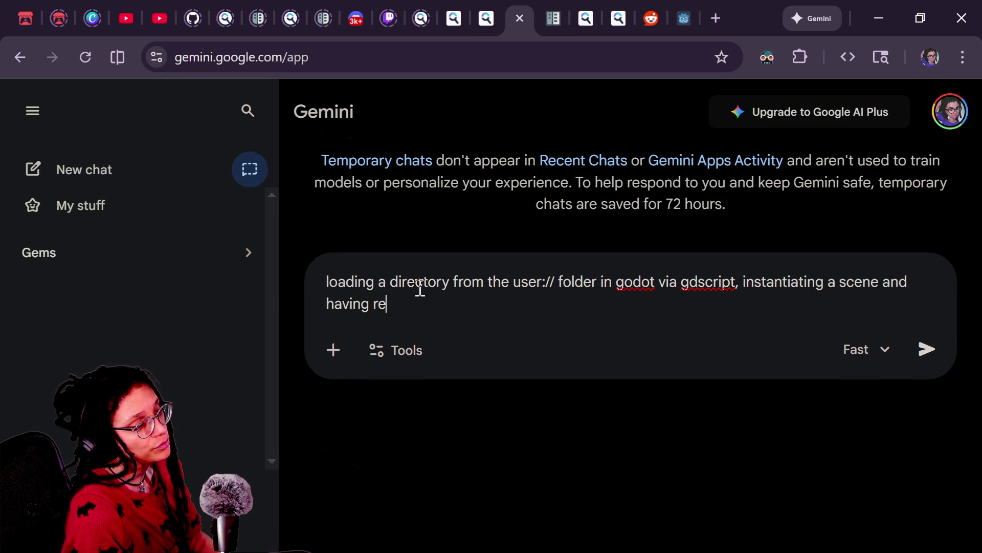
type("ferences nor")
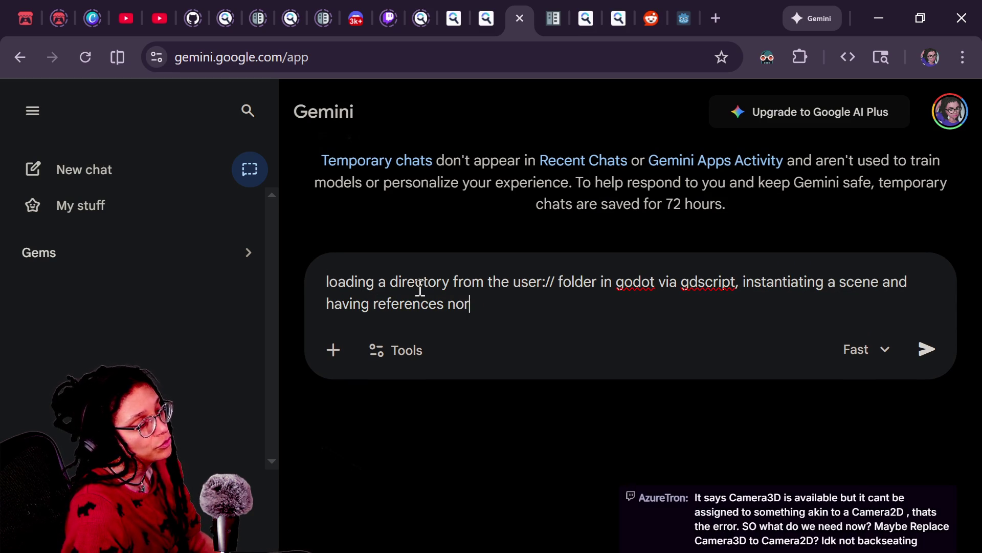
type("mally pointing")
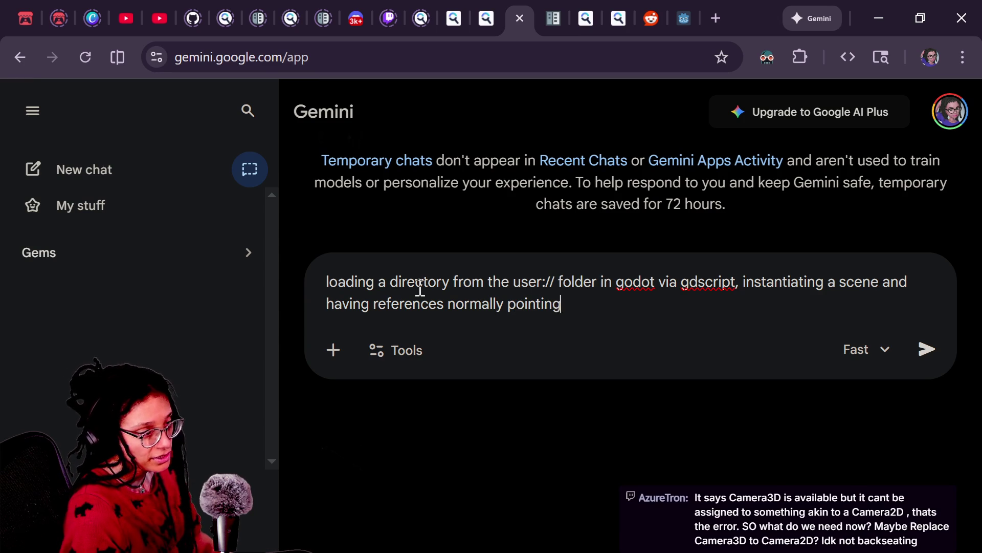
type(" to res:// conne")
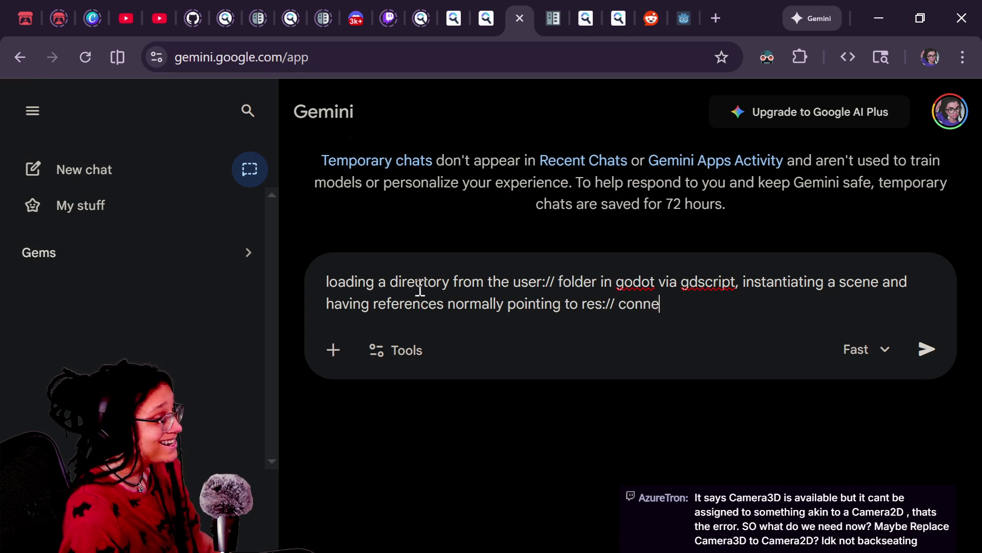
type("ct to that inst")
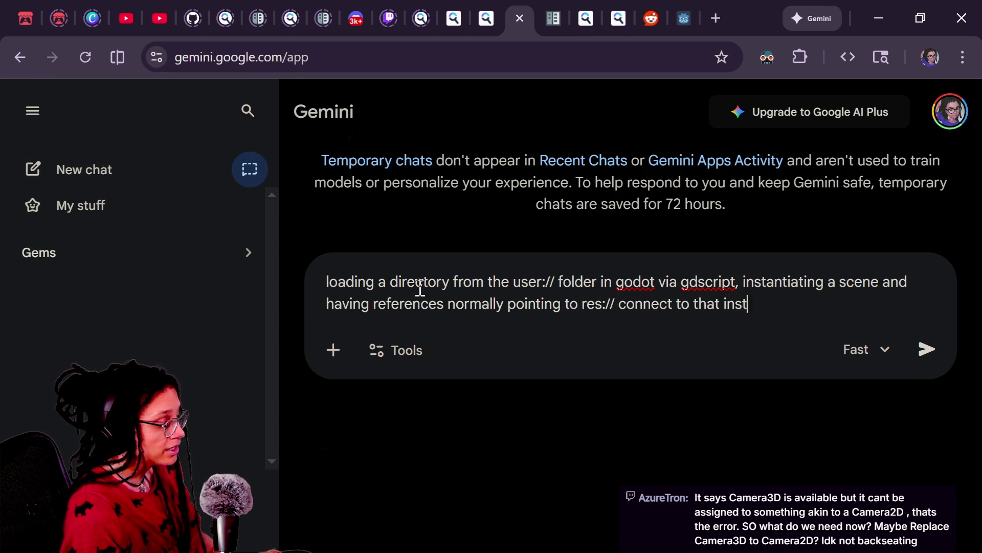
type("antiated scene to ru")
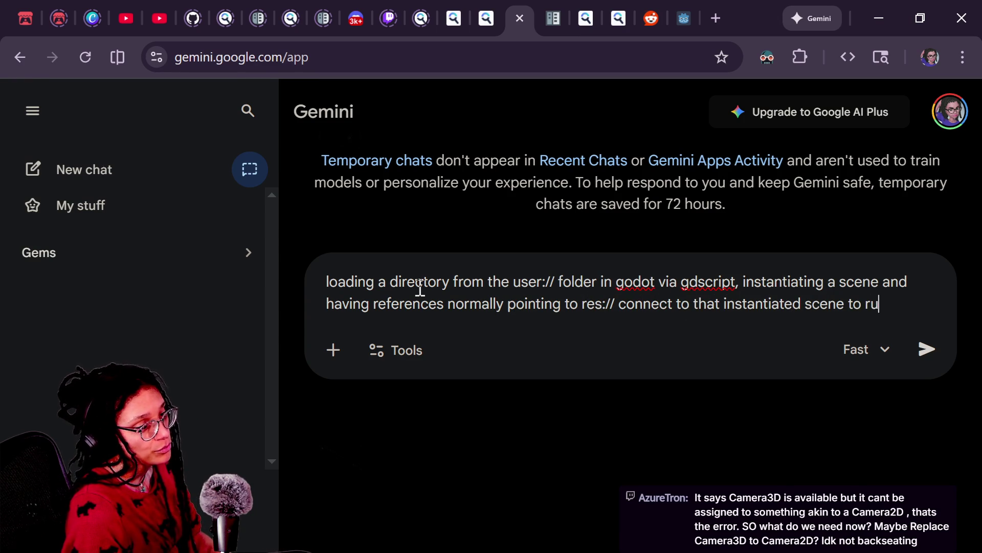
type("n correctly.")
Add 'no code, 5 sentences or less' and the buildable external-directory goal, then send
type("dont give code, ")
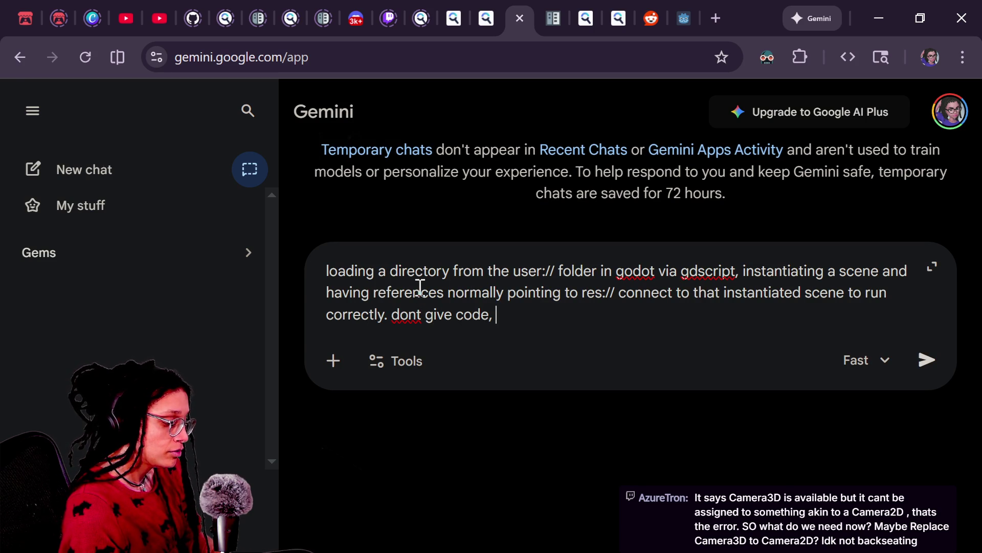
type("5 s")
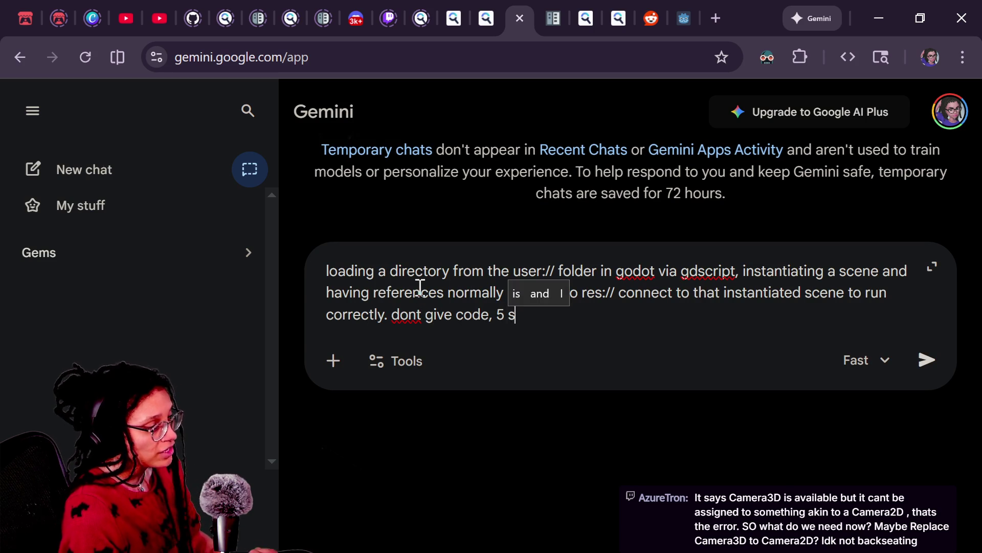
type("entences or less,")
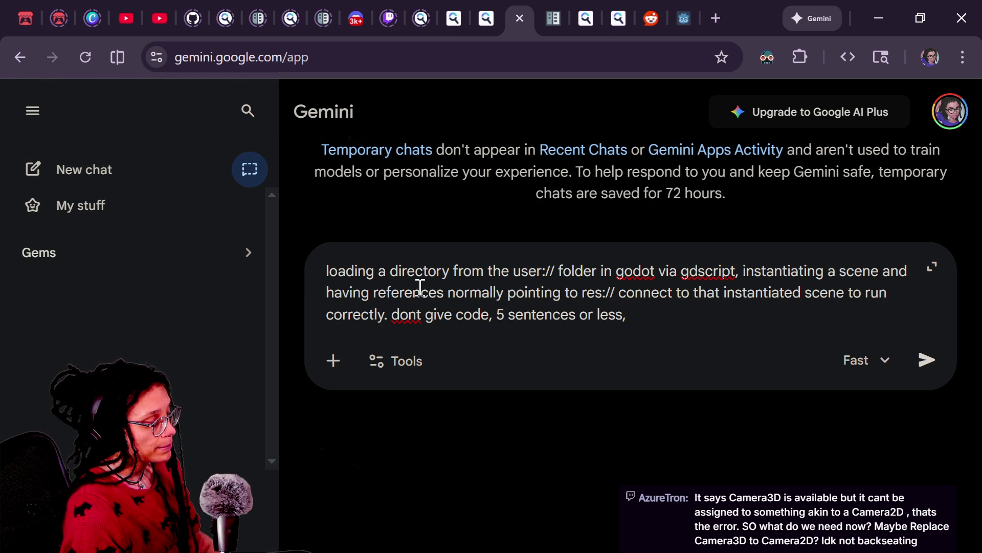
type("suggest relevant methods and ")
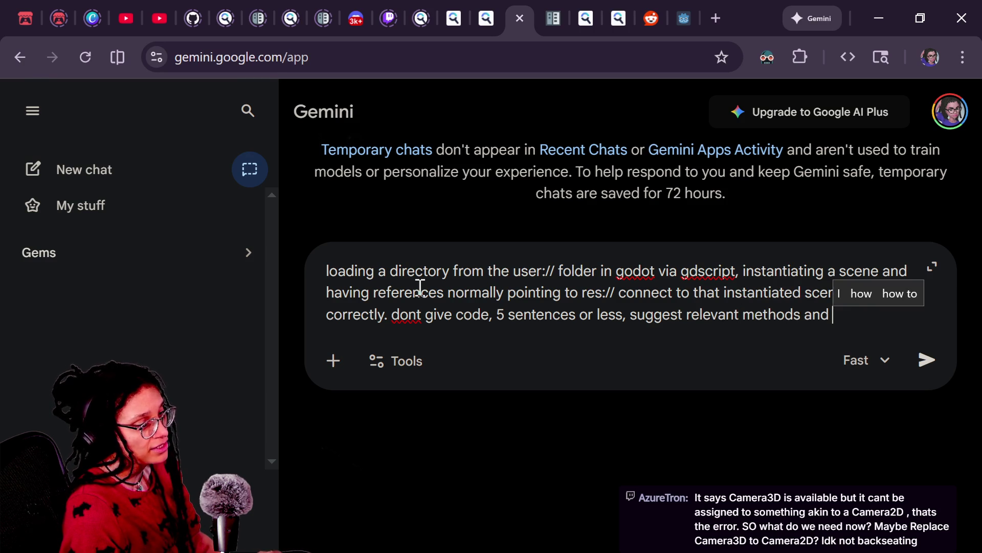
type("caveats ")
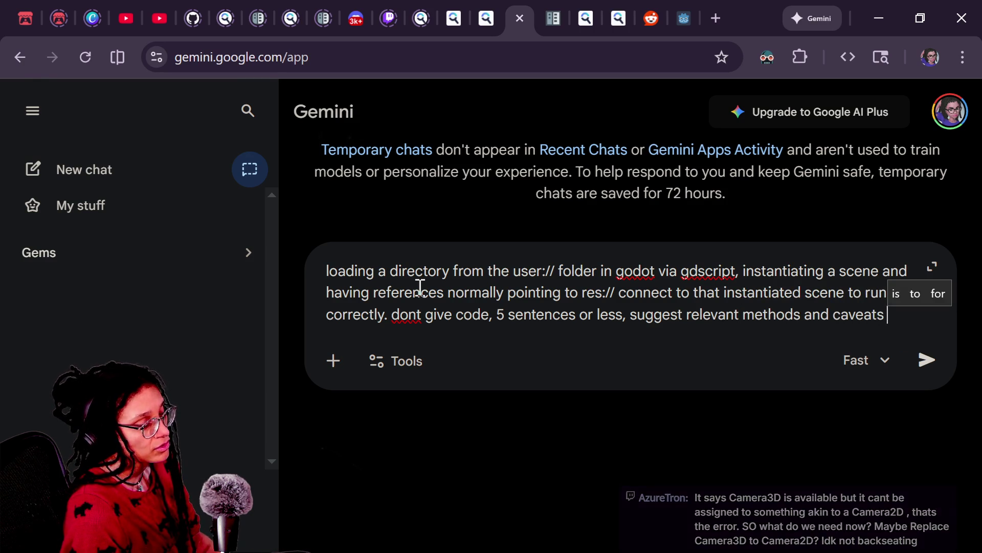
type("or why this ")
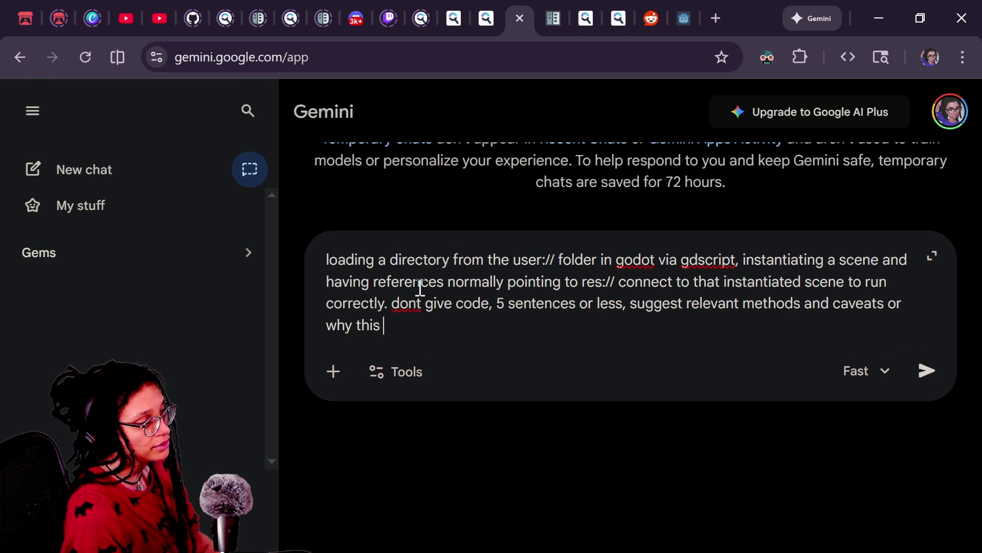
type("could be successful. my ambition is to have ")
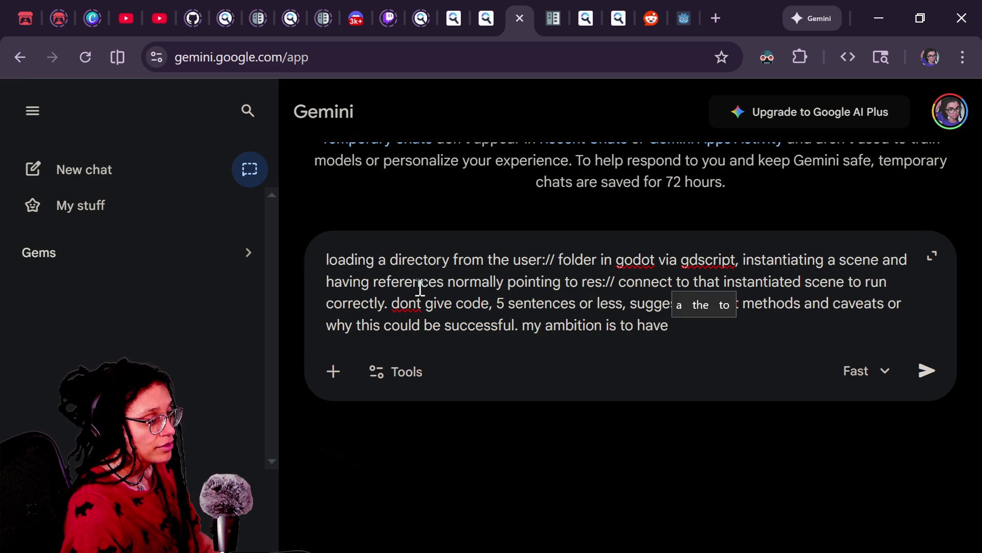
type("a di")
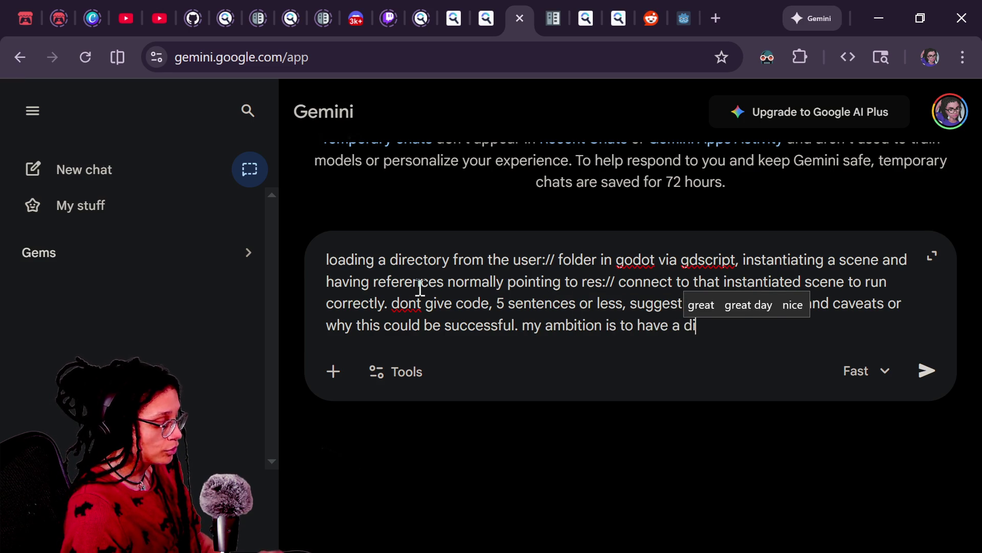
type("rectory exist ")
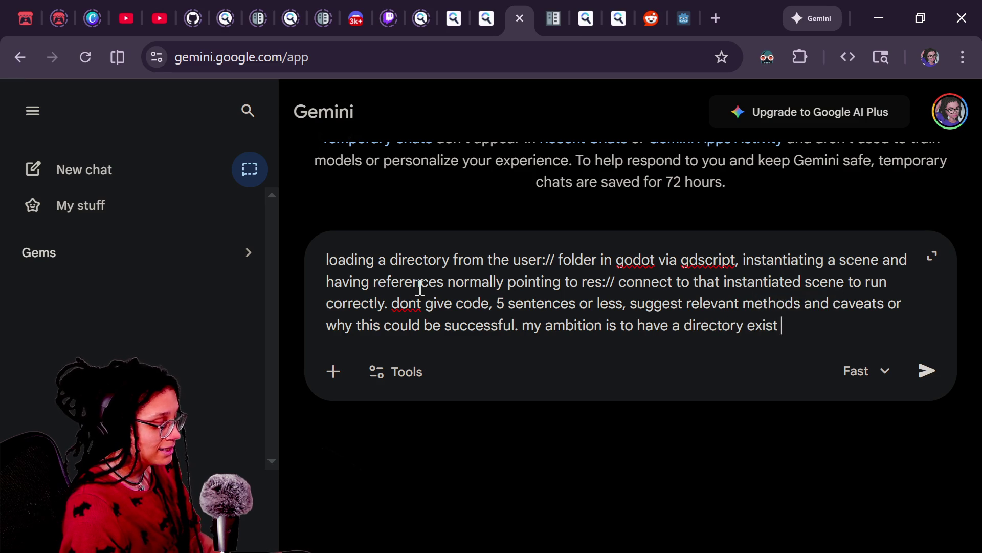
type("outside")
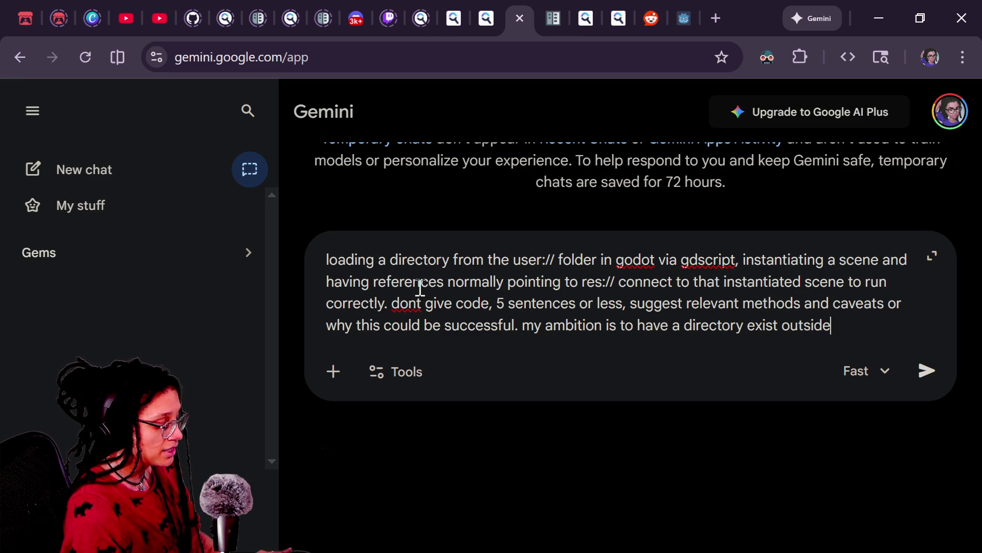
type("n")
key("BackSpace")
type("ef")
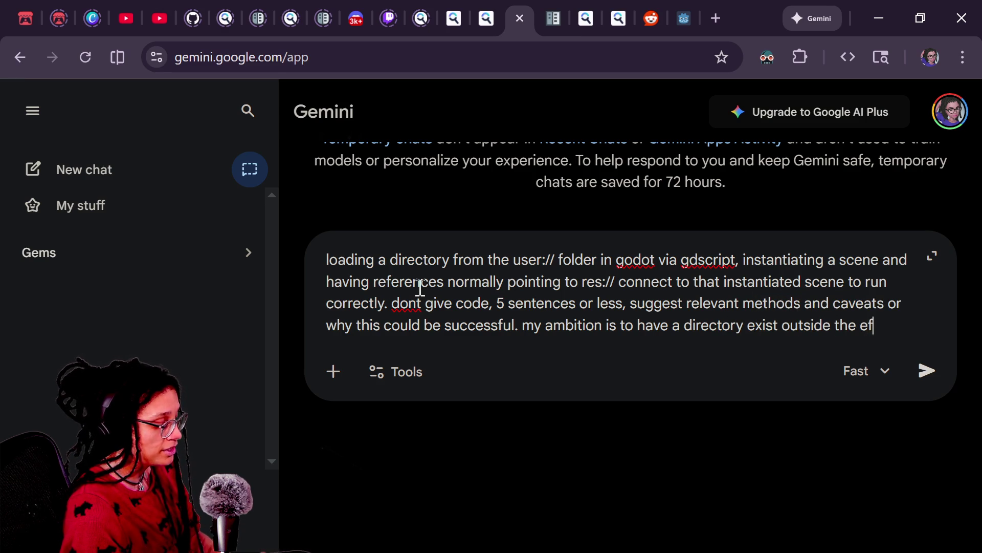
type("ault res")
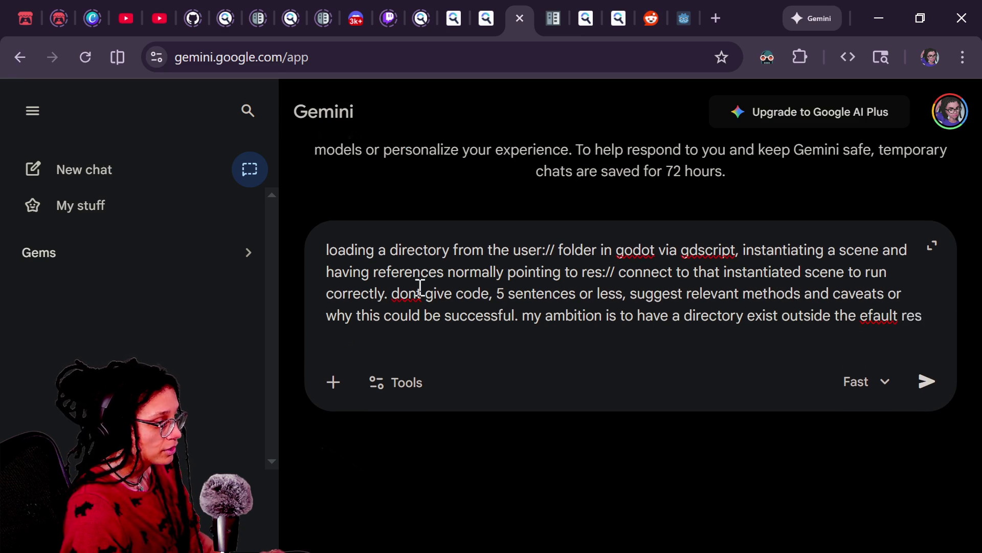
type(":// structure th")
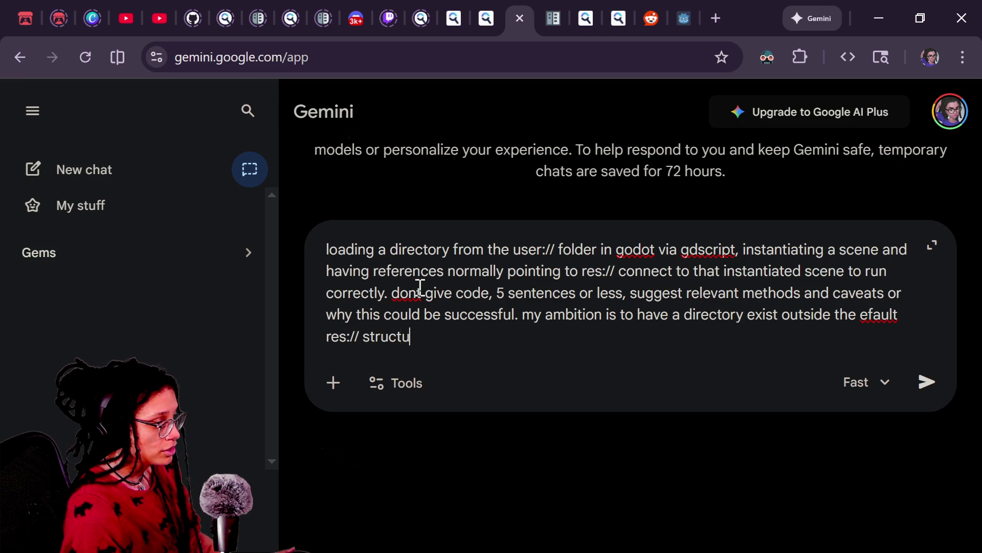
type("at ")
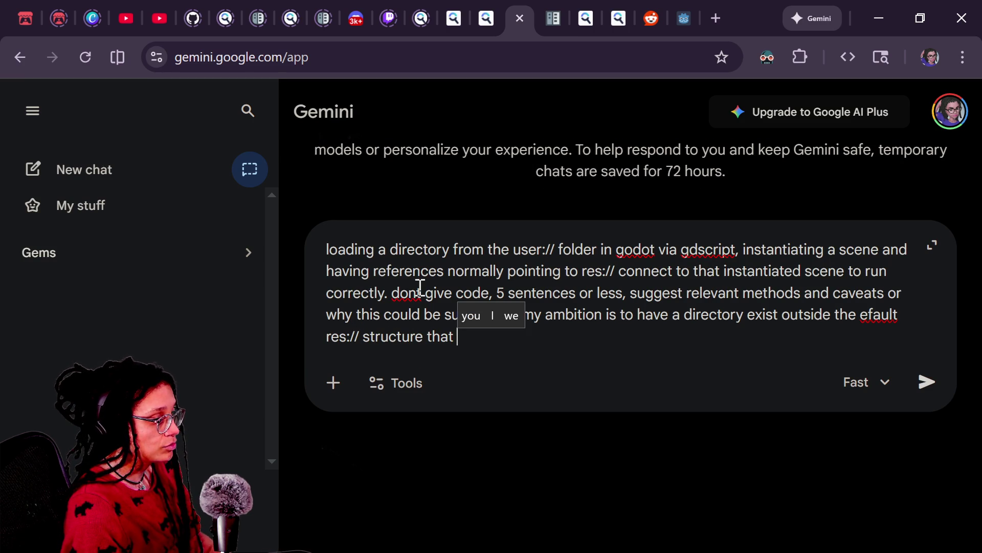
type("wil still b")
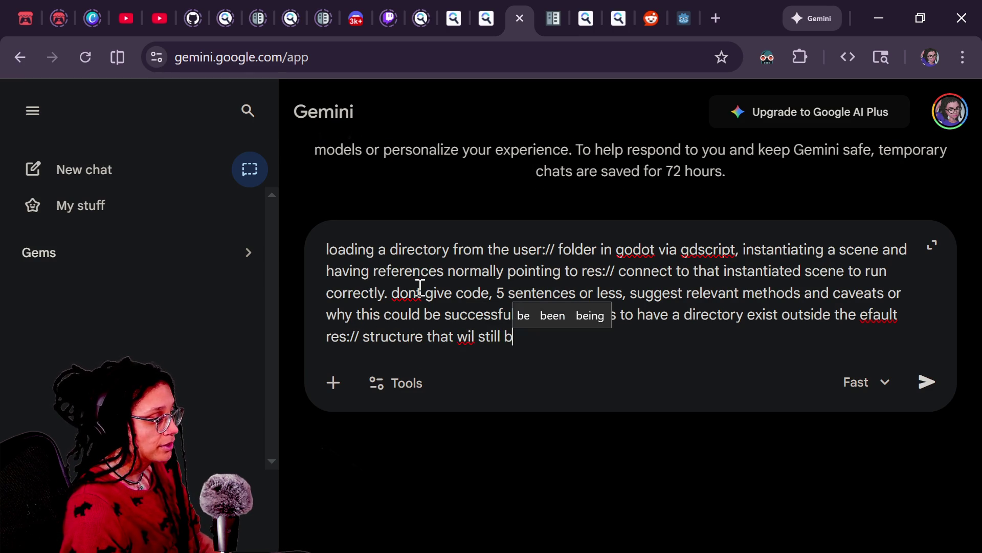
key("BackSpace")
type("be a")
key("BackSpace")
type("buildable ")
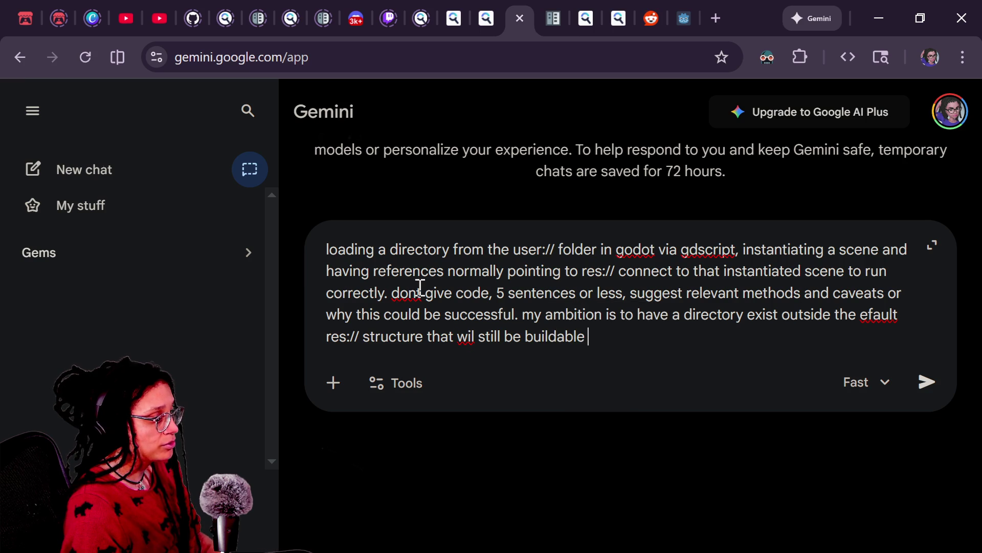
type("into the project.")
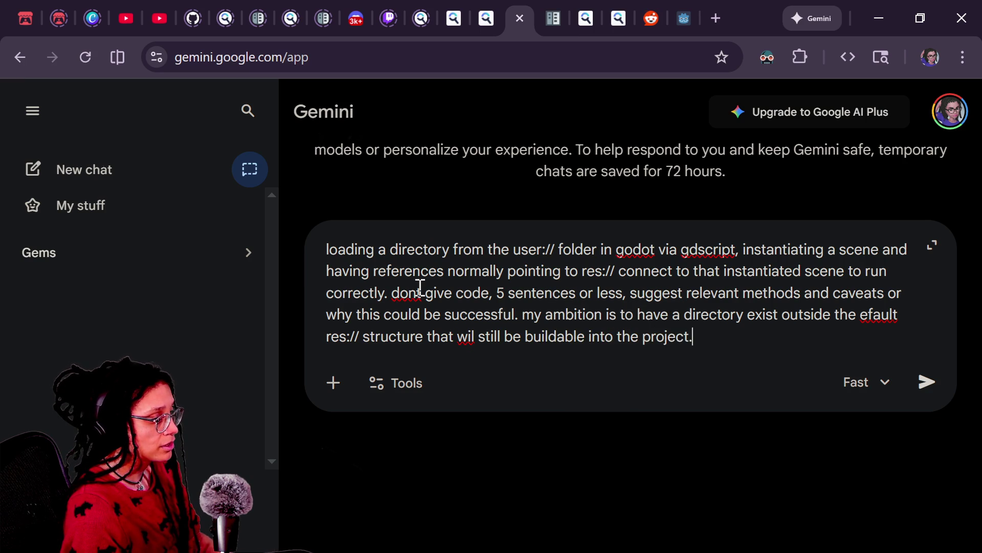
type(" dont worry about howthe")
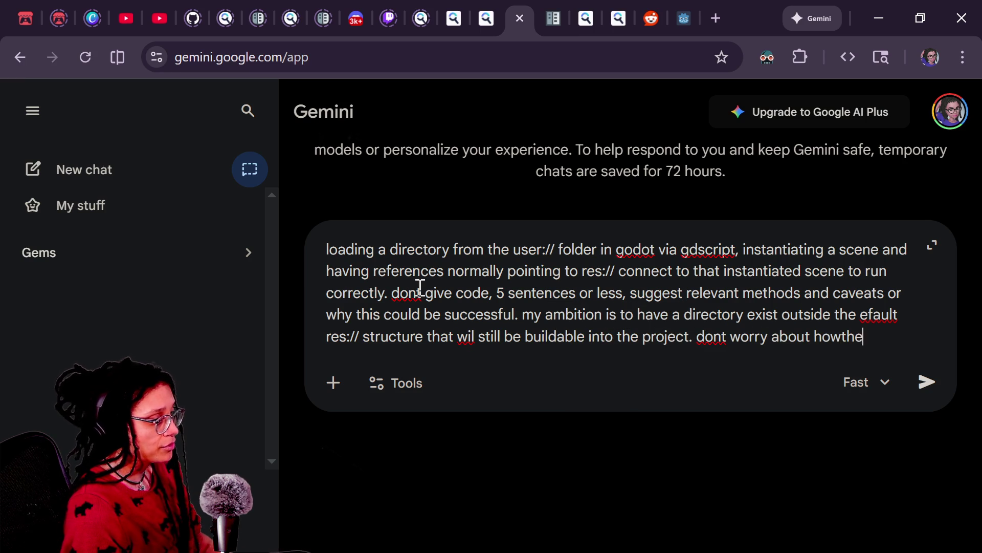
type(" building will happen")
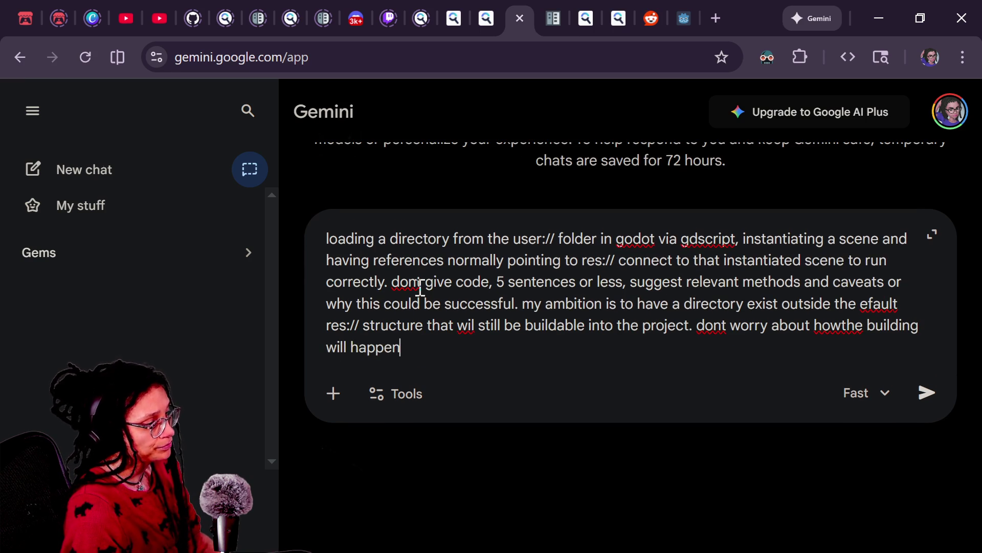
key("Return")
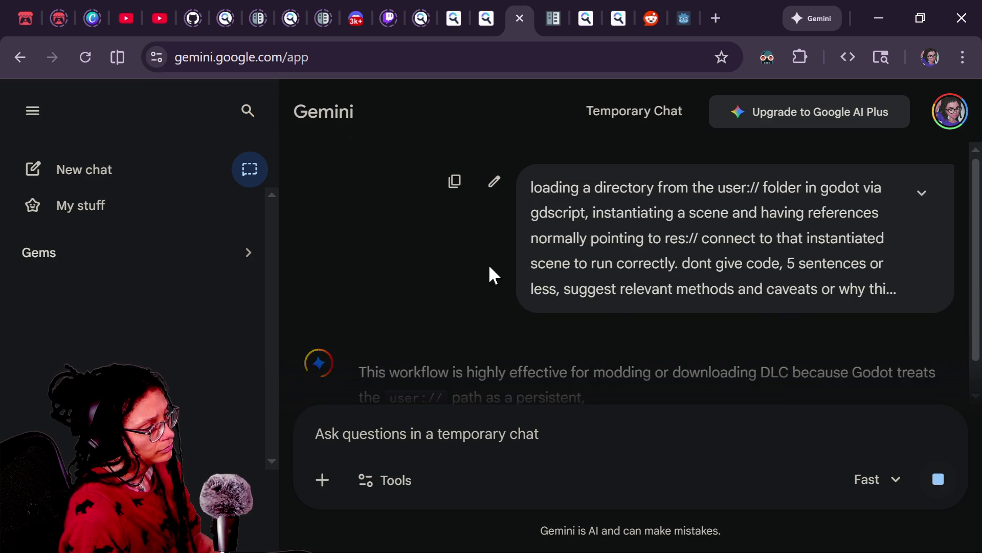
scroll(450, 290, "down", 1)
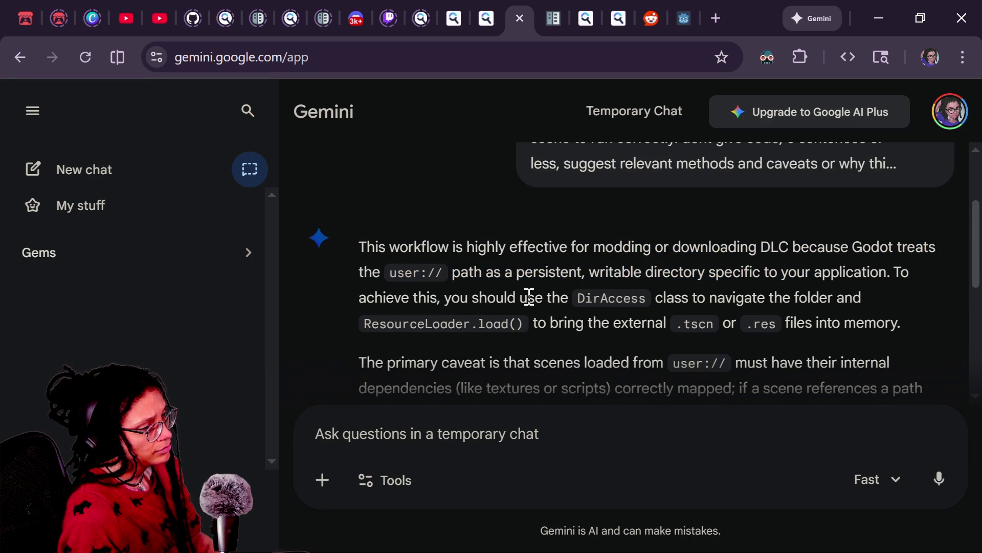
scroll(522, 294, "down", 2)
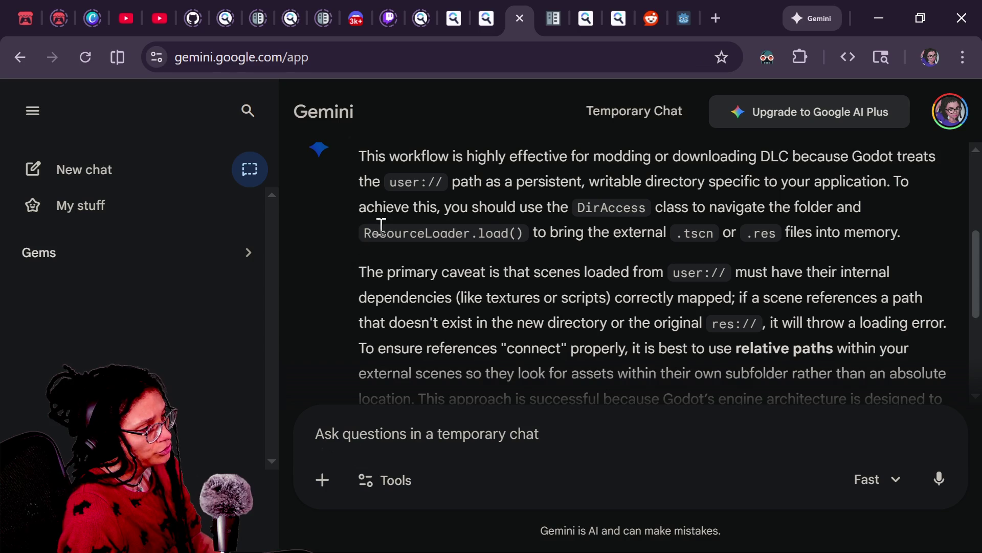
double_click(627, 271)
left_click(634, 265)
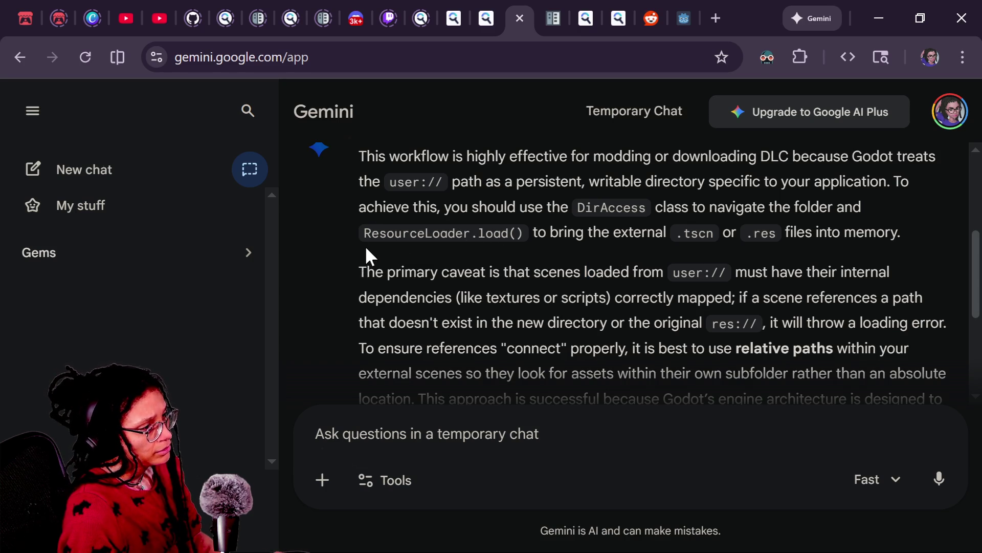
left_click_drag(401, 296, 452, 298)
left_click(509, 304)
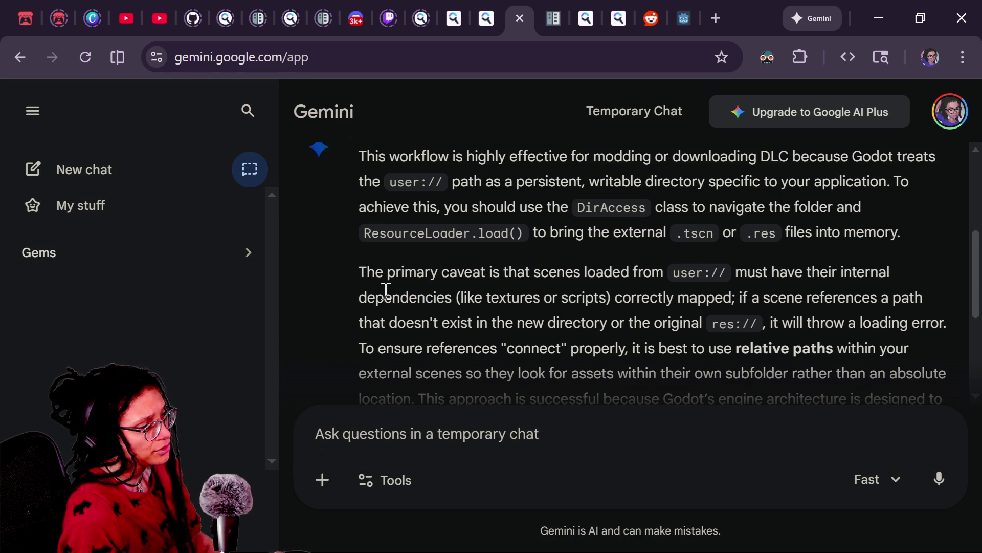
left_click_drag(453, 298, 548, 298)
left_click(587, 299)
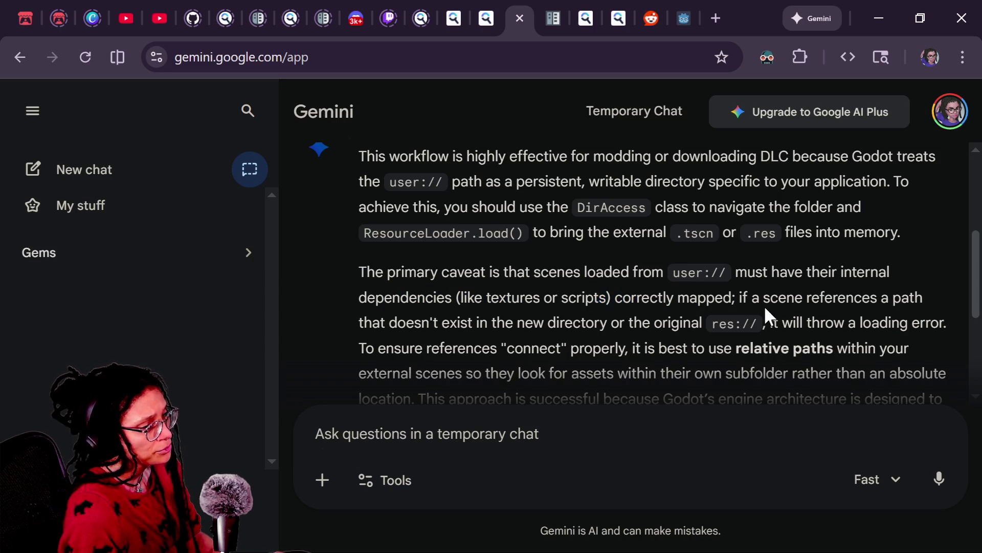
left_click_drag(739, 297, 718, 339)
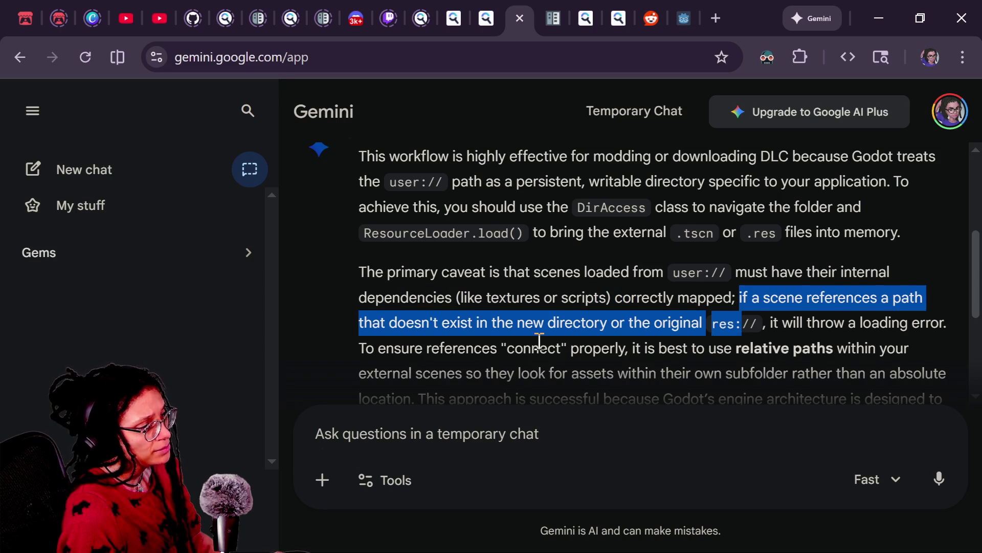
scroll(539, 340, "down", 2)
left_click(483, 256)
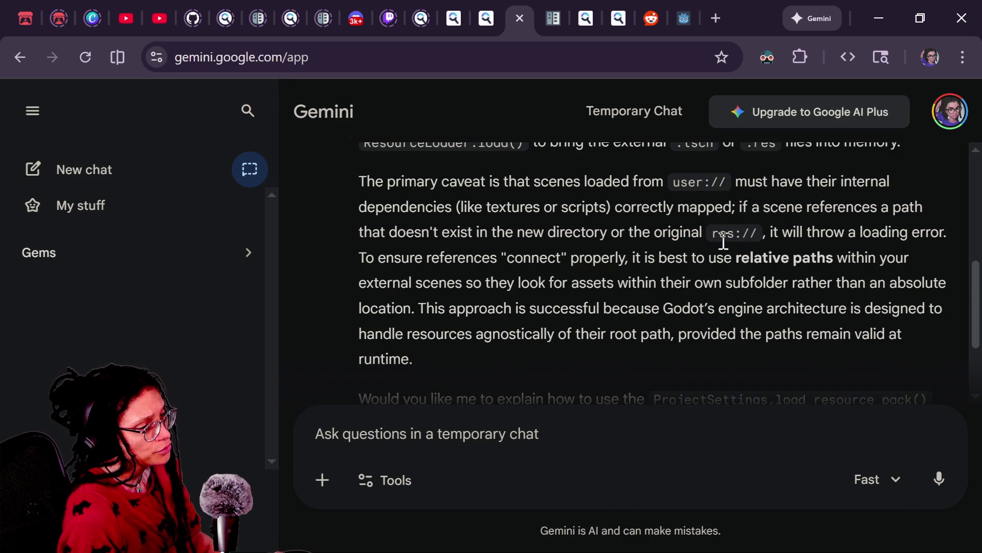
left_click_drag(360, 258, 548, 258)
left_click(548, 258)
mouse_move(910, 257)
left_mouse_down()
mouse_move(658, 265)
mouse_move(833, 264)
left_mouse_up()
left_click(660, 266)
left_click(833, 263)
left_click_drag(499, 291, 552, 285)
left_click(553, 285)
left_click_drag(738, 283, 810, 283)
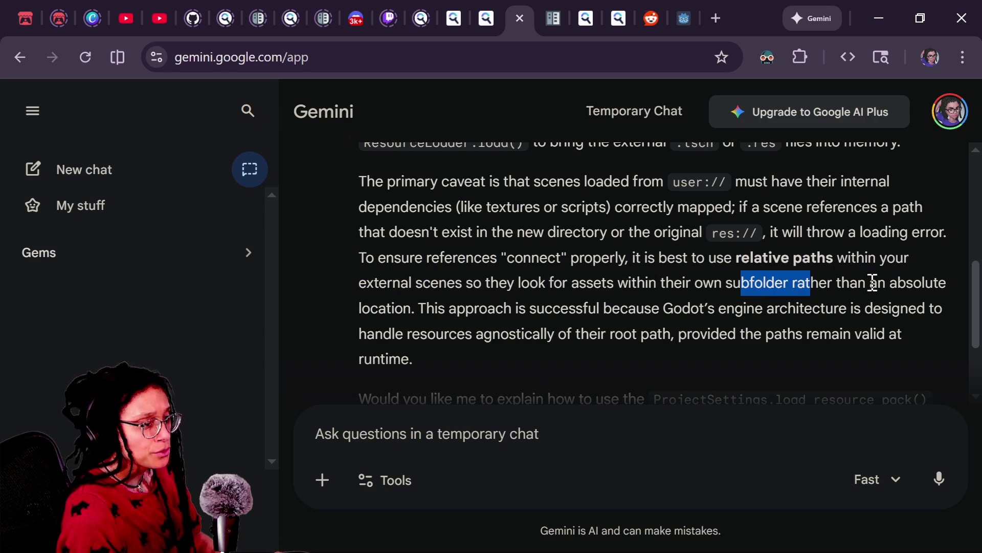
left_click_drag(726, 308, 735, 309)
left_click(381, 314)
left_click_drag(403, 309, 430, 308)
left_click(477, 313)
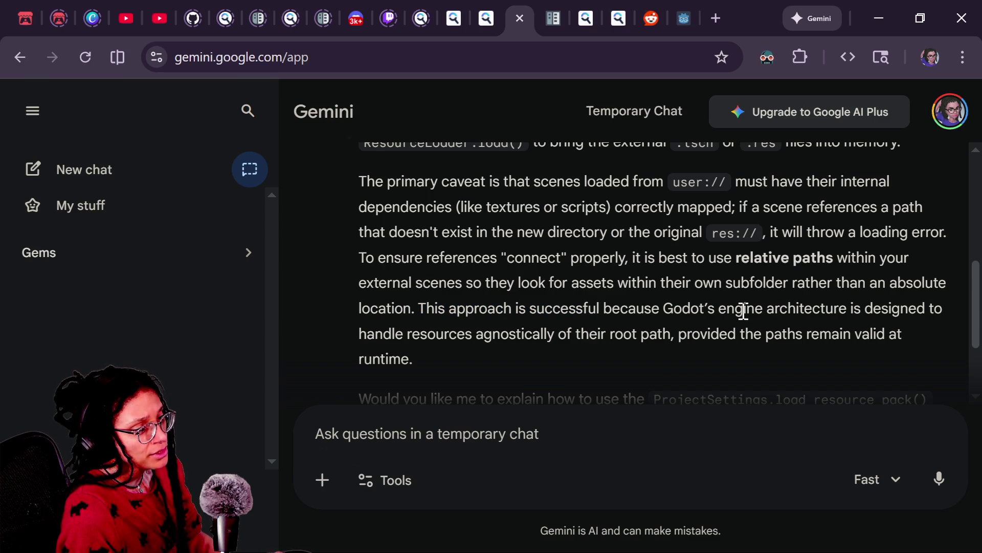
scroll(587, 320, "down", 2)
left_click_drag(429, 243, 450, 243)
left_click(572, 287)
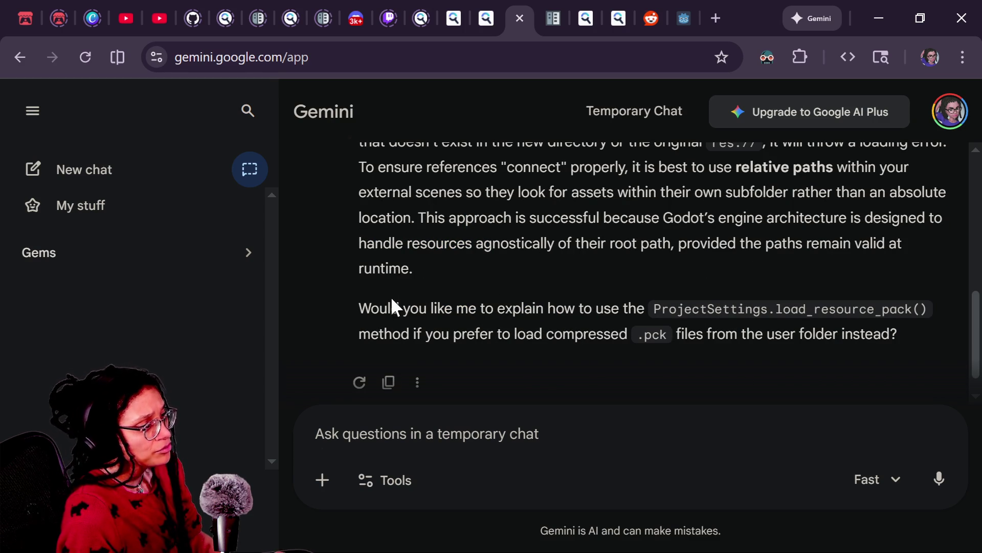
left_click(636, 428)
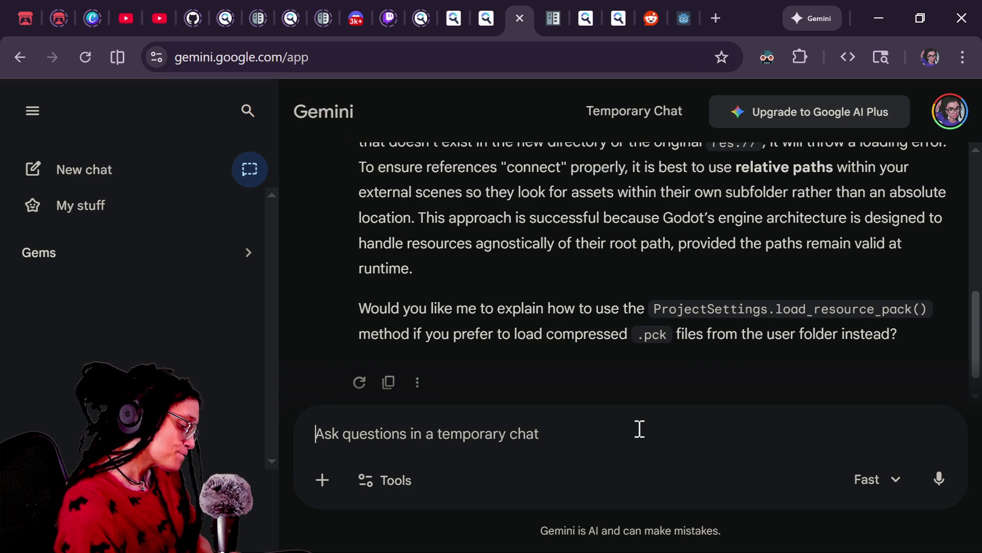
Send a follow-up asking how paths can resolve to res:// relative to the user folder structure
type("how can i")
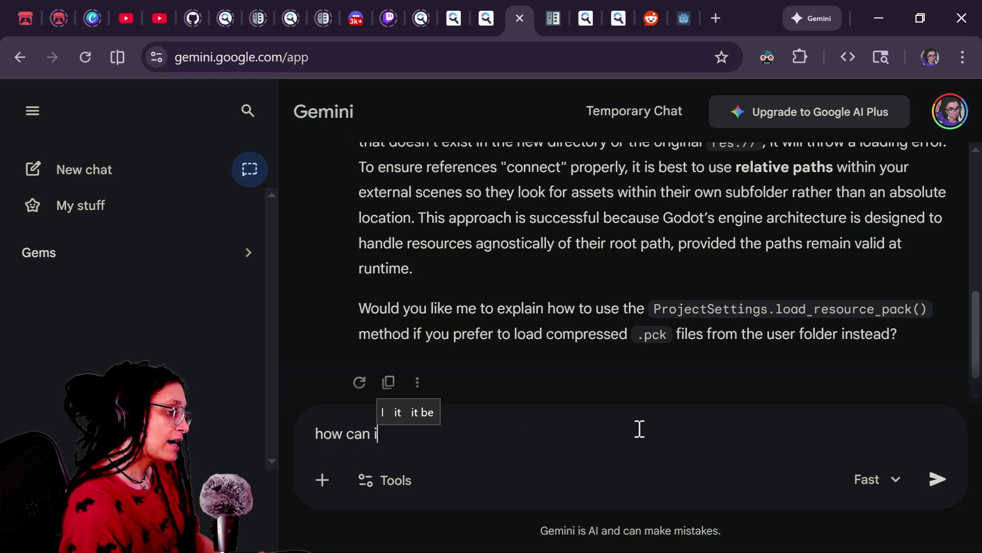
type("ensure the paths w")
type("ill resolve to ")
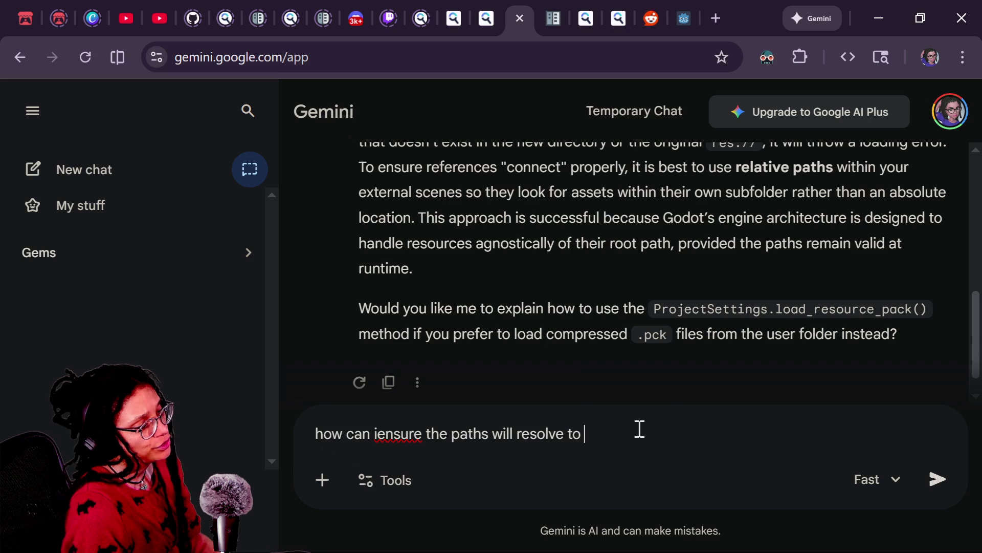
type("tres://")
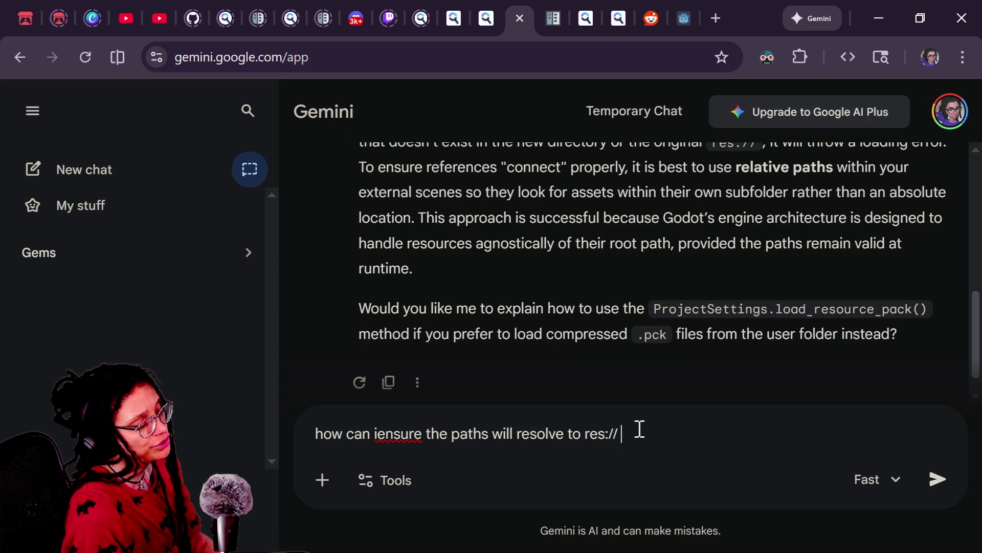
type("path r")
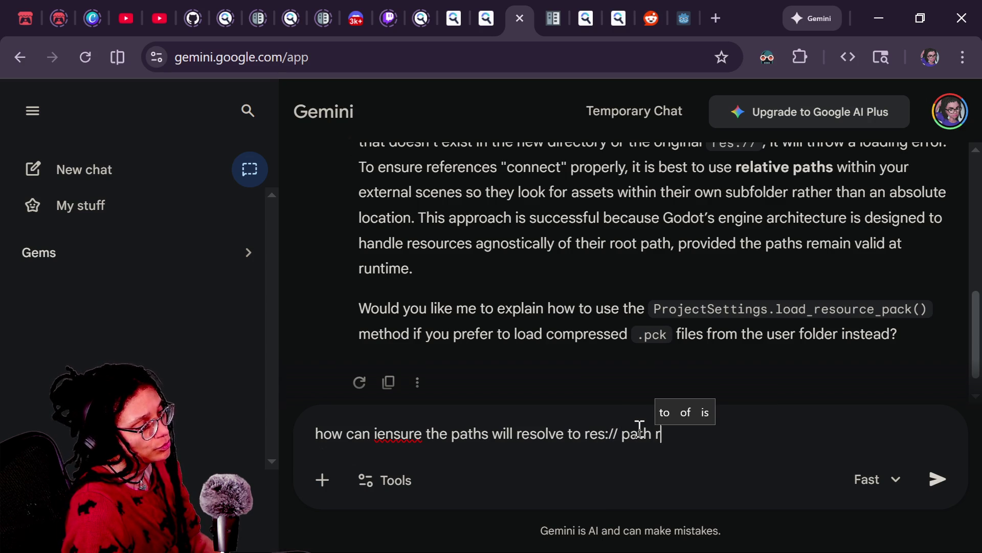
type("elative to the older")
key("BackSpace")
key("BackSpace")
key("BackSpace")
type("folder structure in user")
key("Return")
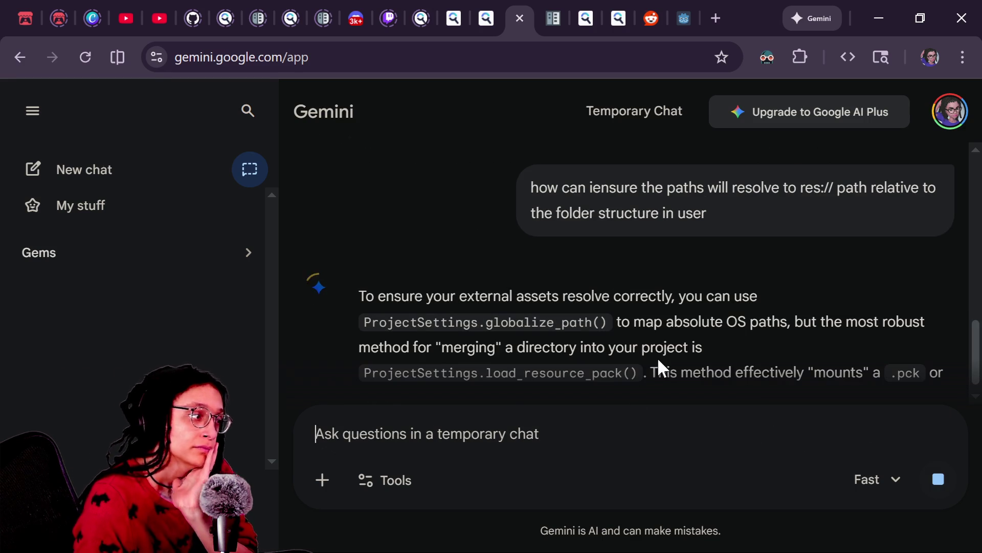
Read the reply's passages on globalize_path() and load_resource_pack() merging a directory into res://
left_click_drag(457, 325, 642, 324)
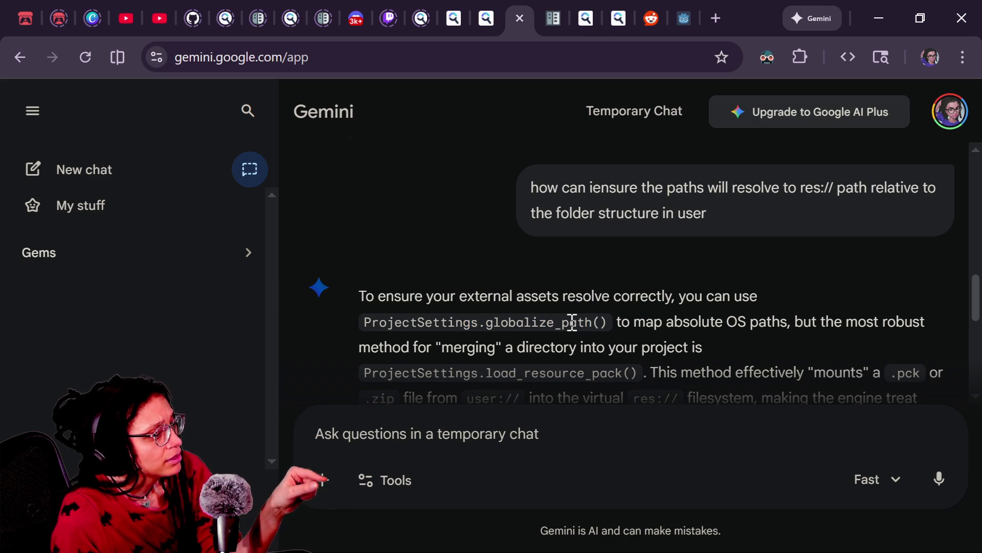
scroll(571, 323, "down", 2)
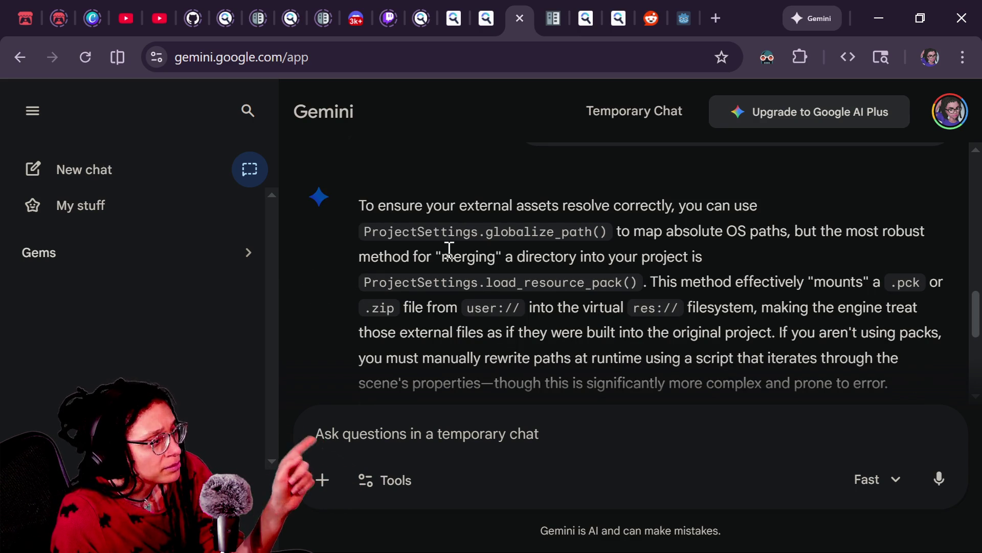
left_click_drag(363, 254, 596, 283)
left_click(522, 261)
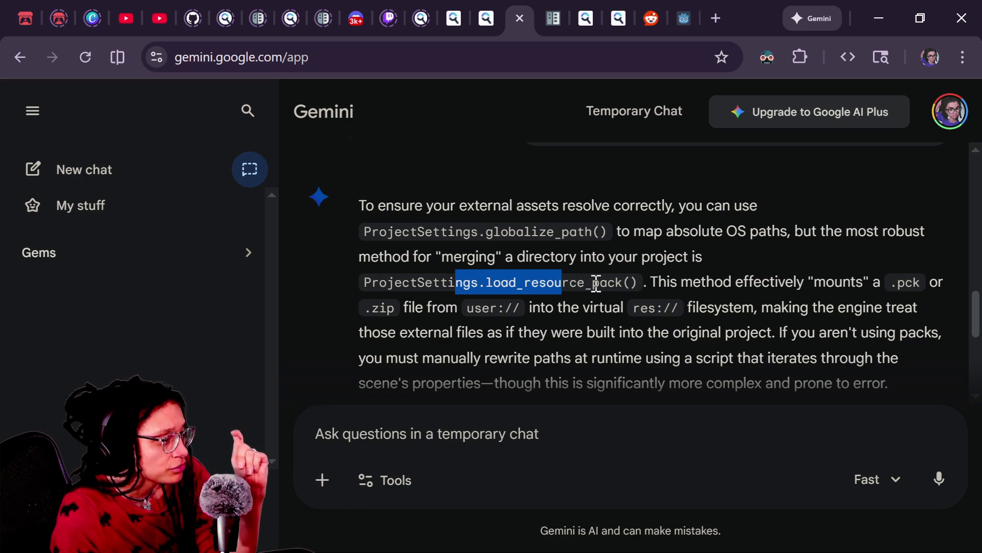
left_click(665, 304)
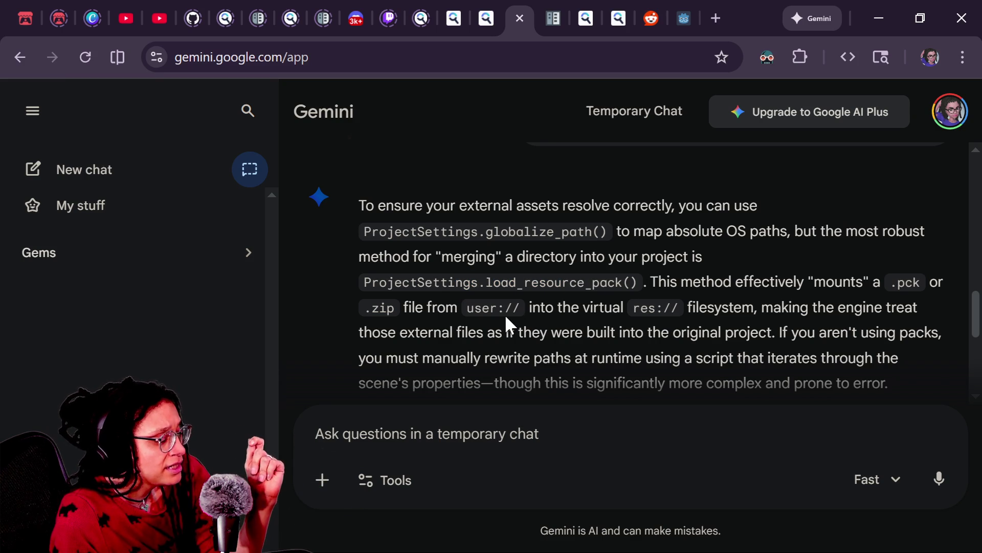
scroll(511, 313, "down", 2)
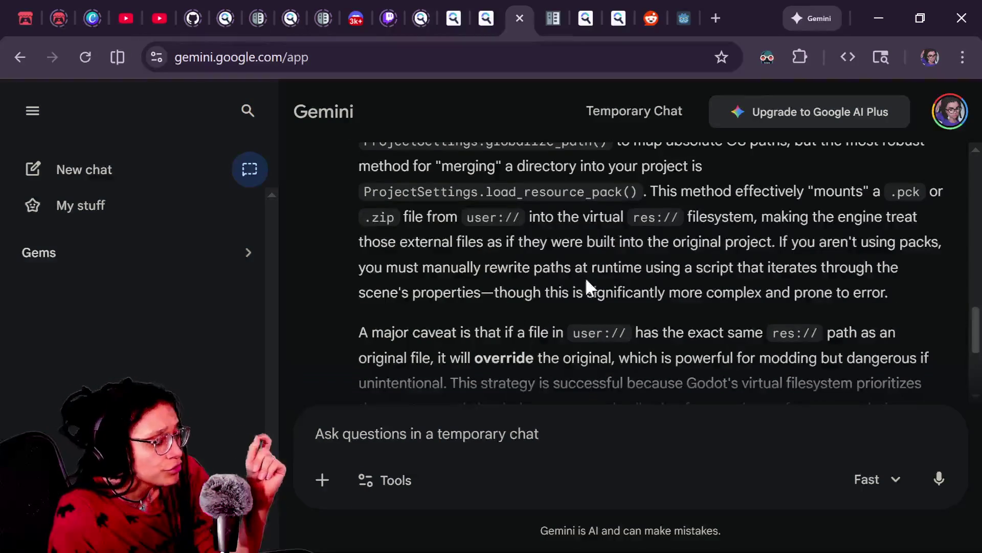
left_click(639, 222)
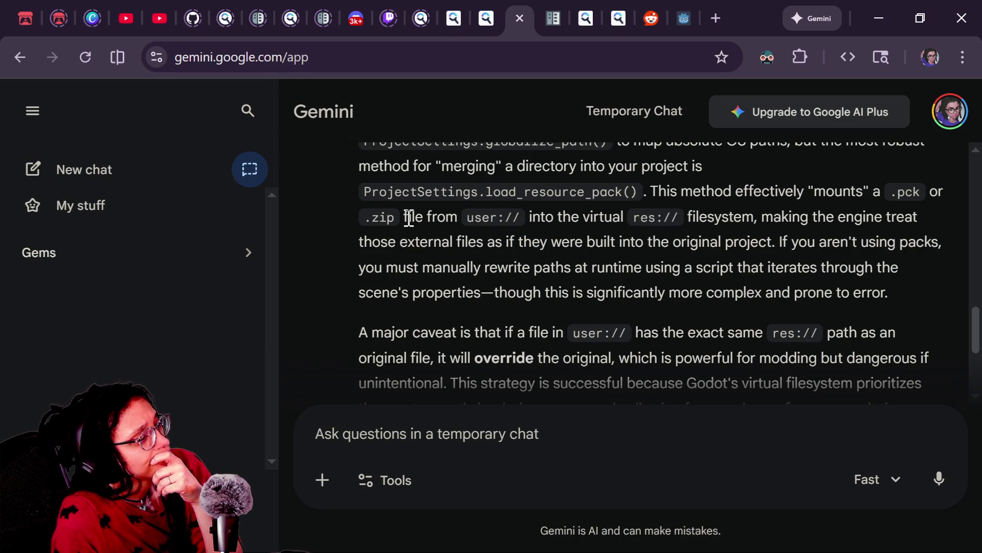
Read on to the warning that same-path user:// files override res:// originals and the .pck checklist
left_click_drag(406, 217, 465, 213)
left_click(524, 218)
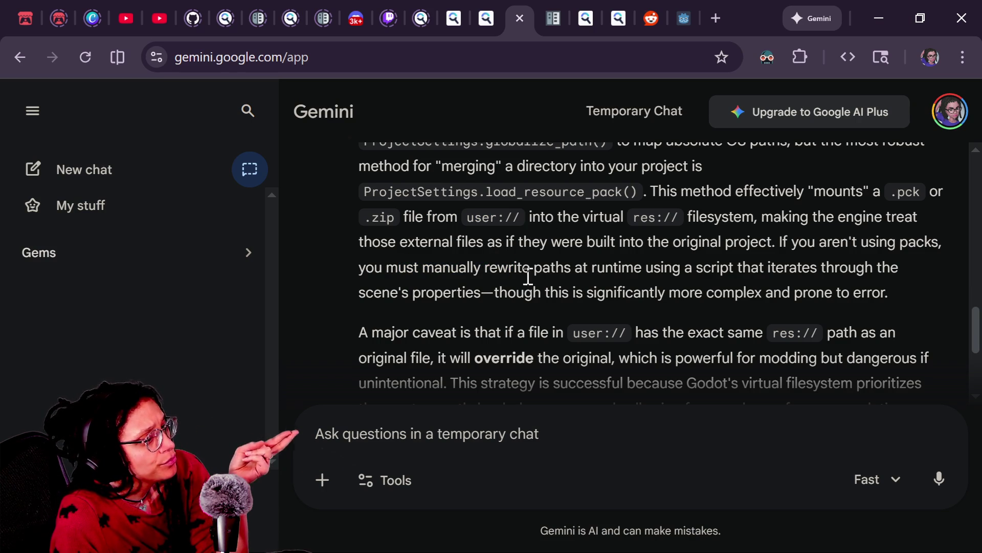
scroll(605, 267, "down", 2)
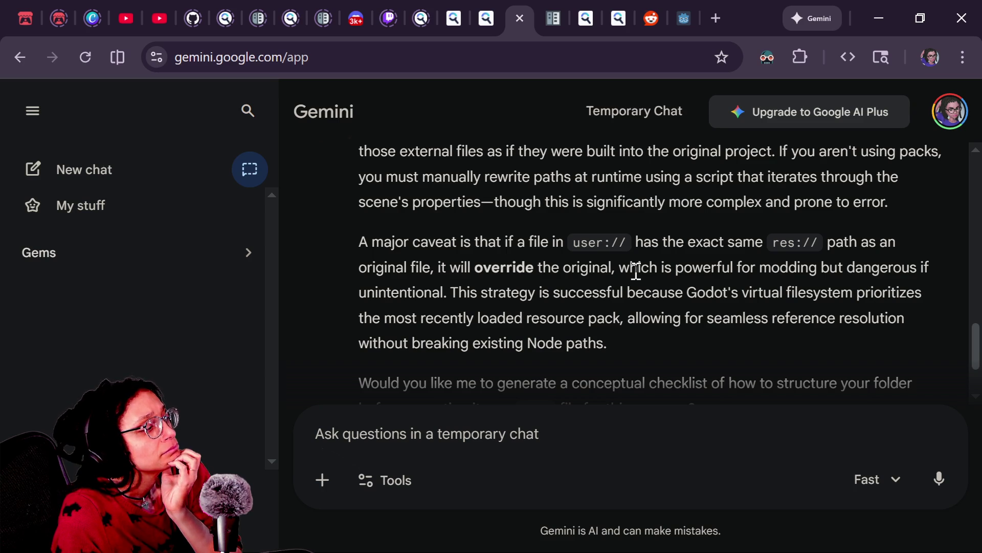
left_click_drag(623, 291, 636, 330)
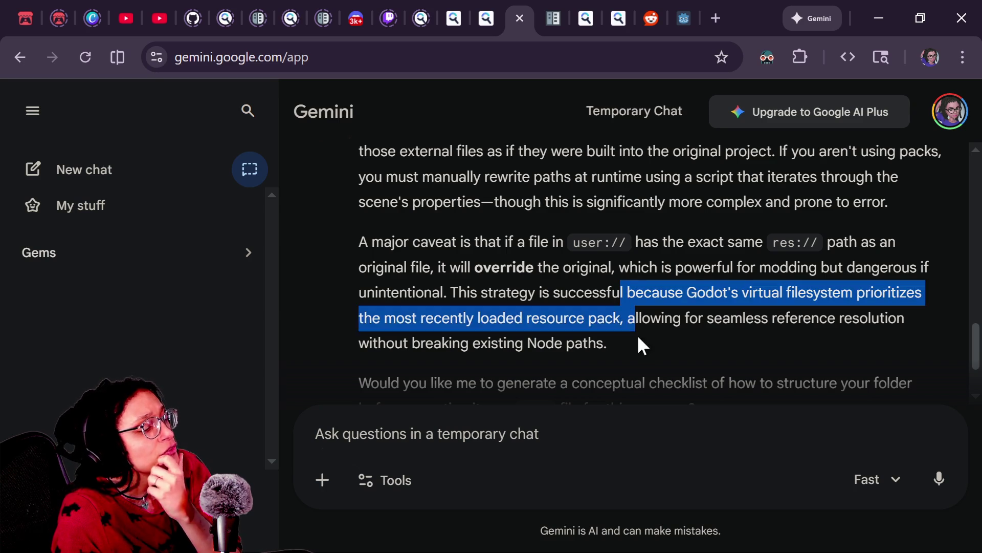
scroll(568, 332, "down", 2)
left_click(521, 268)
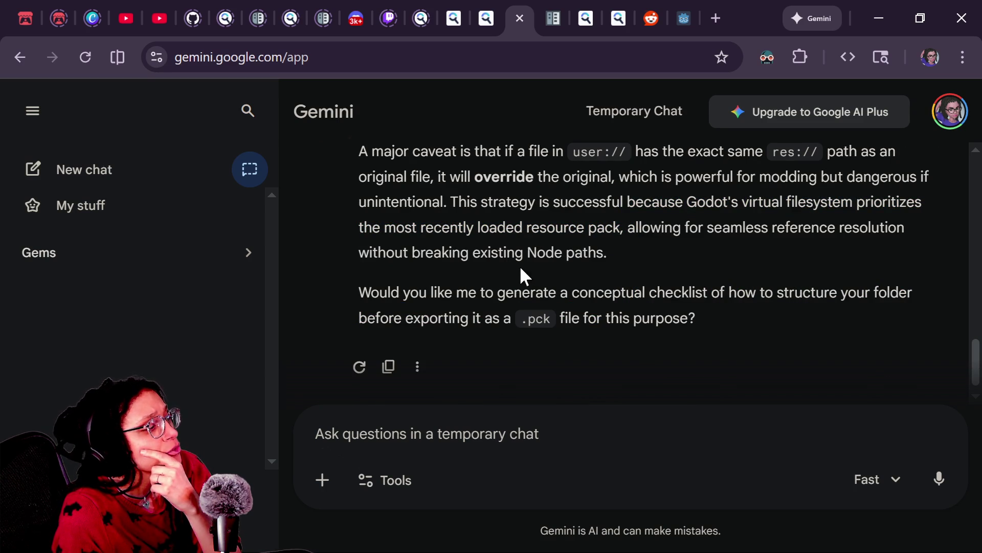
left_click(580, 445)
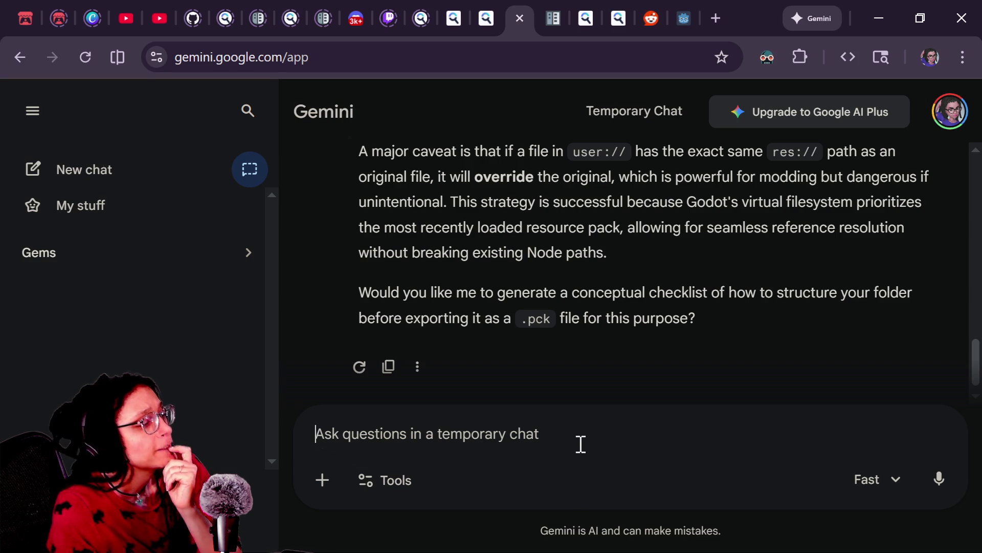
Draft the follow-up 'so if i set replace to false and', then switch to the Godot script editor
type("ai")
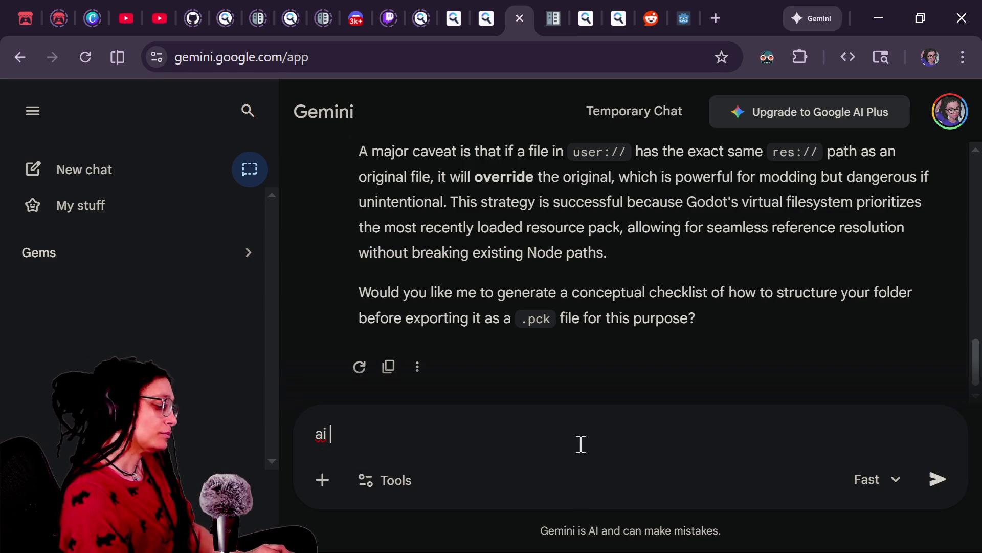
key("BackSpace")
key("BackSpace")
type("so if i set replace to fa")
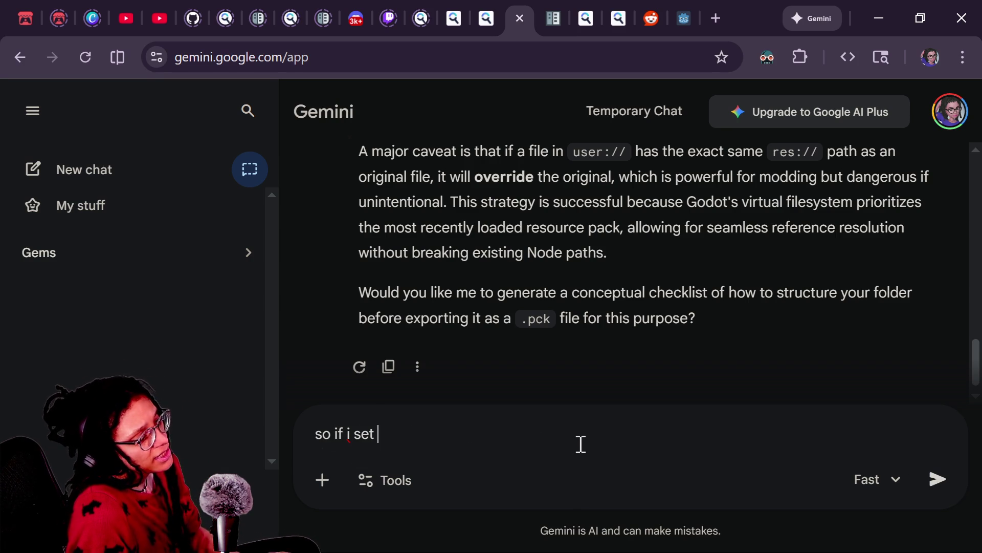
type("lse and")
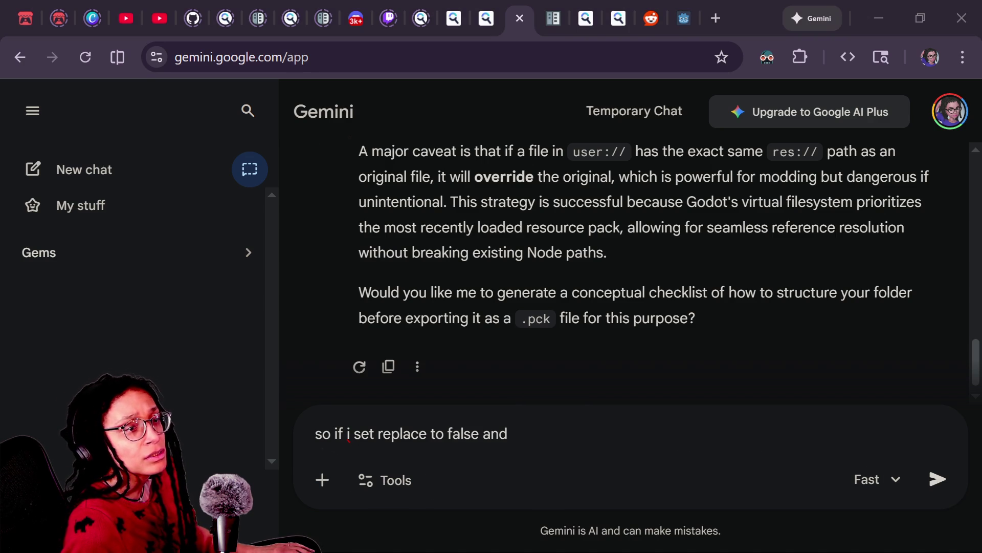
key("alt+Tab")
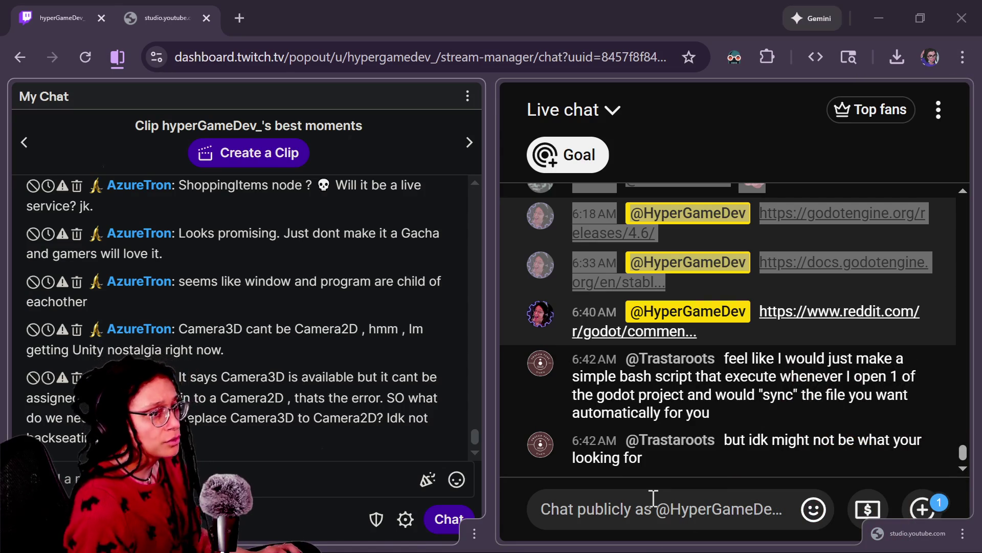
key("alt+Tab")
key("alt+Tab")
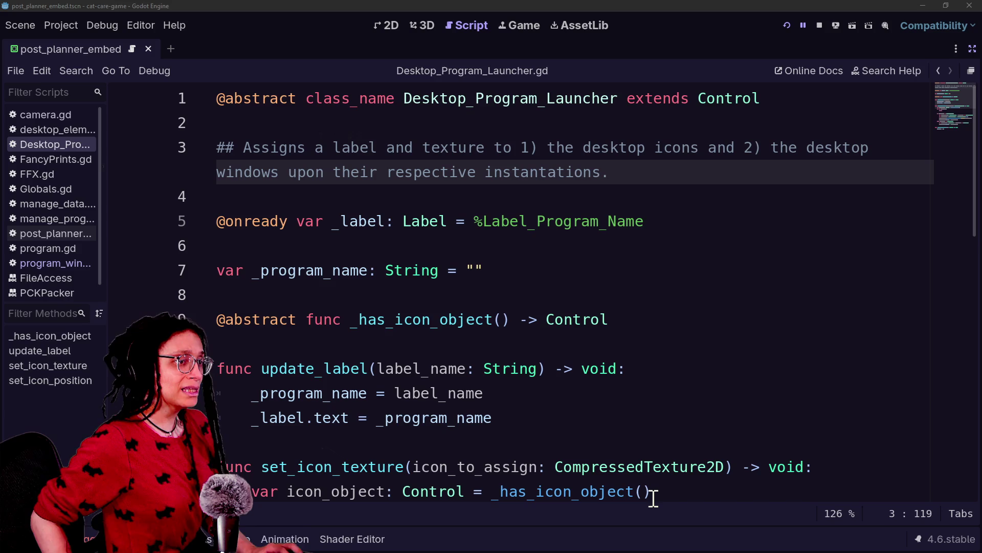
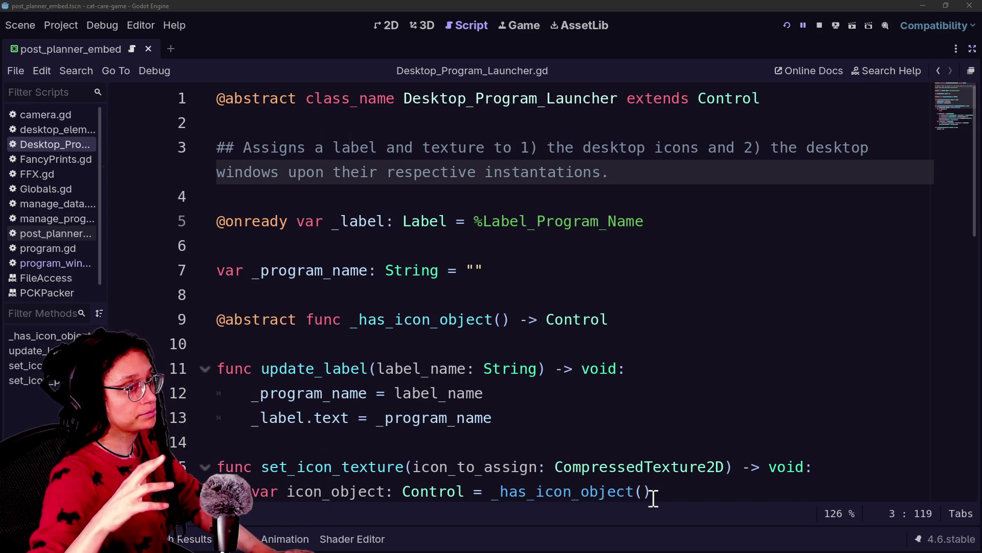
Switch from the Godot script editor to the browser showing the Gemini chat
key("alt+Tab")
key("alt+Tab")
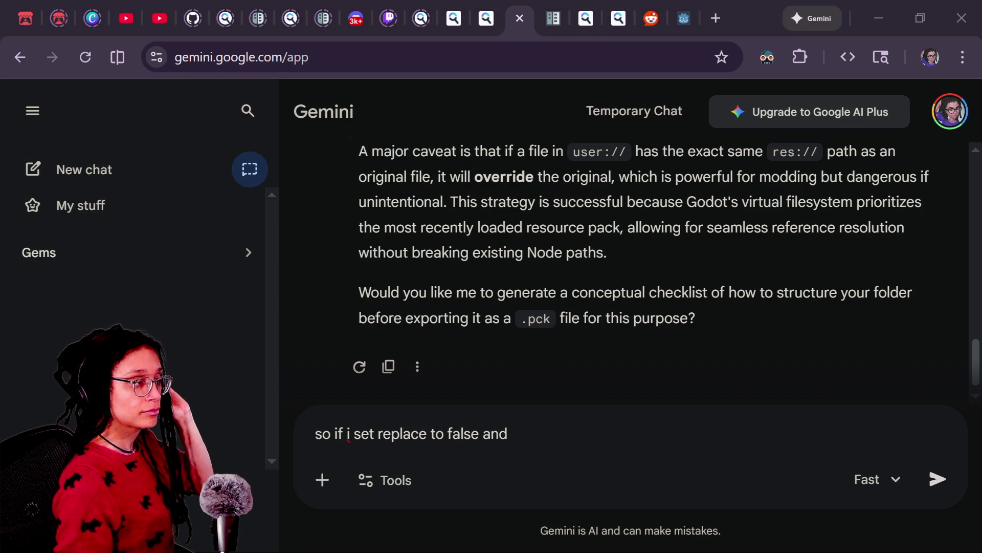
Replace the unsent draft with 'how do i create said pck' and send it to Gemini
left_click(551, 424)
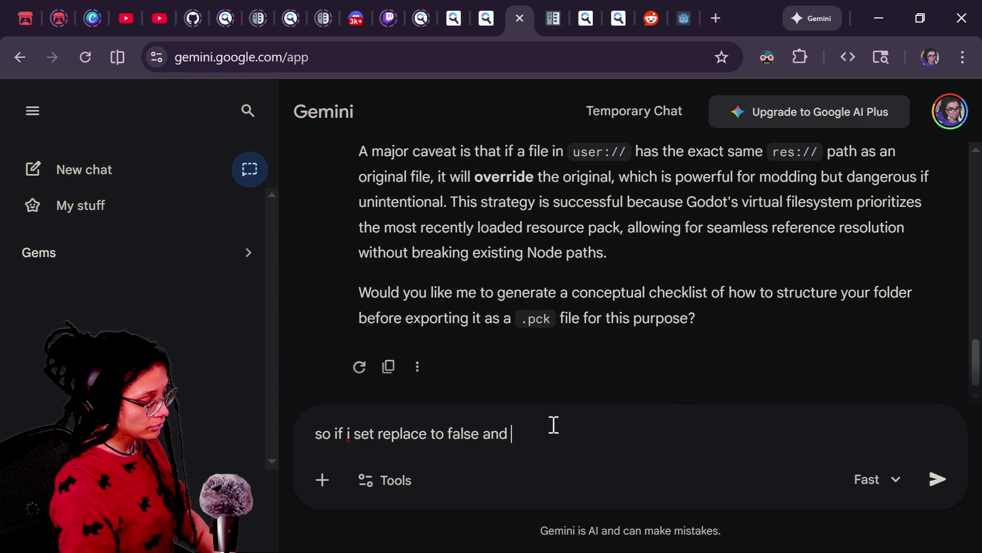
key("ctrl+a")
type("z")
key("ctrl+z")
key("ctrl+a")
key("BackSpace")
type("h")
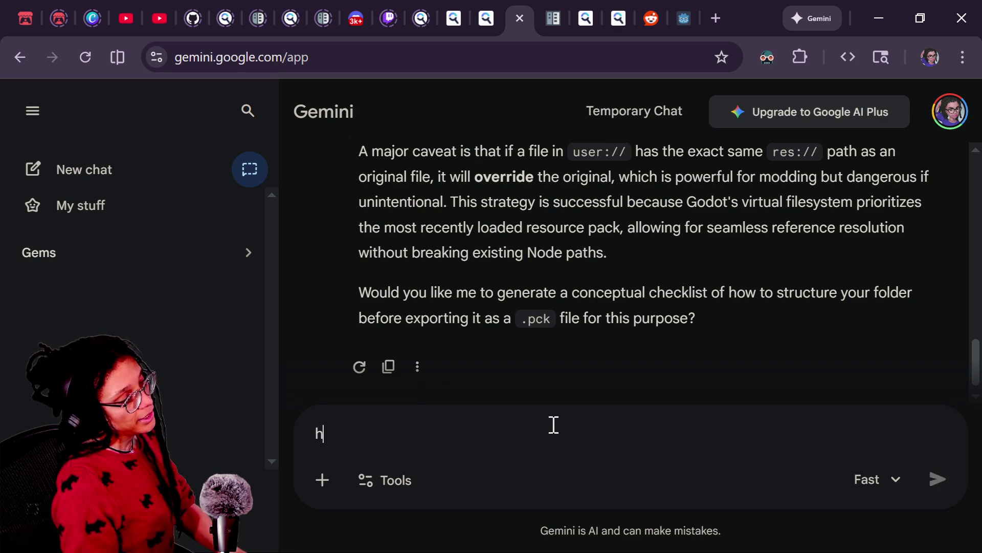
type("ow do i create said pck")
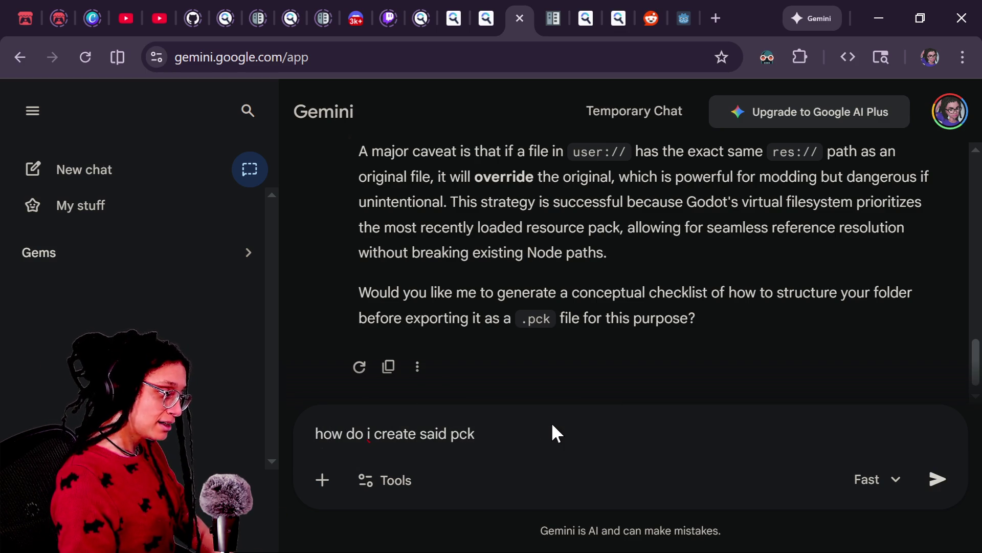
key("Return")
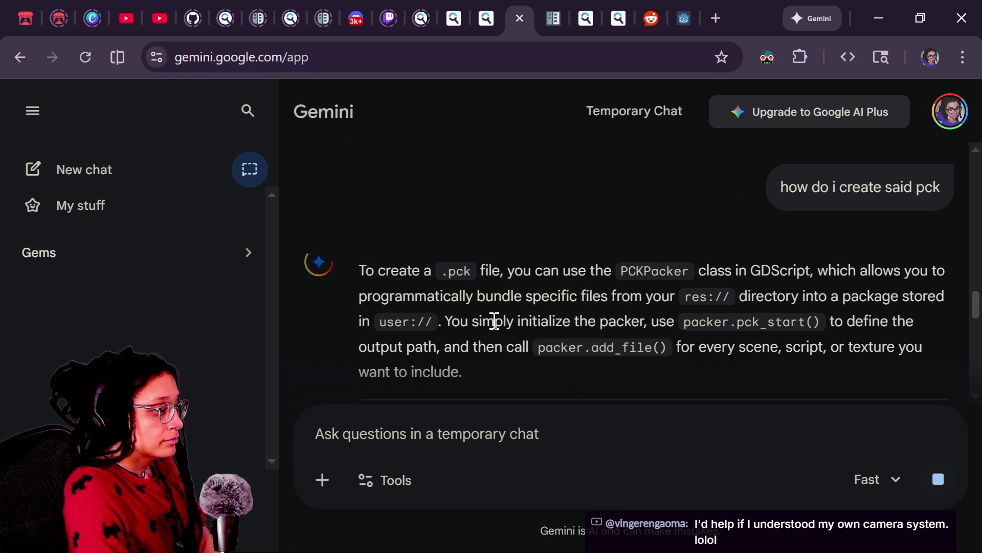
Read the PCKPacker reply and begin a follow-up: 'i have two separate'
scroll(533, 378, "down", 2)
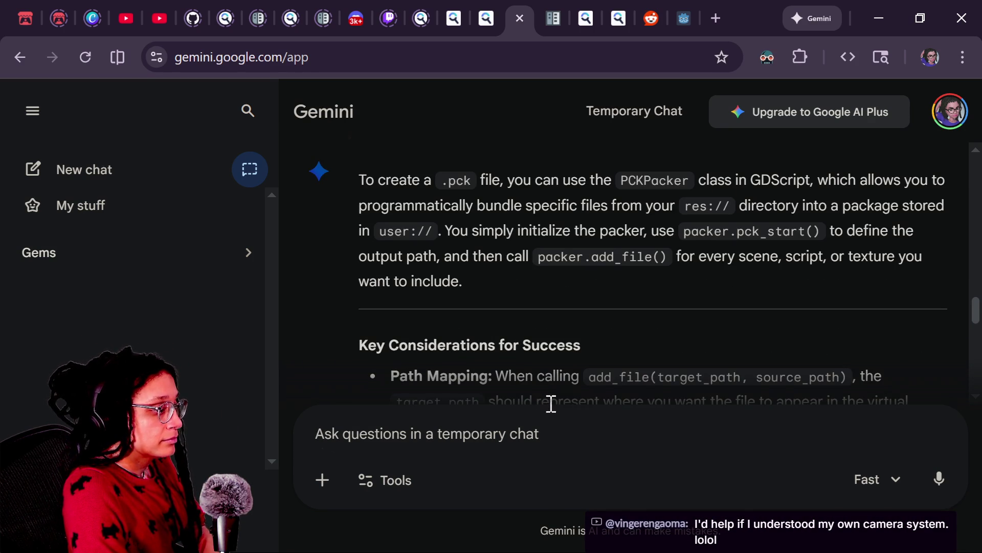
scroll(555, 371, "down", 10)
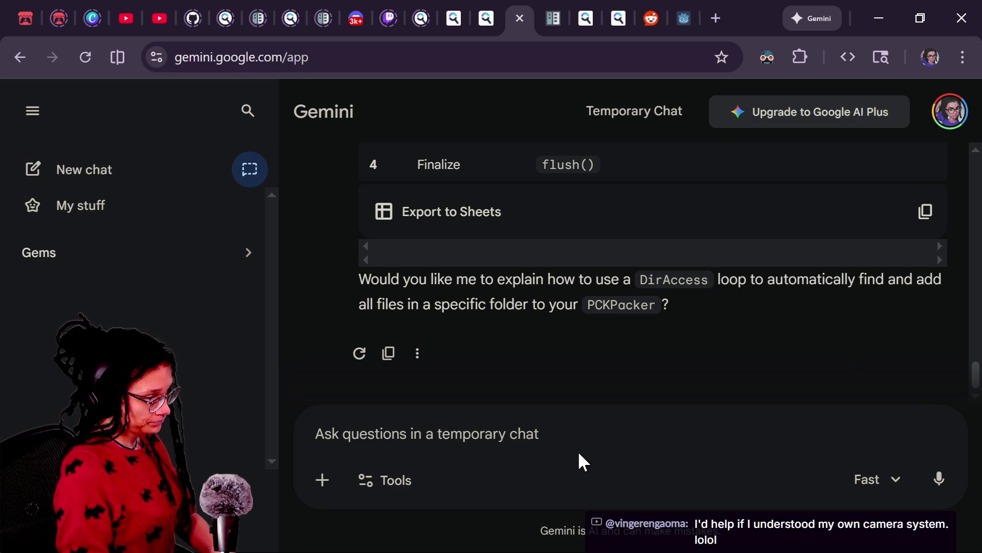
type("i have tow")
key("BackSpace")
key("BackSpace")
type("wo separate")
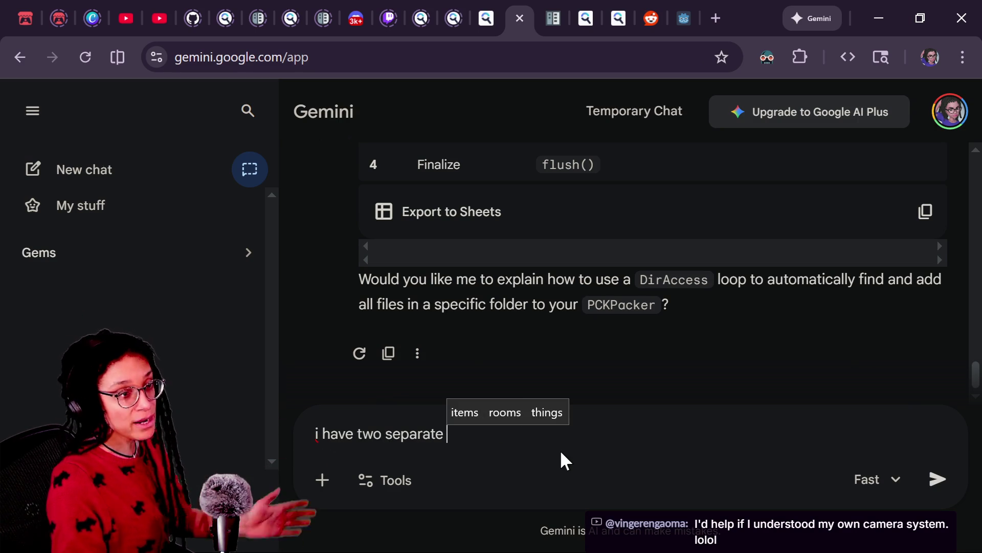
Extend the follow-up to 'i have two separate projects. i want one project to be'
key("BackSpace")
key("BackSpace")
key("BackSpace")
type("rate")
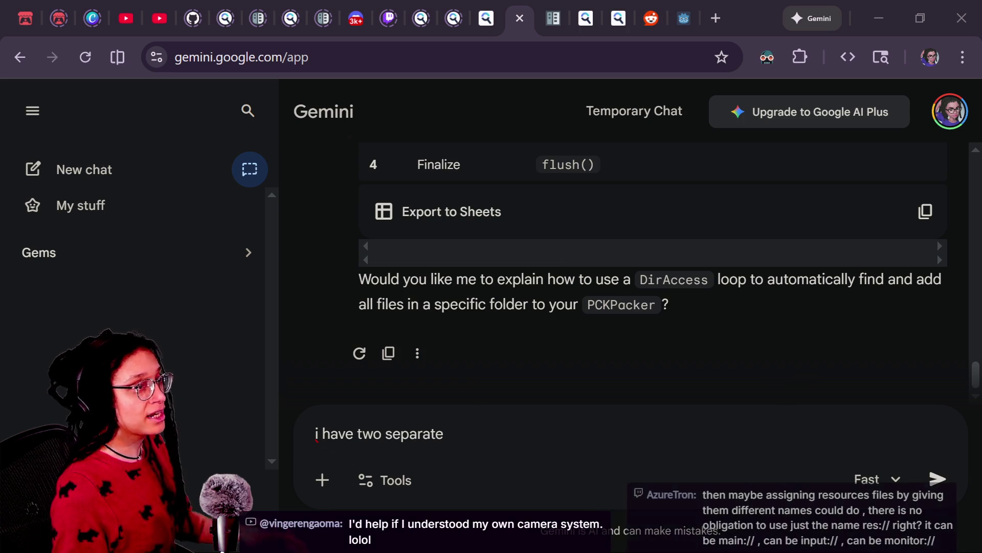
left_click(501, 416)
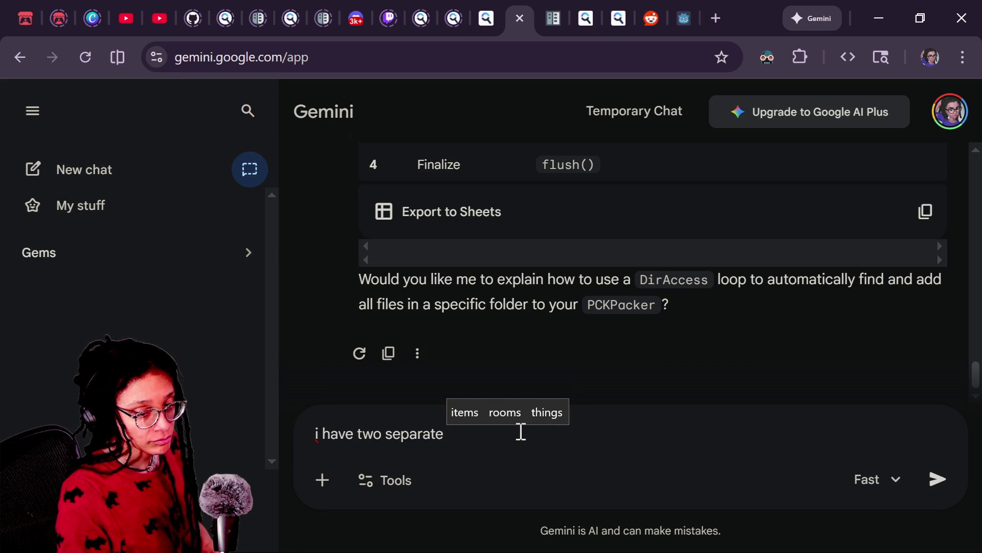
type("g")
key("BackSpace")
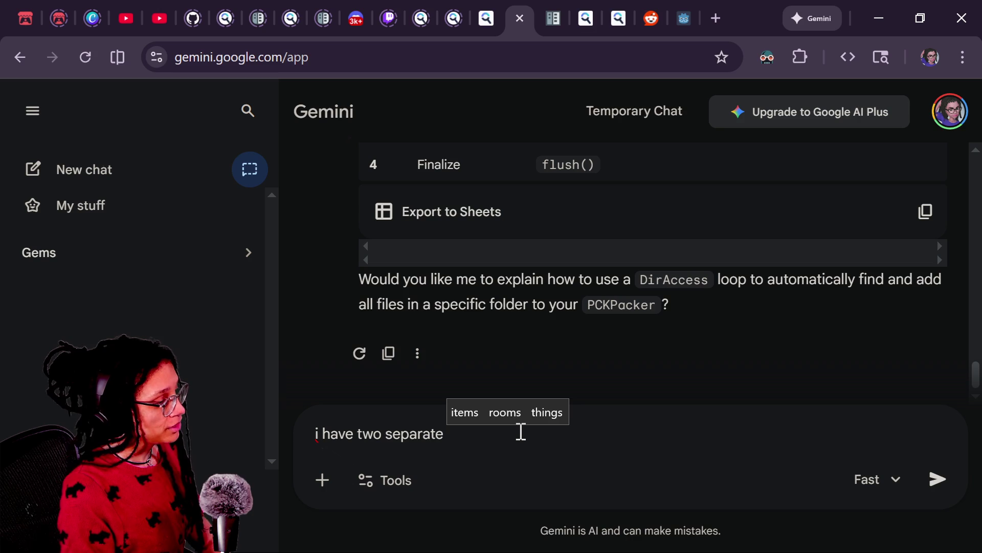
type("direct")
key("BackSpace")
key("BackSpace")
key("BackSpace")
key("BackSpace")
key("BackSpace")
type("projec")
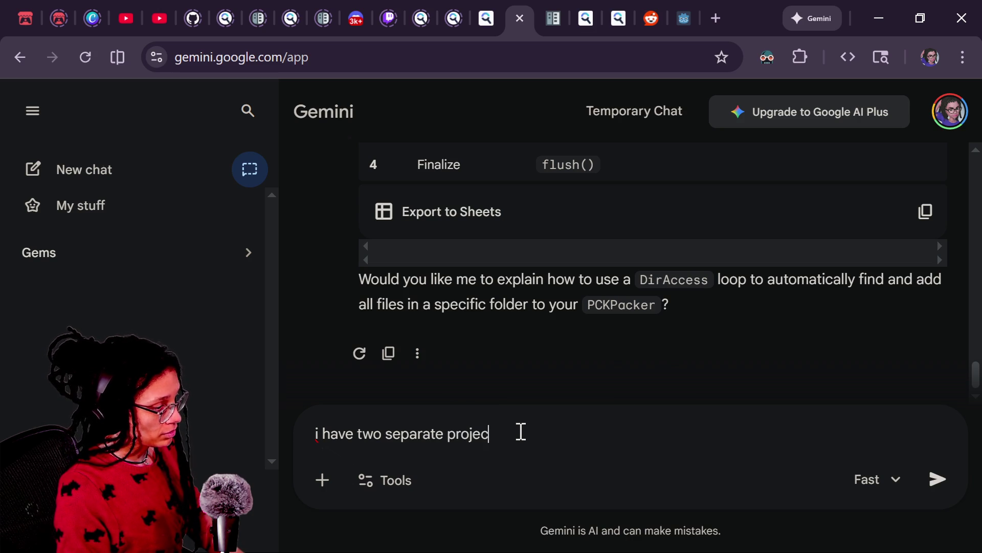
type("ts. i want one pro")
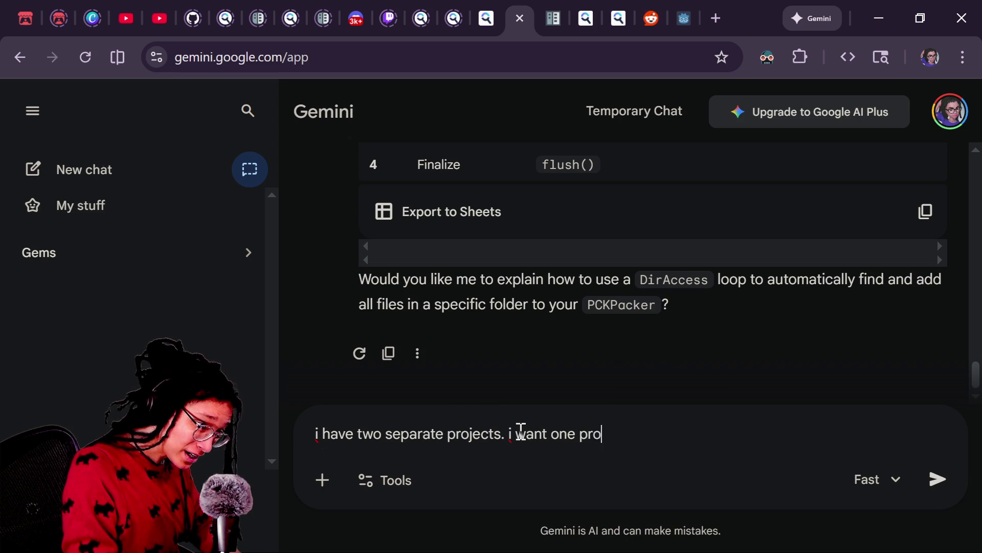
type("ject to be")
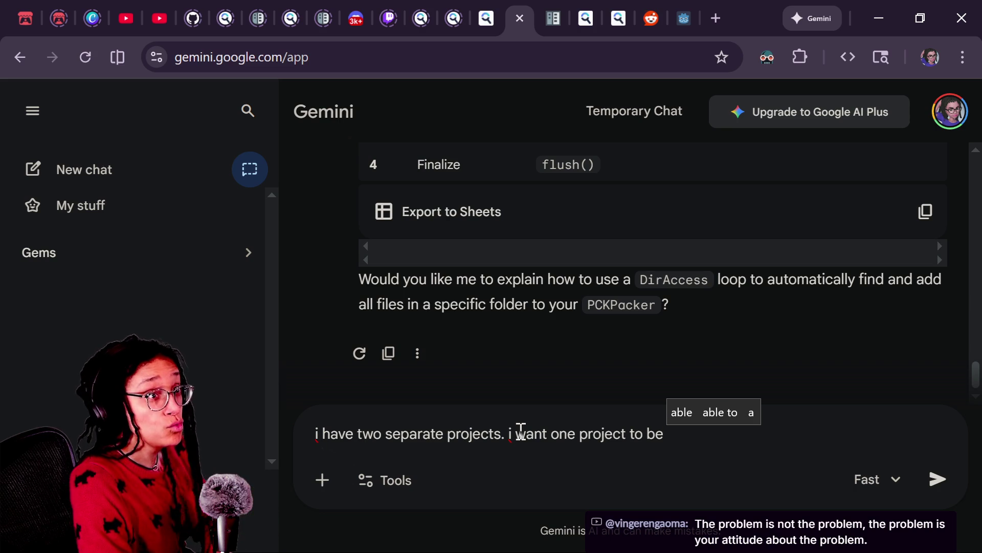
Reword the draft to say you want to export the pck from one project
left_click_drag(521, 432, 791, 289)
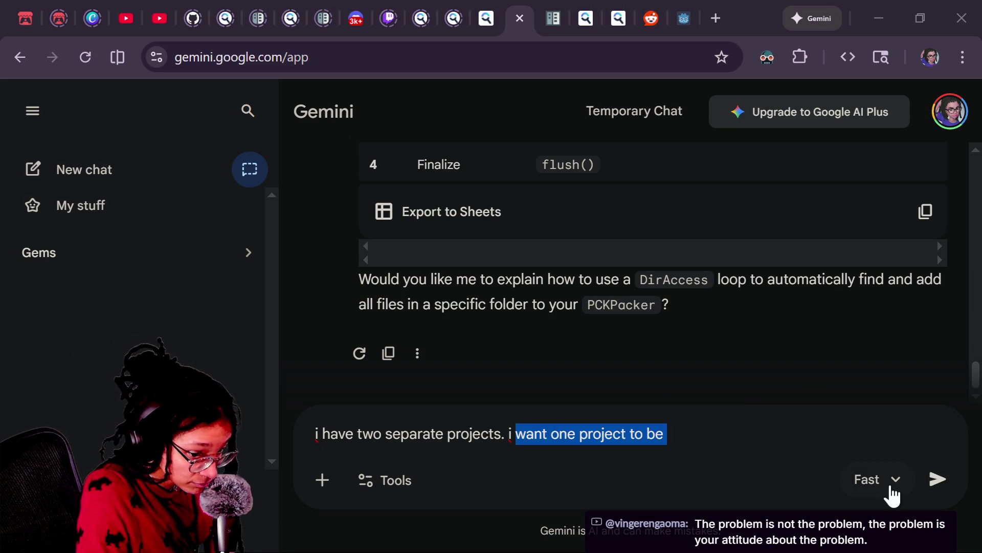
left_click(761, 460)
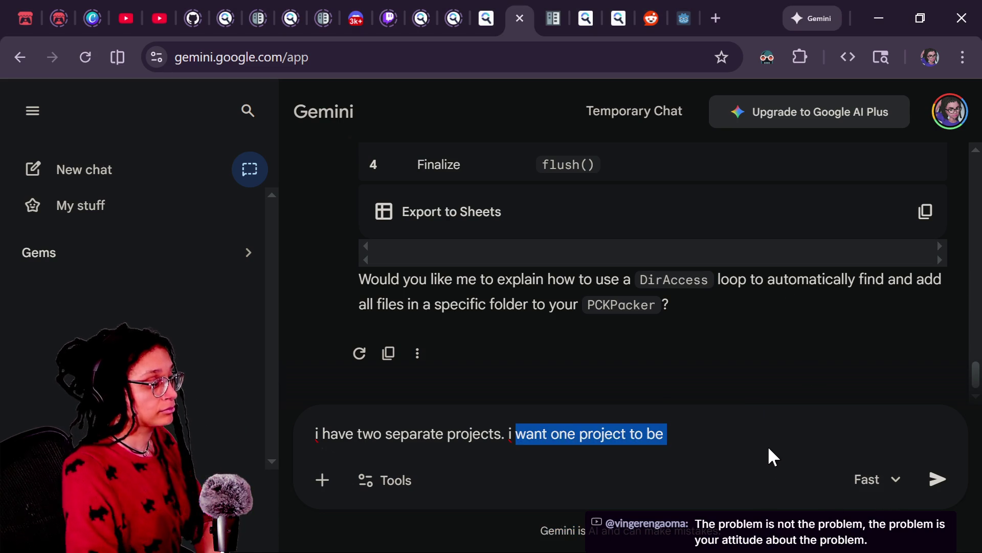
left_click(770, 448)
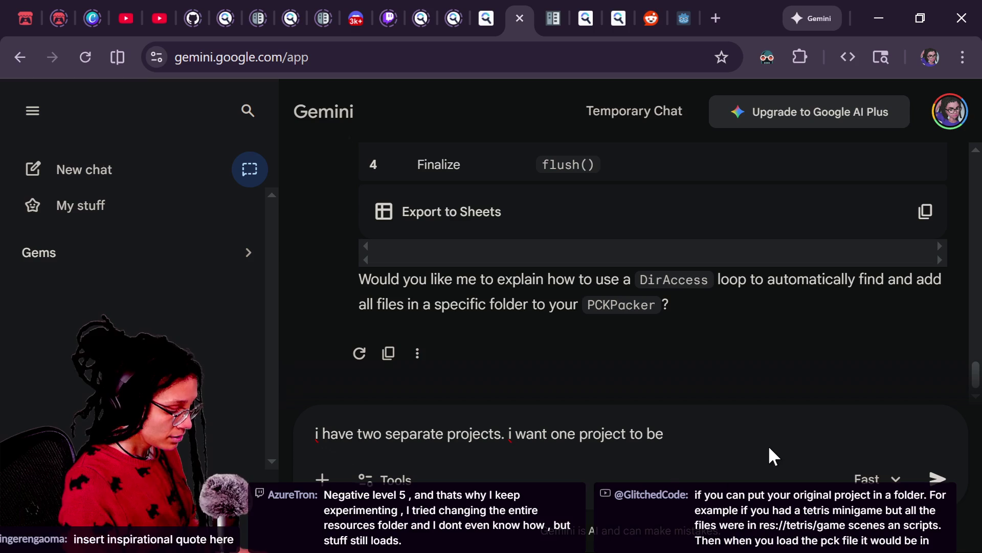
type(" accessed ")
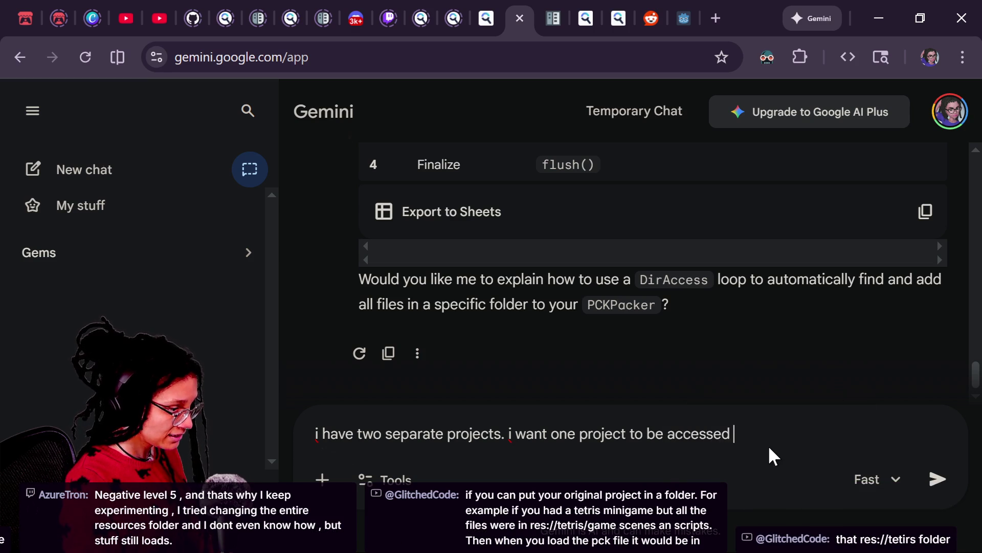
type("by another")
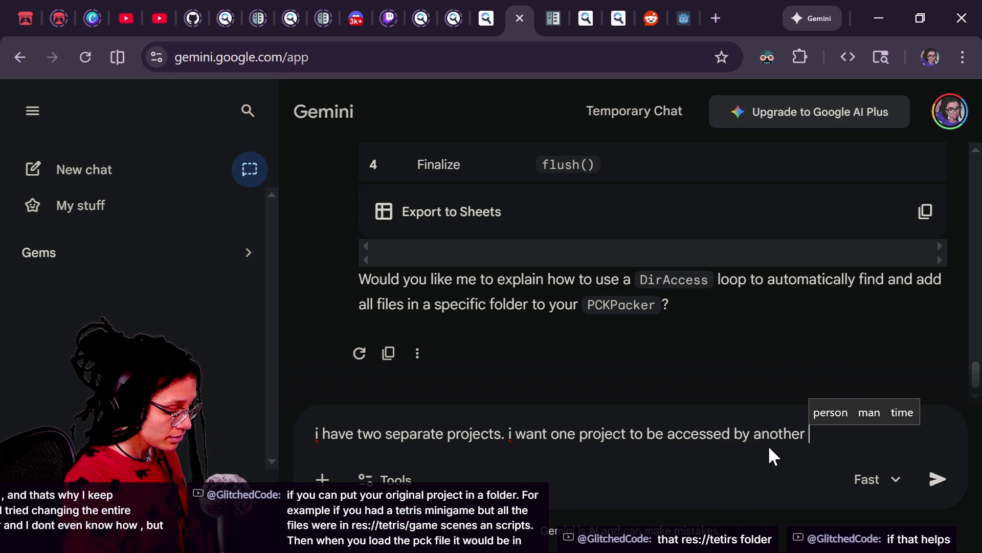
key("BackSpace")
key("BackSpace")
key("BackSpace")
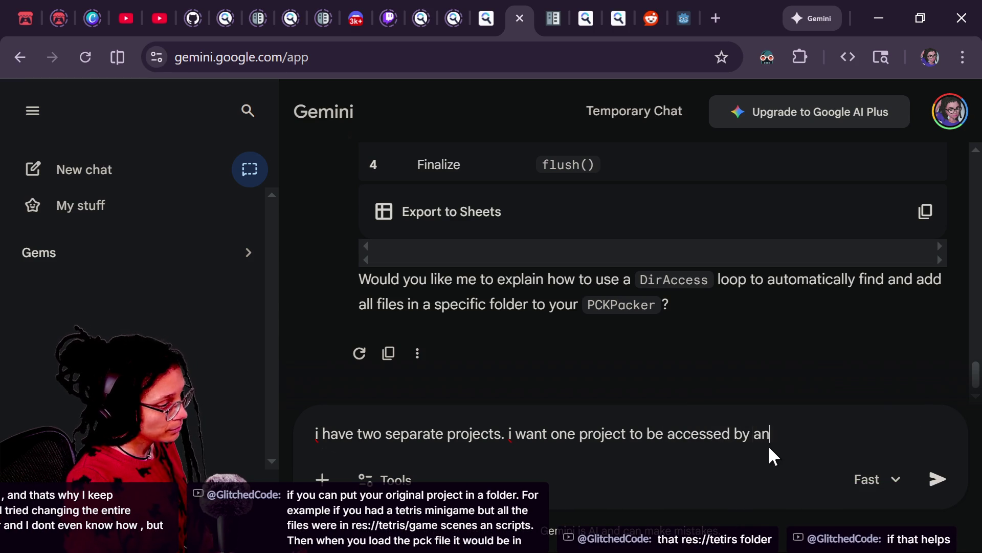
key("BackSpace")
key("BackSpace")
key("BackSpace")
type("t t")
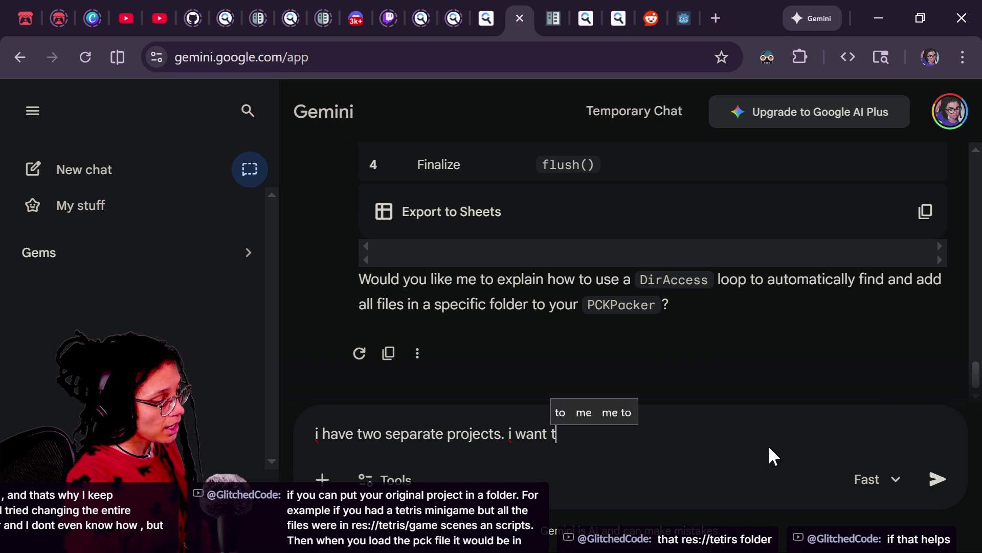
type("o export the pck f")
type("rom one of those f")
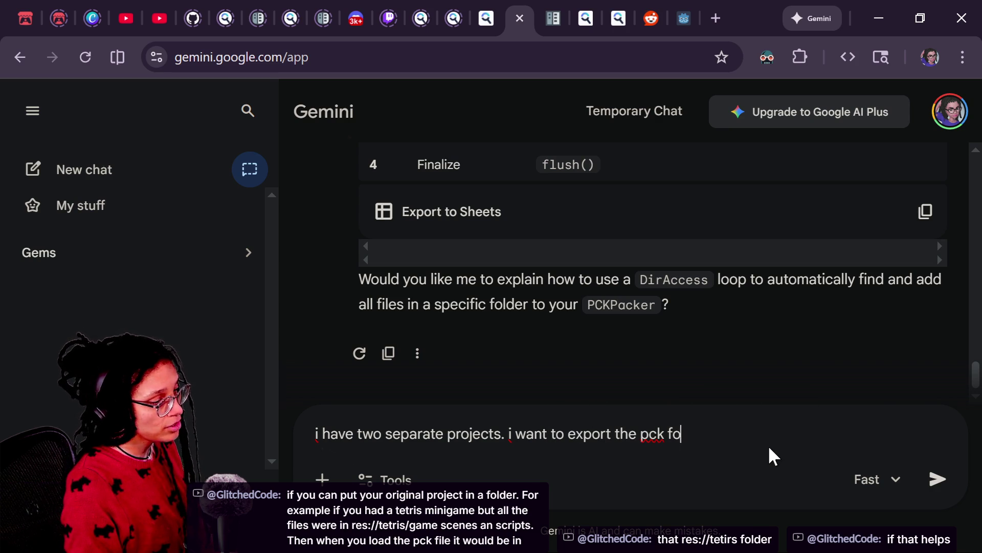
type("iles")
Add loading that pck in another project, doubt PCKPacker fits this context, and send
key("BackSpace")
key("BackSpace")
key("BackSpace")
type("project")
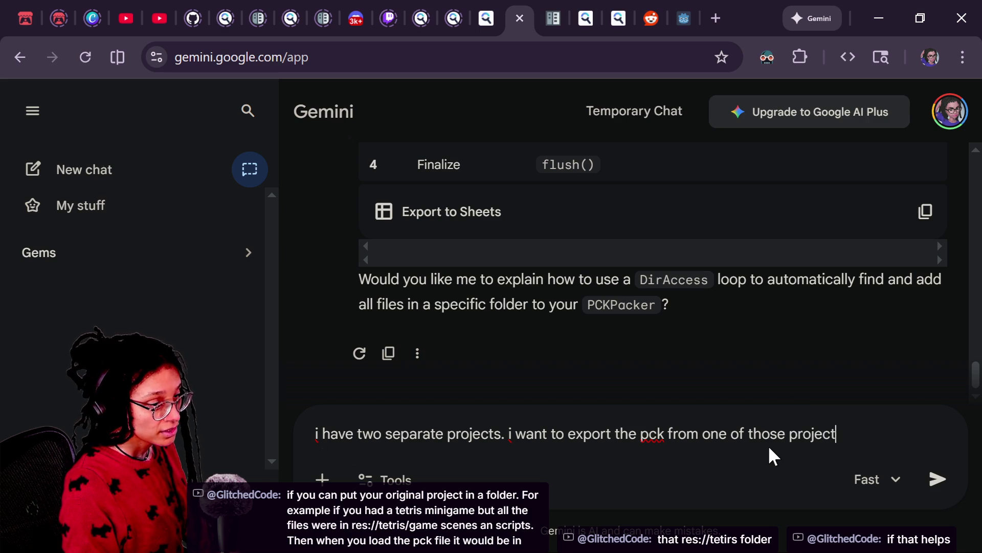
type("s, and access that pck in a noth")
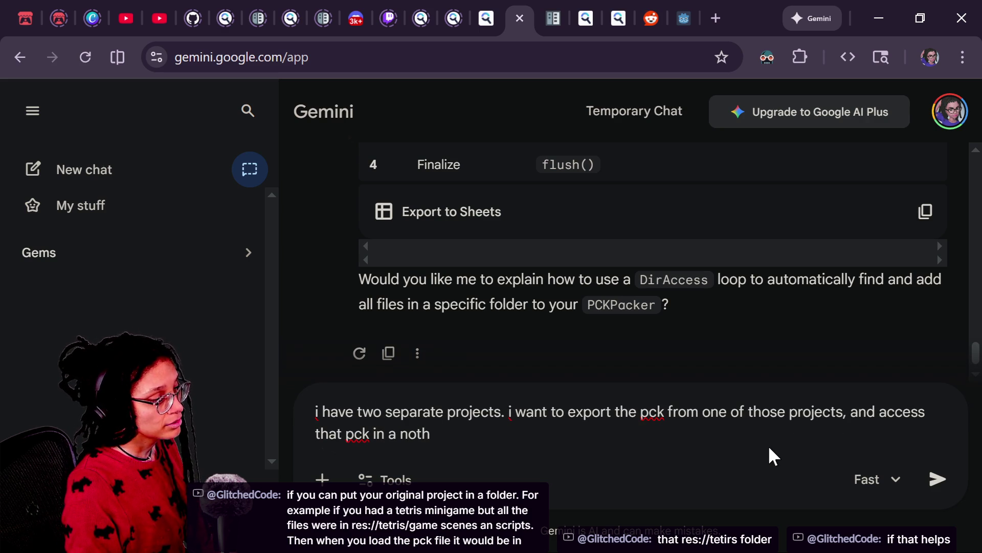
type("er.nother. I donrt")
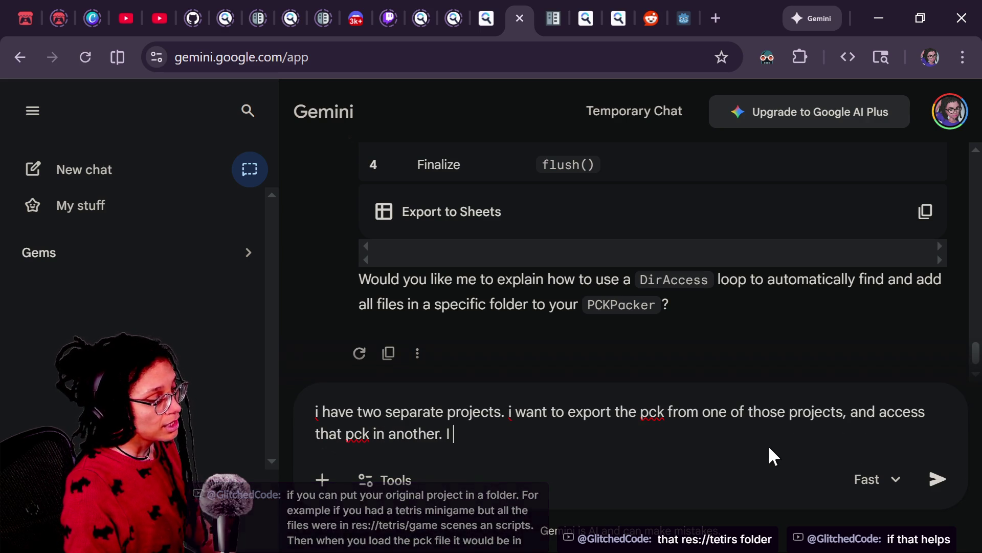
key("BackSpace")
key("BackSpace")
type("t see how us")
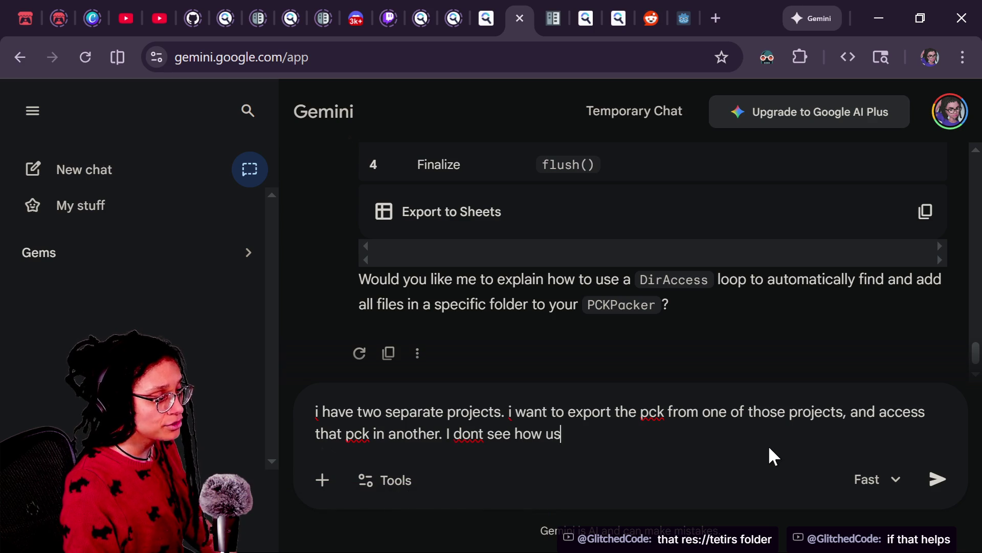
type("ing pack pck m")
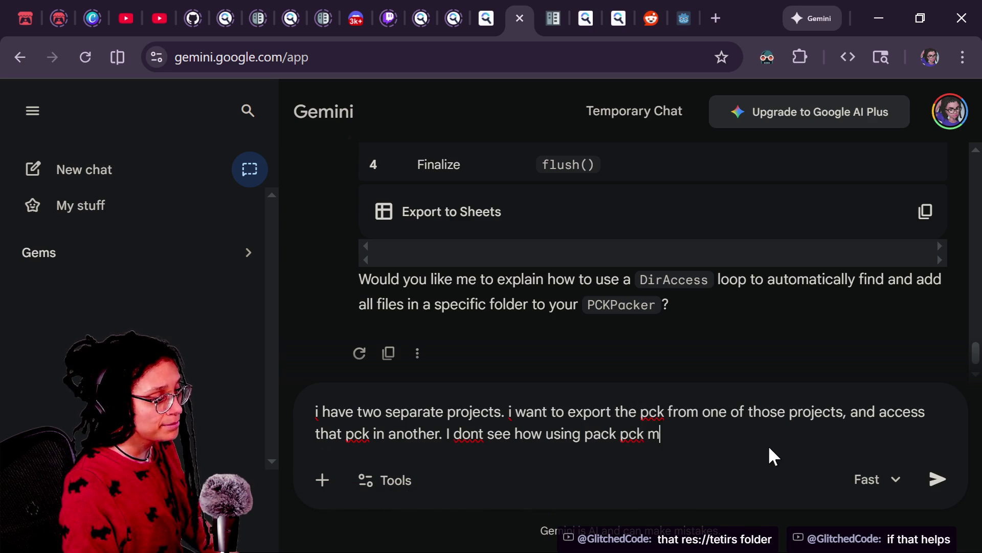
type("akes sense int his")
key("BackSpace")
key("BackSpace")
key("BackSpace")
type("this context")
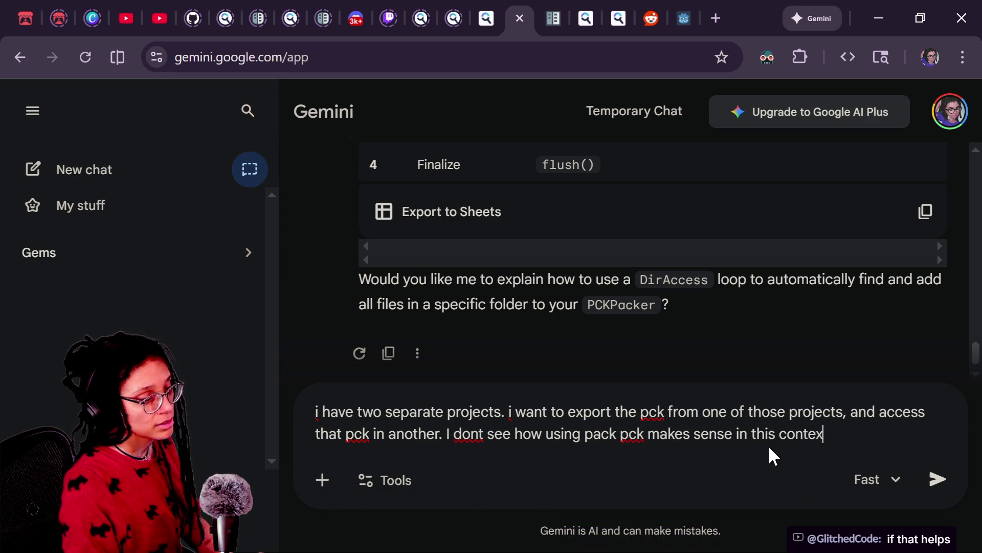
key("Return")
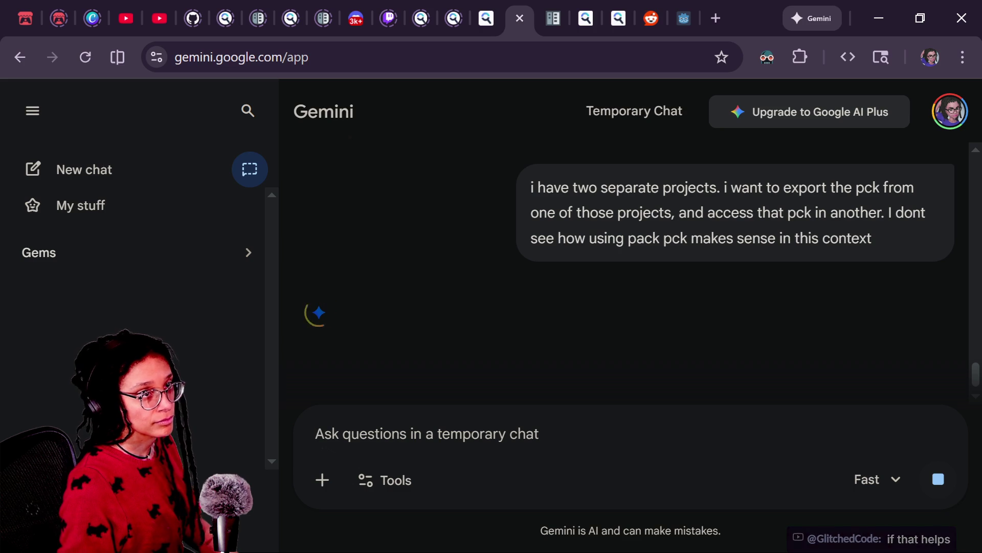
Read the reply on load_resource_pack and Autoload caveats, then type 'so how do i do this packing'
left_click(493, 443)
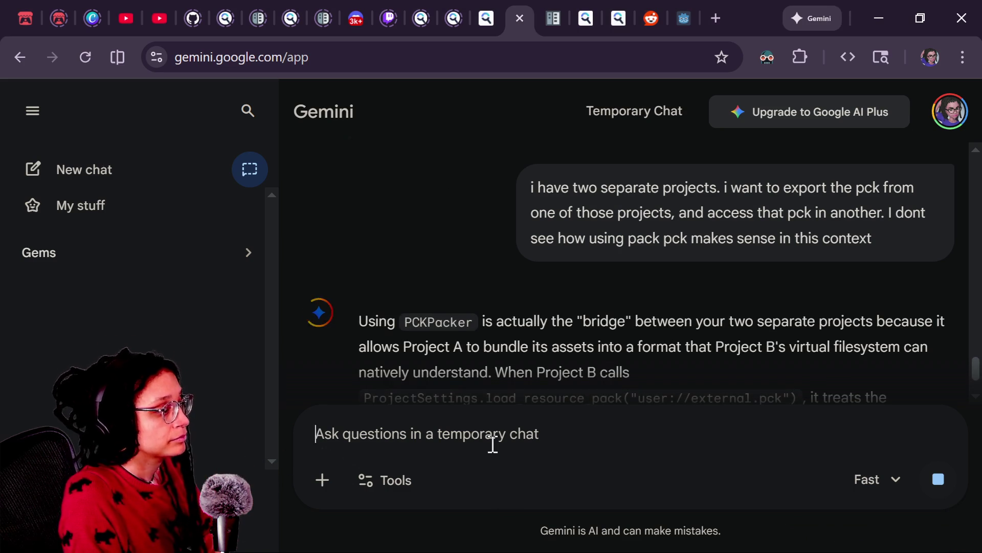
scroll(463, 255, "down", 2)
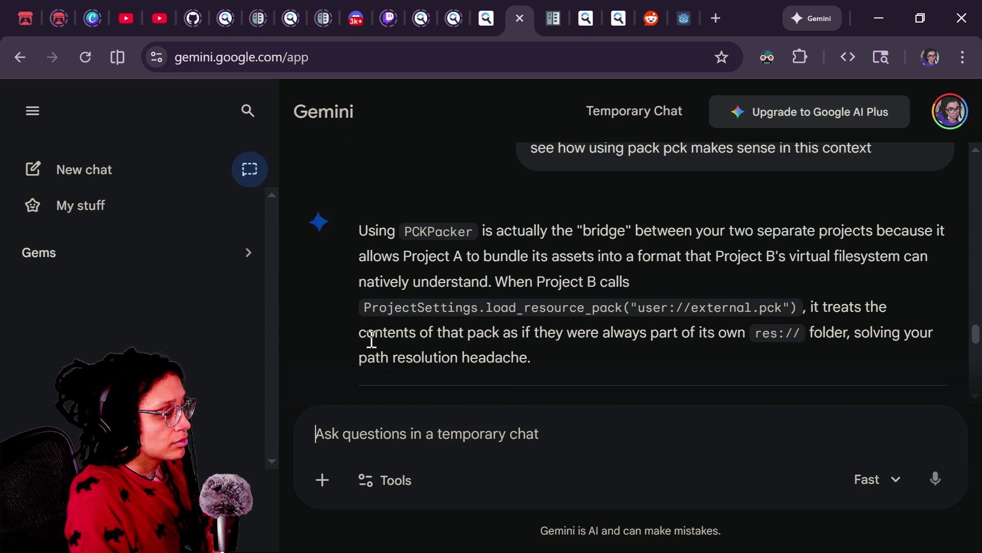
scroll(370, 339, "down", 3)
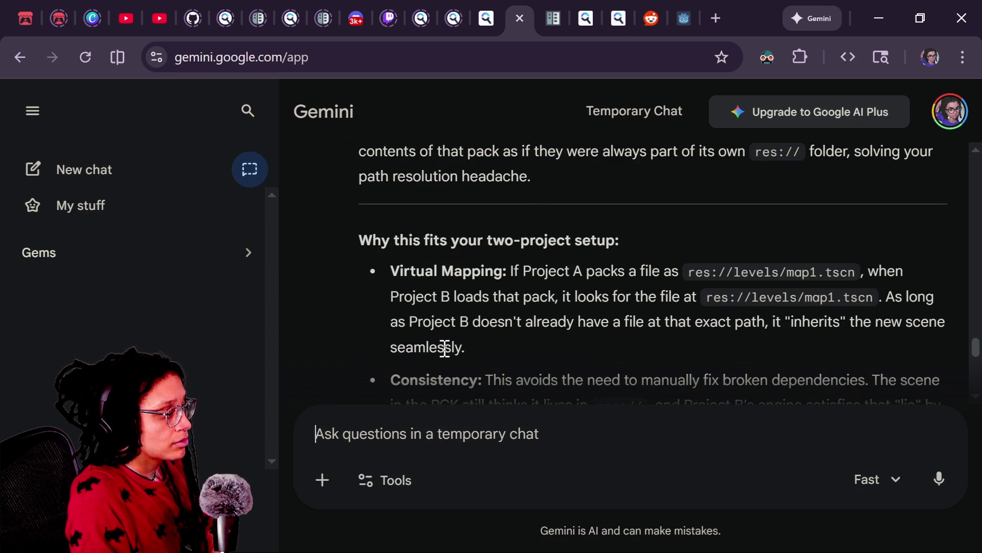
scroll(445, 348, "down", 6)
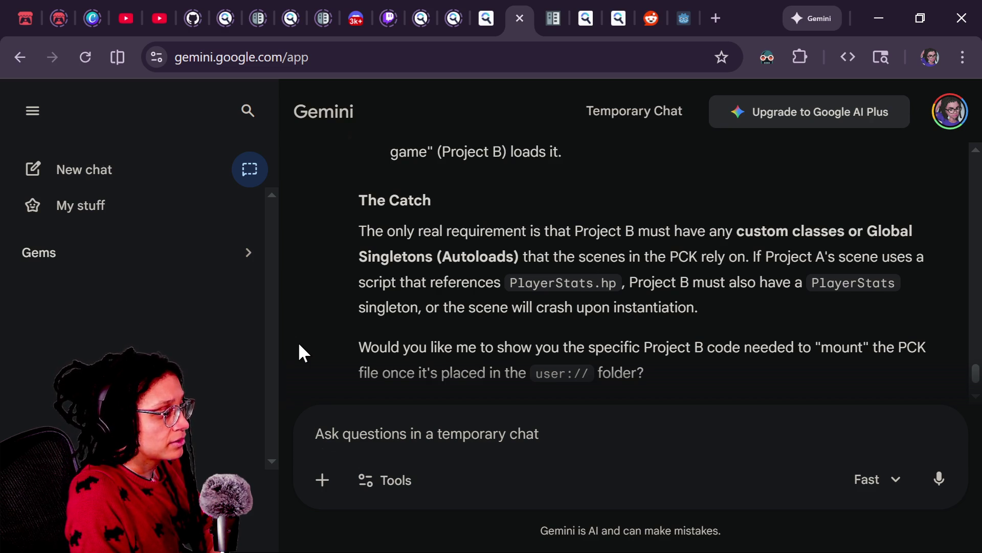
scroll(322, 312, "down", 1)
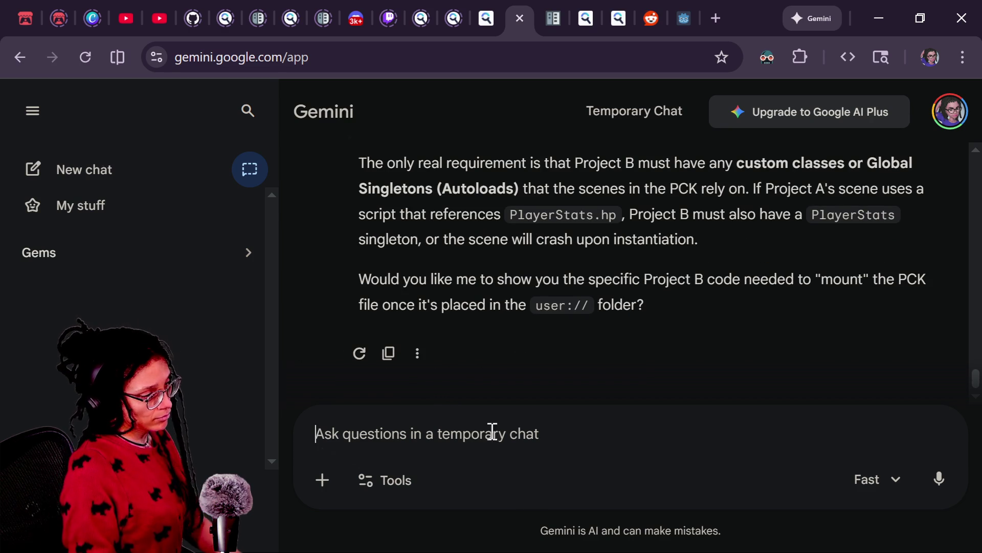
type("so how do i dfo this packing")
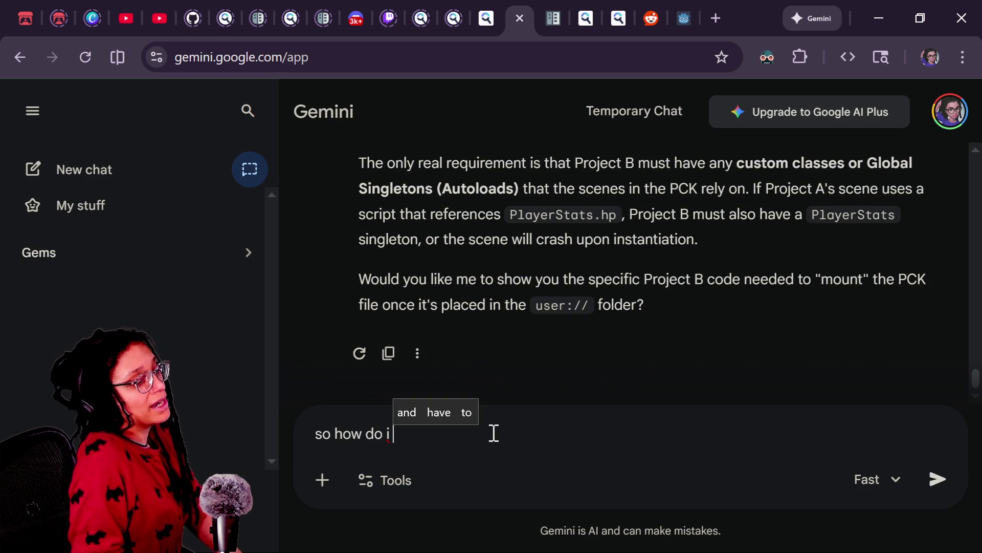
Send the packing question and read the manual Export PCK/ZIP steps in Gemini's reply
key("Return")
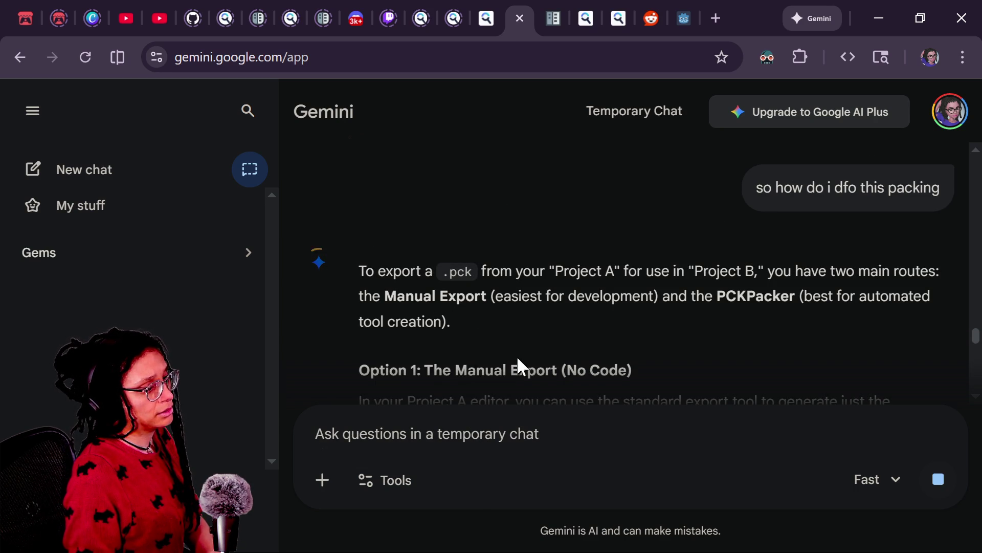
scroll(517, 355, "down", 2)
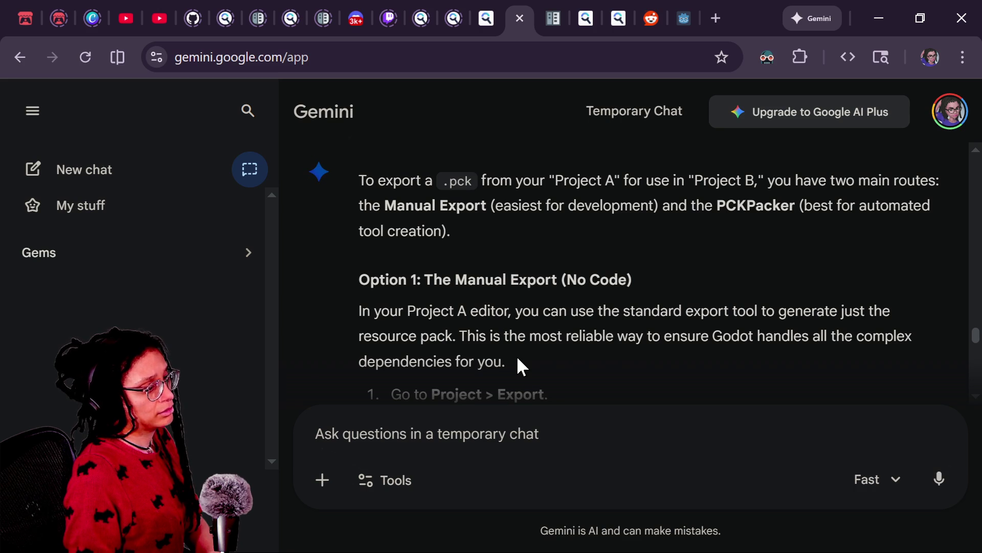
scroll(375, 342, "down", 3)
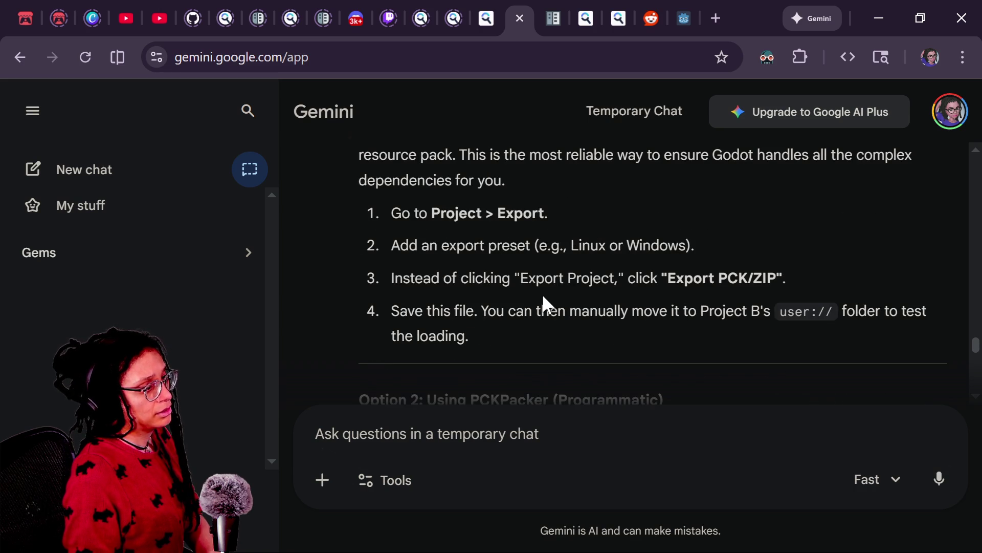
double_click(429, 213)
left_click_drag(391, 278, 604, 267)
left_click(603, 267)
left_click(660, 288)
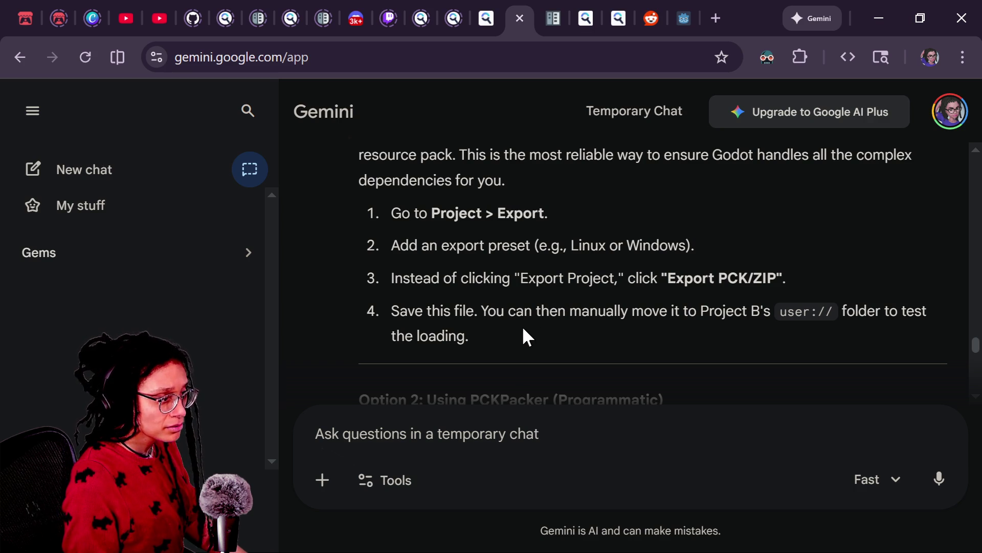
left_click(561, 432)
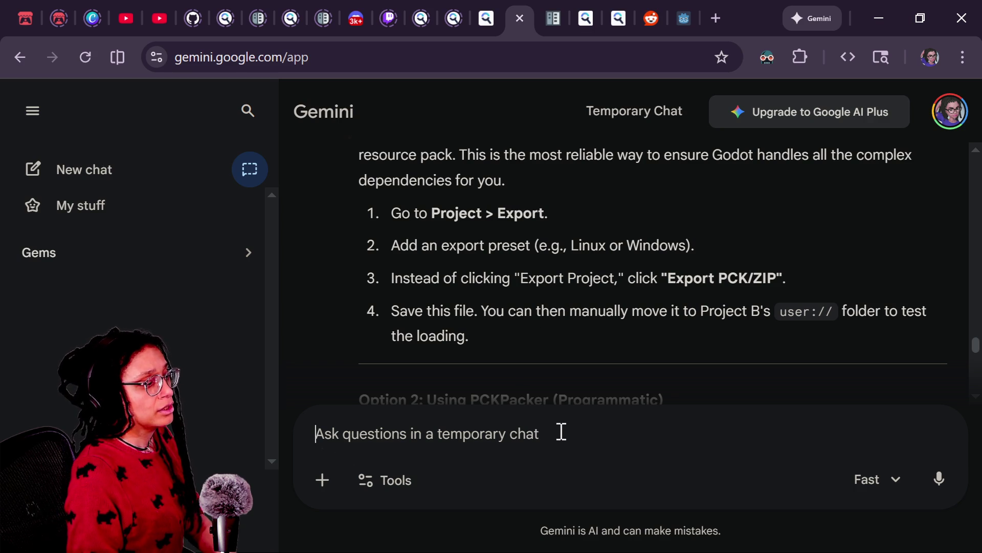
Ask whether option 1 must be platform specific when releasing the second project alongside multiple builds
type("so does the option 1 ne")
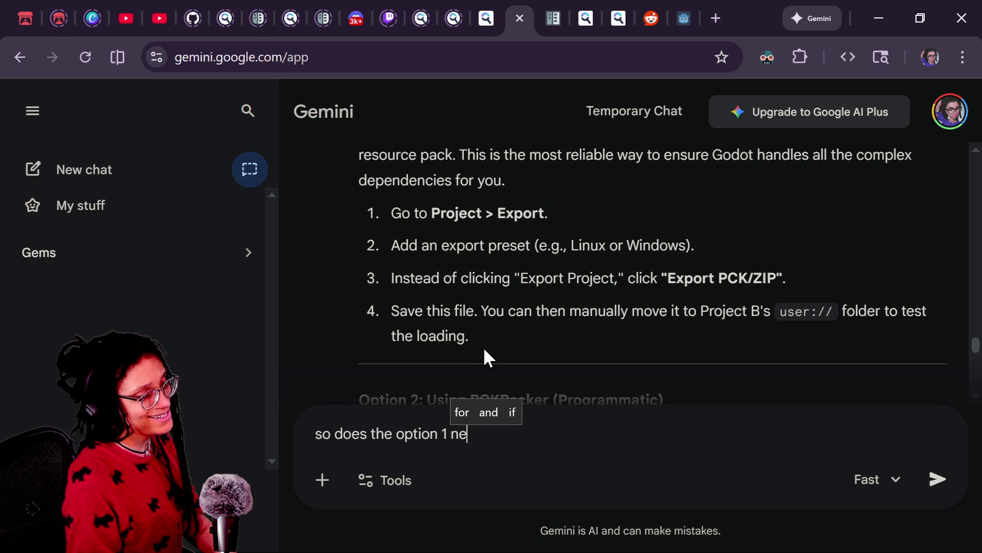
type("ed to be platform specific? and thus if i release on di")
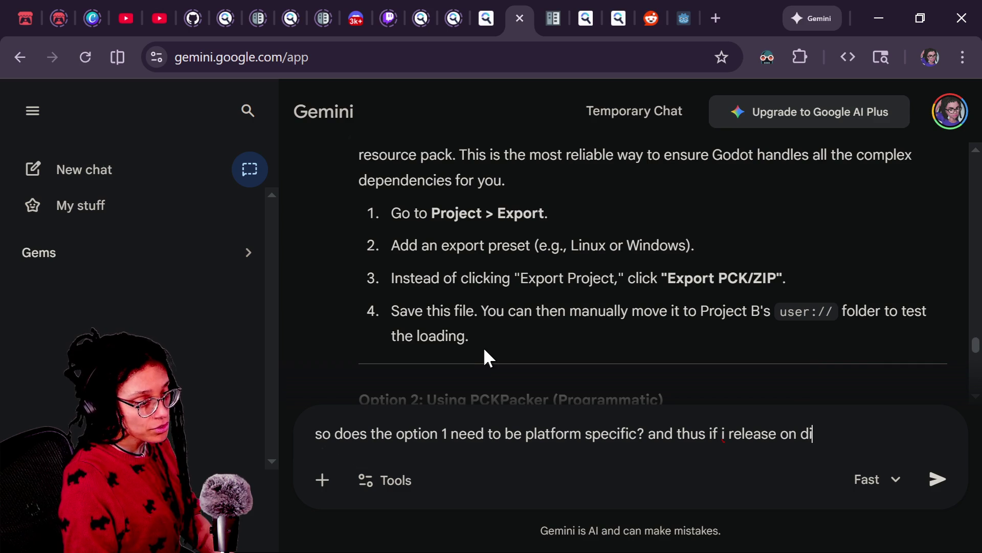
type("fferent paltforms, ")
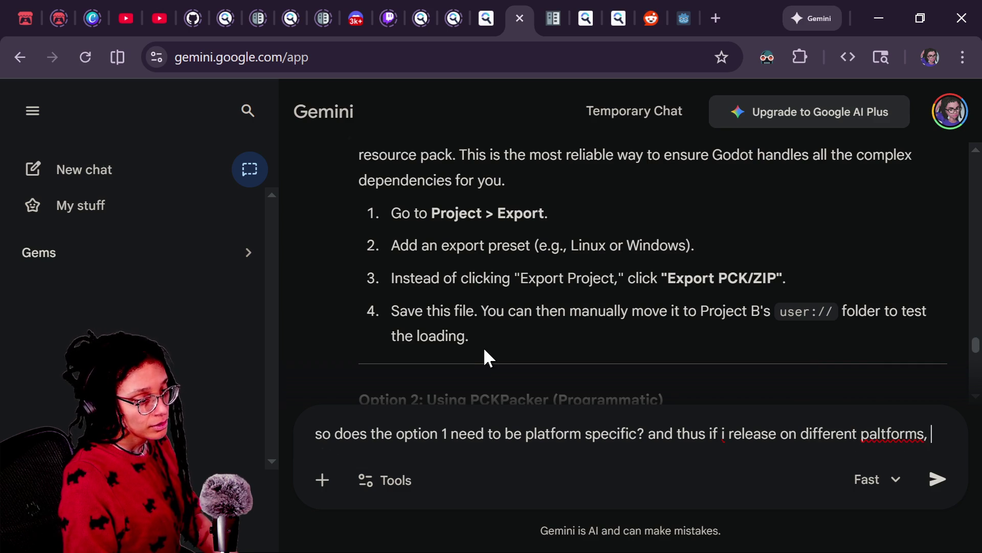
type("do i need to pack that")
key("BackSpace")
key("BackSpace")
key("BackSpace")
type("that second project in")
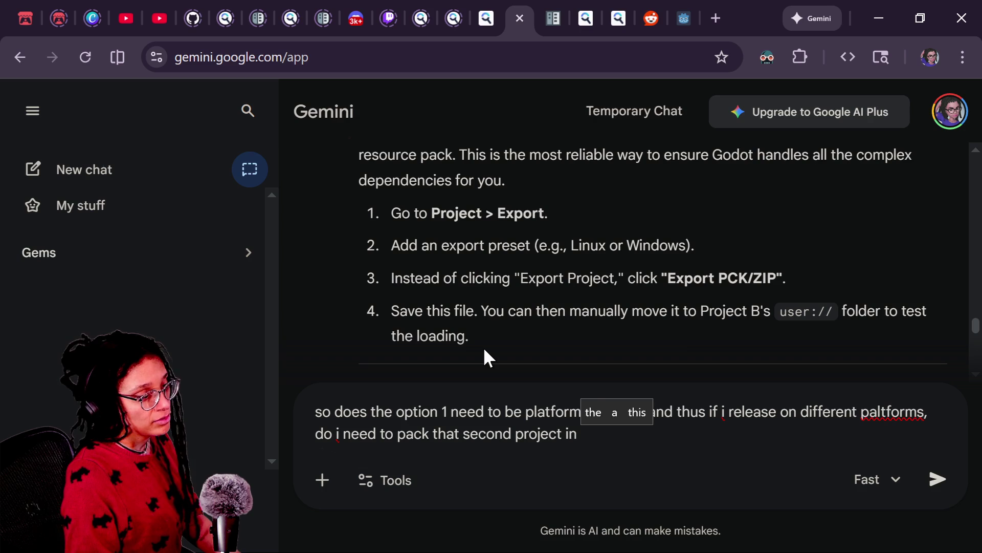
type(" multiple")
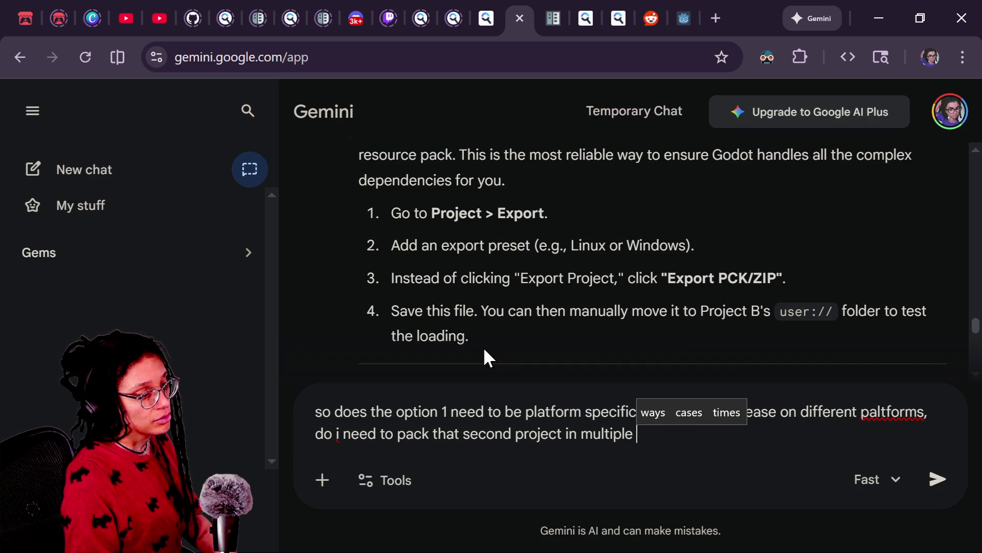
type(" builds ")
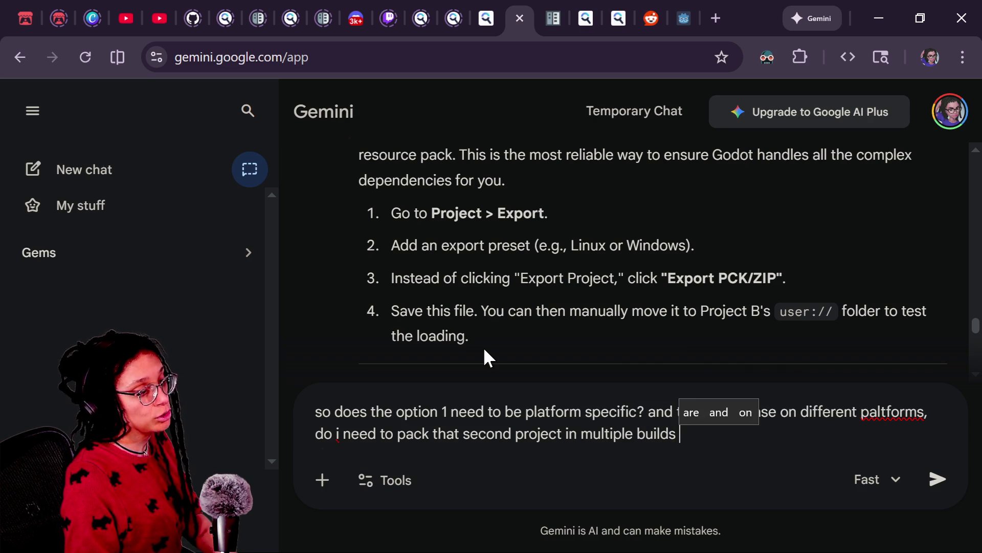
type("AL")
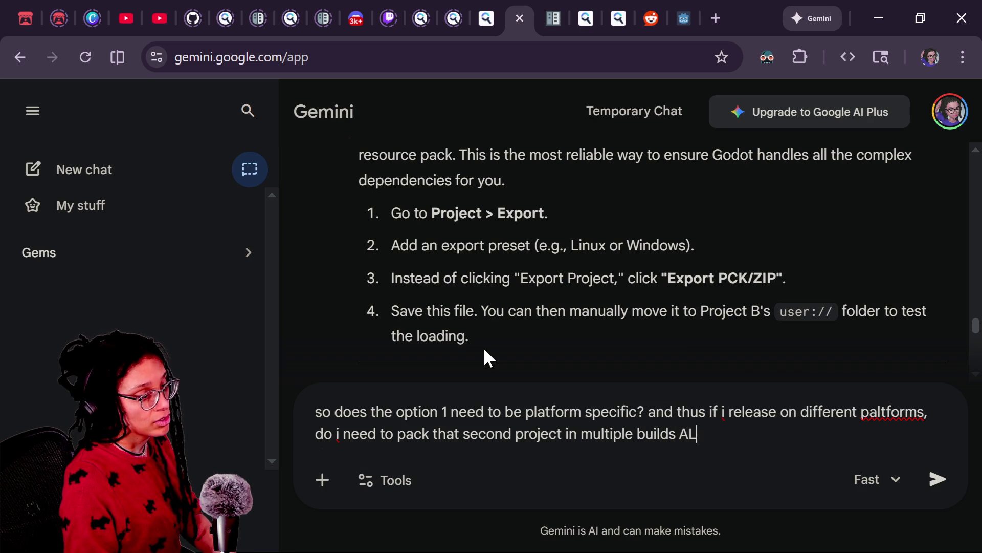
type("ONG WITH the main project")
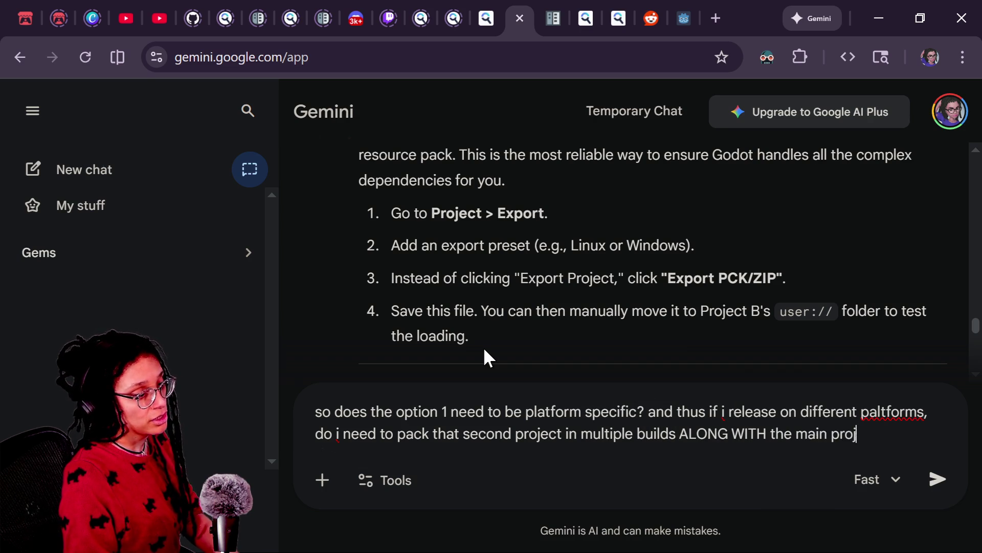
key("Return")
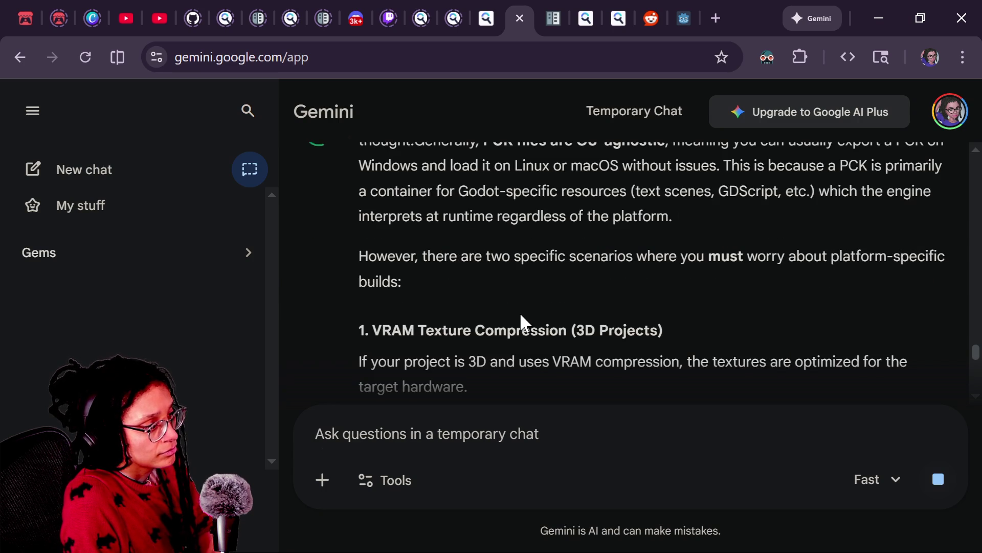
Read the answer on VRAM texture compression and GDExtension limits for PCK files
left_click_drag(391, 240, 574, 239)
left_click(587, 272)
scroll(586, 299, "down", 2)
left_click_drag(451, 180, 586, 241)
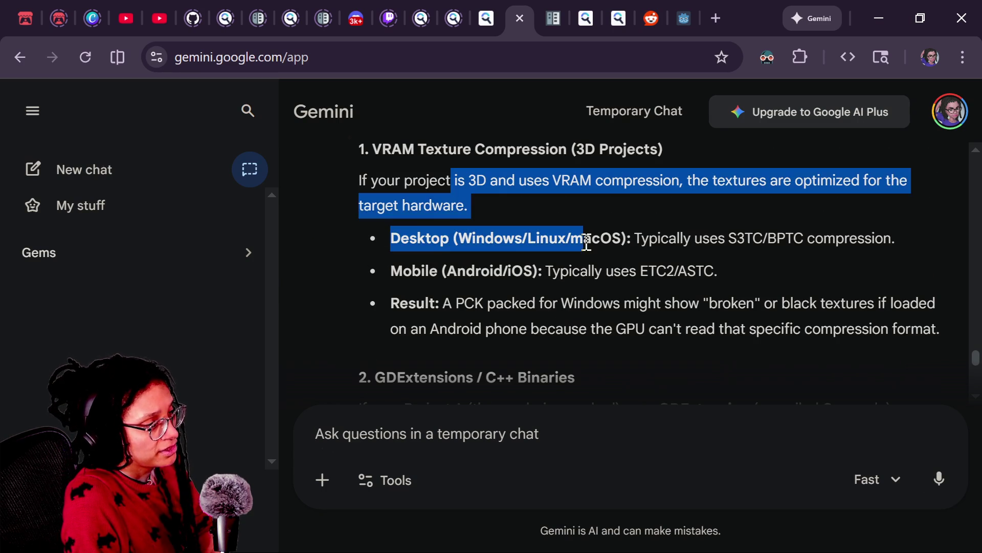
scroll(644, 328, "down", 2)
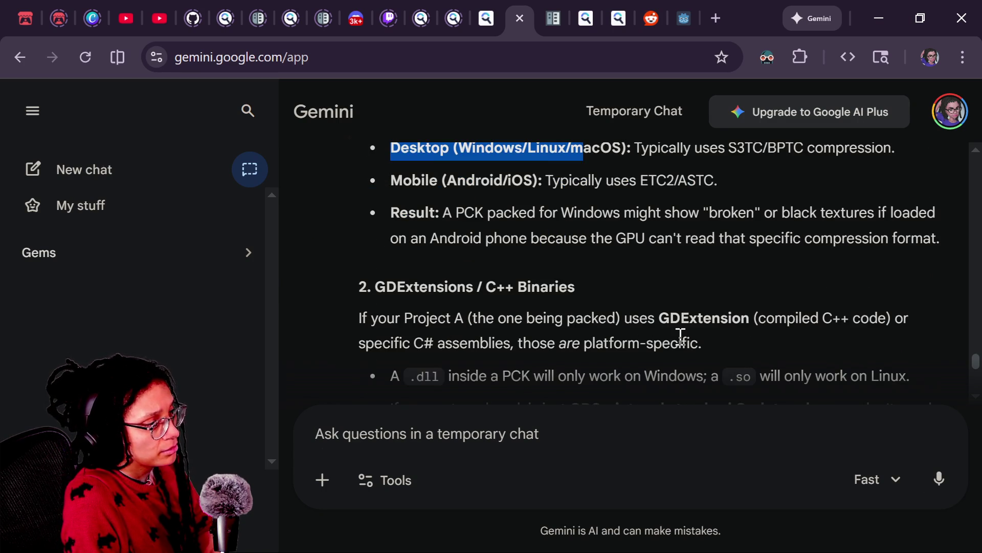
scroll(594, 303, "down", 2)
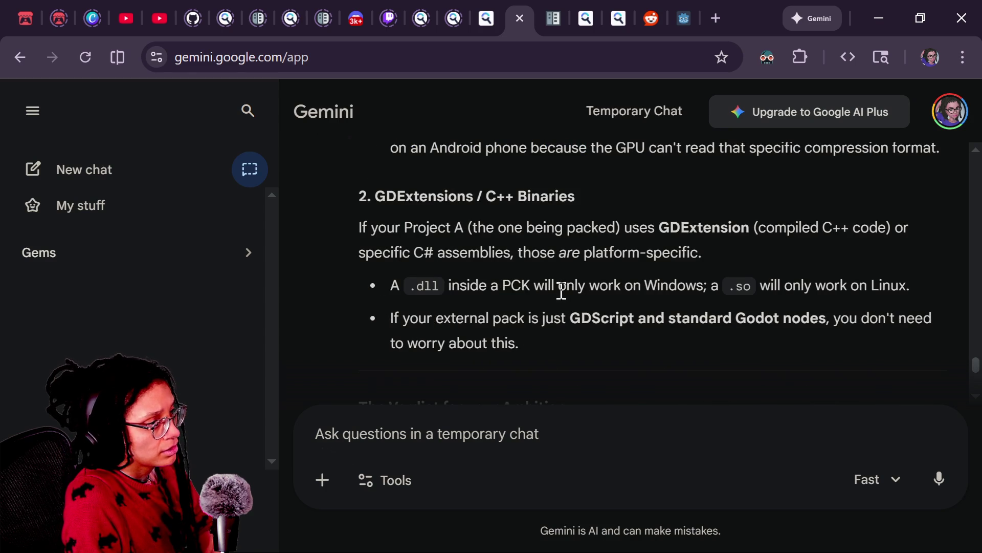
scroll(565, 302, "down", 2)
scroll(565, 305, "down", 4)
scroll(565, 305, "down", 2)
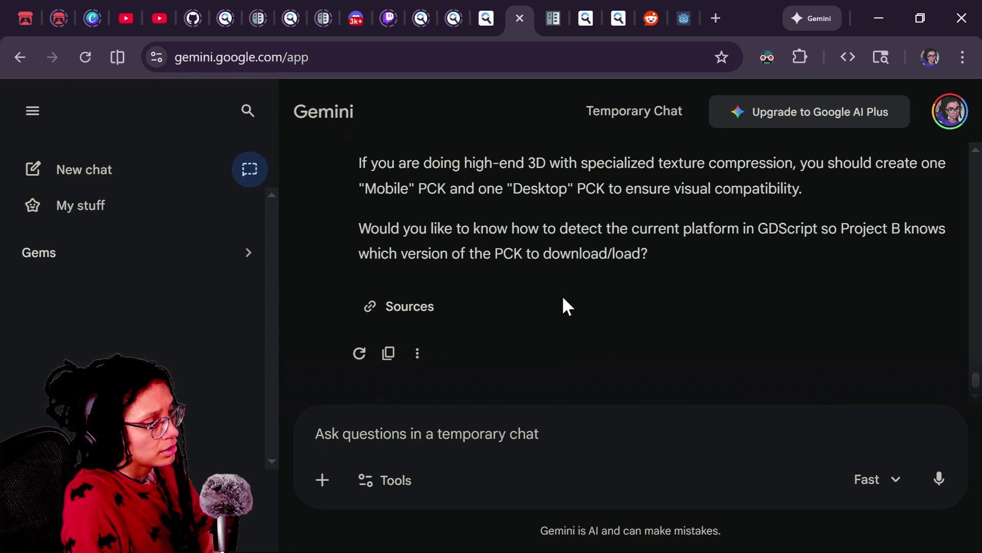
left_click(552, 455)
Ask whether, for a 2d project exported to pck, the build platform doesn't matter
type("this will b")
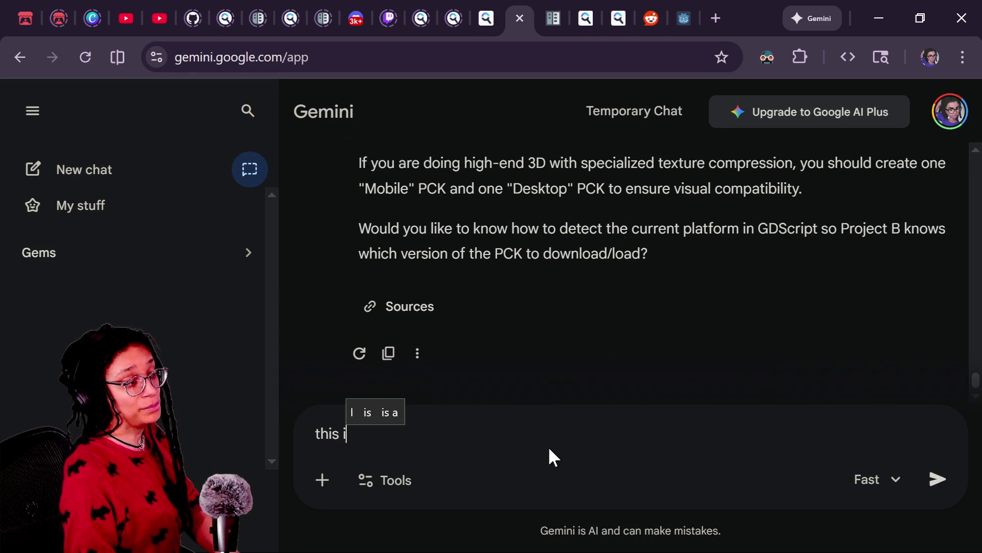
type("e a")
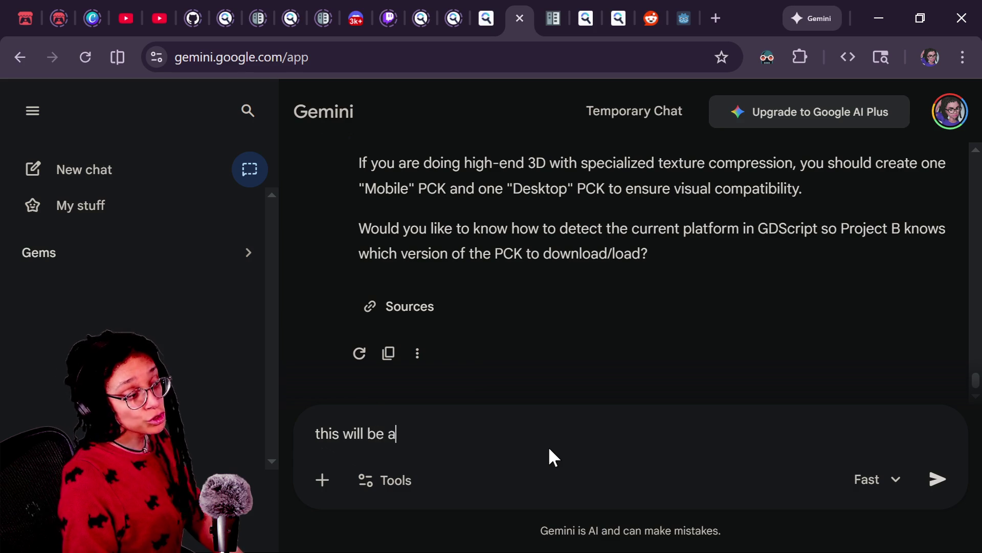
type(" 2d project hat")
key("BackSpace")
key("BackSpace")
key("BackSpace")
type("that im exporting t")
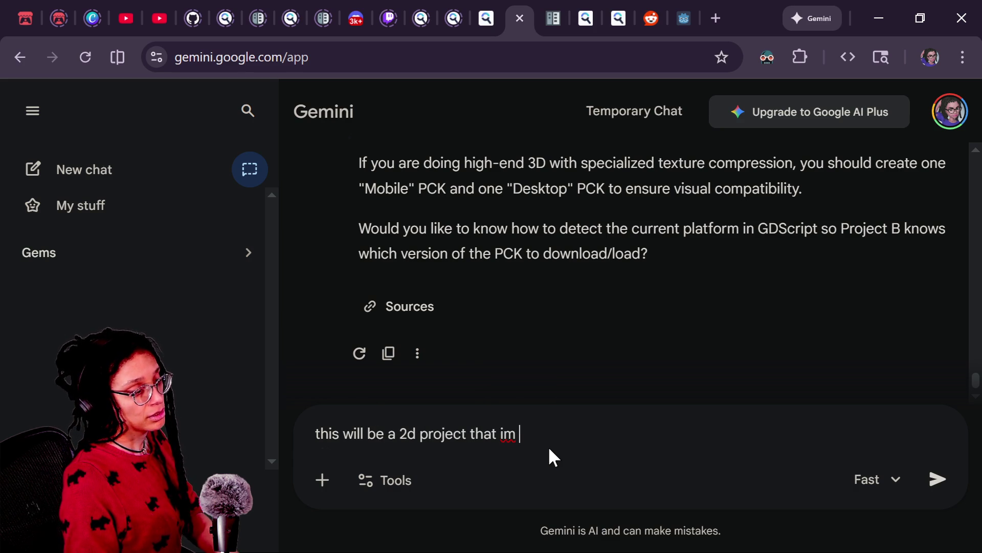
type("o p")
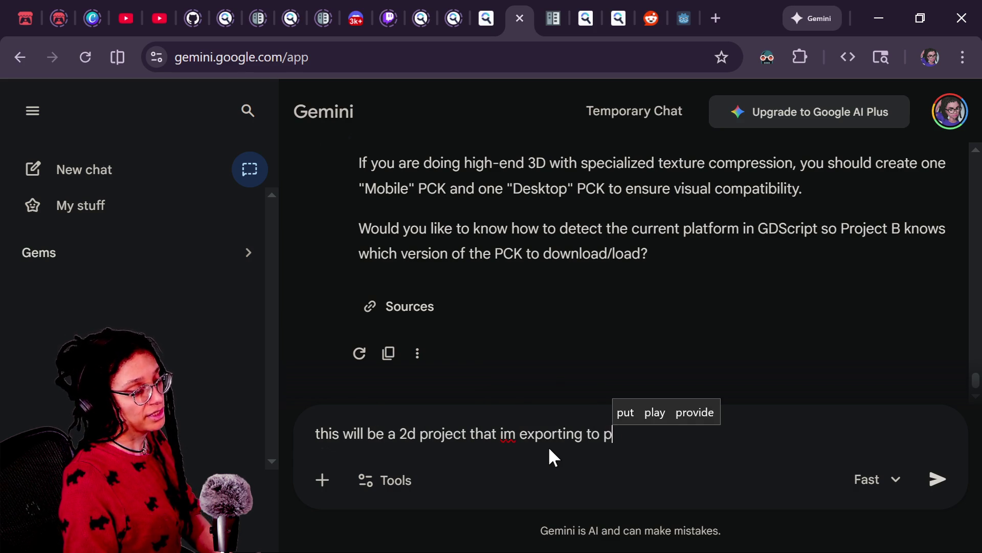
type("ck .. it just doesnt matter what")
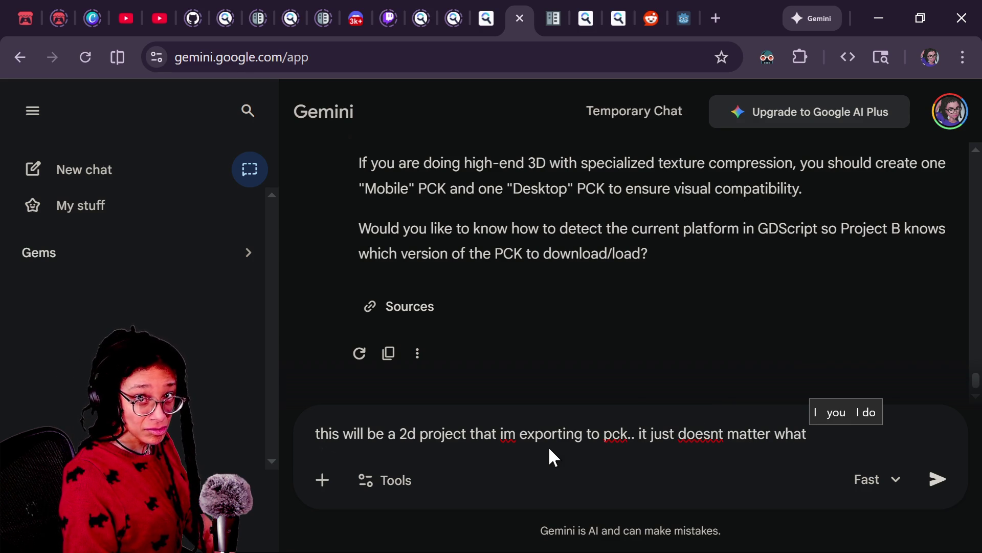
key("BackSpace")
key("BackSpace")
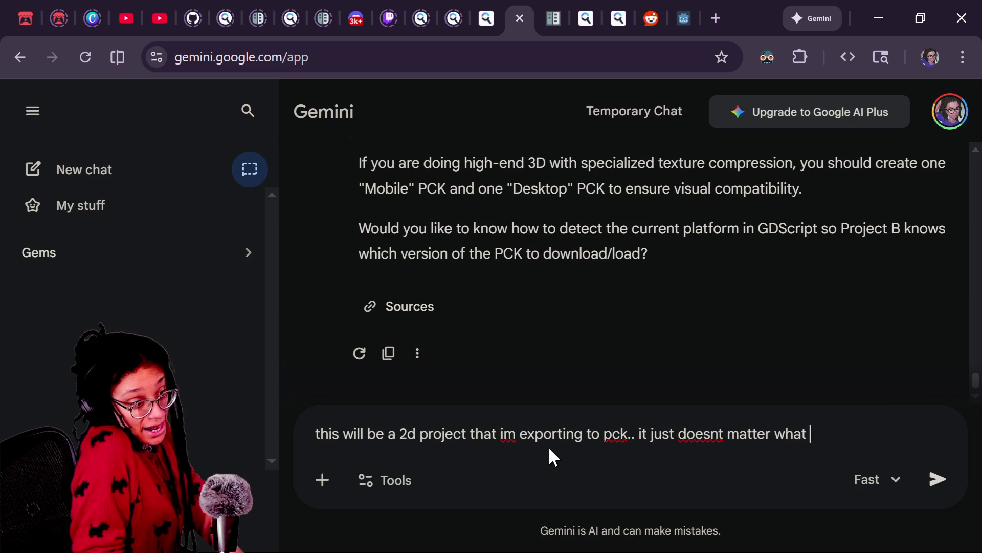
type("i build it to?")
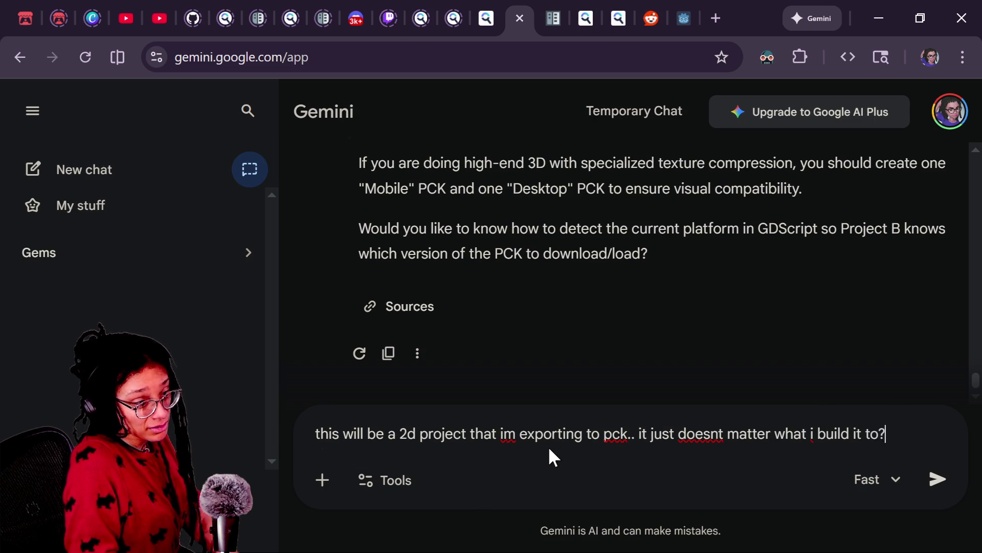
Send the 2D platform question to Gemini
key("Return")
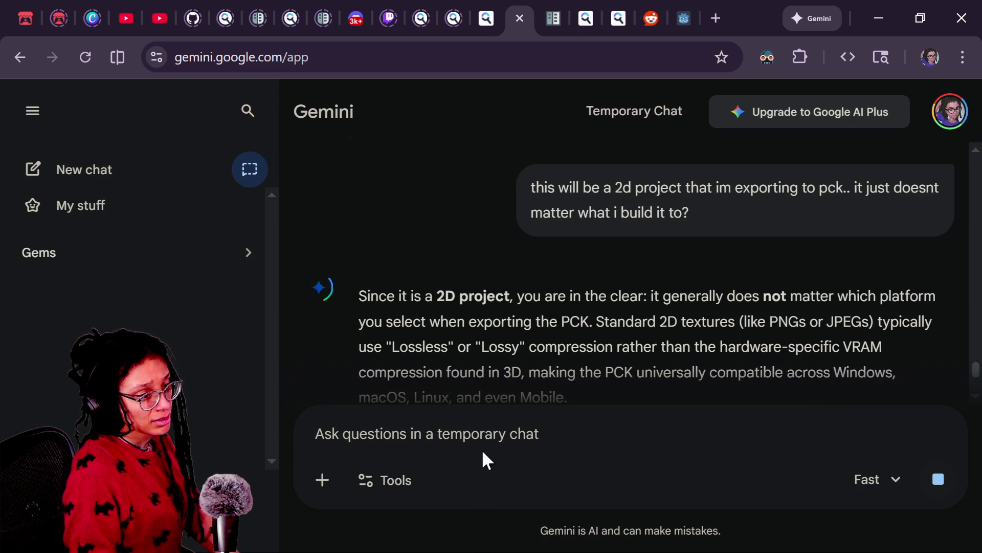
Ask 'so i just randomly pick one' and read the Windows Desktop preset recommendation
scroll(432, 307, "down", 5)
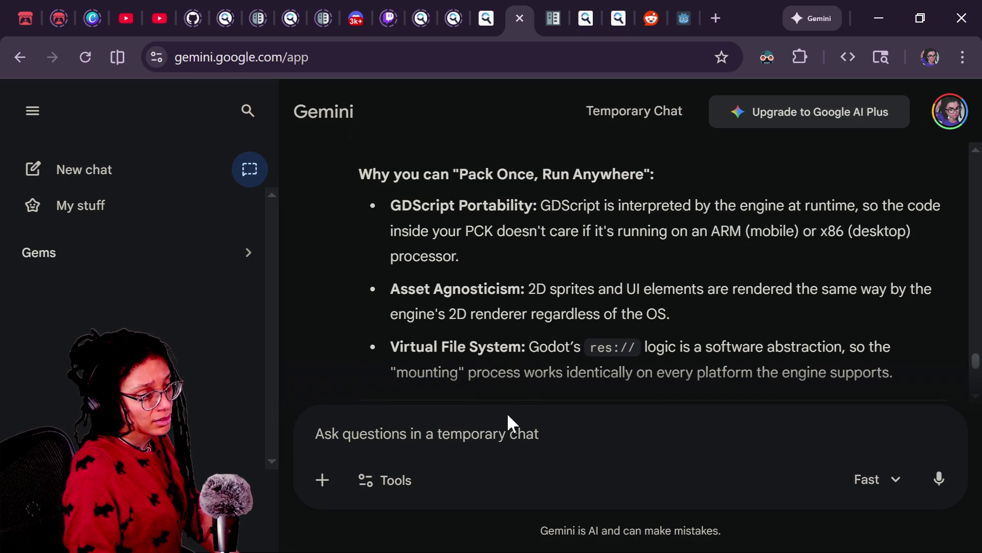
scroll(519, 351, "down", 7)
type("so i just randoml")
type("ck one")
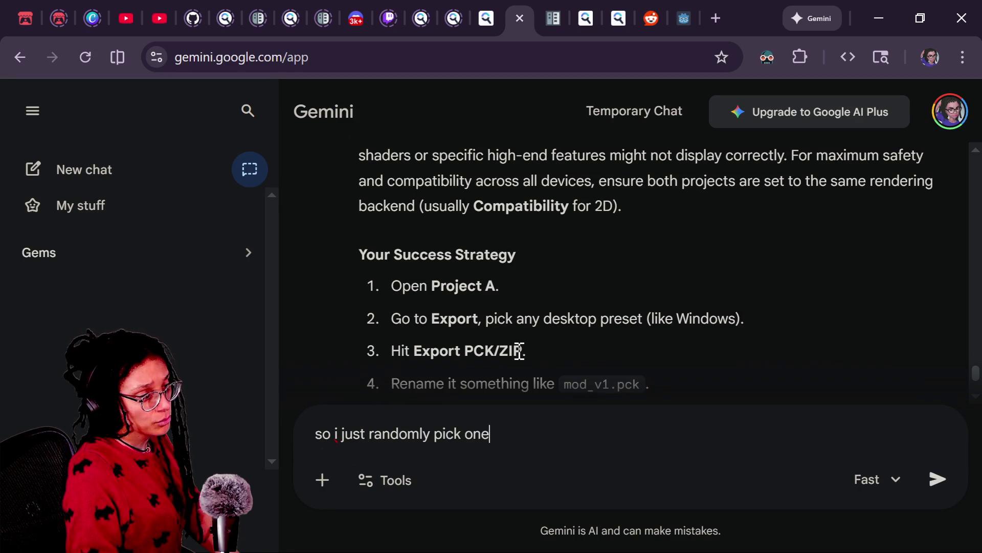
key("Return")
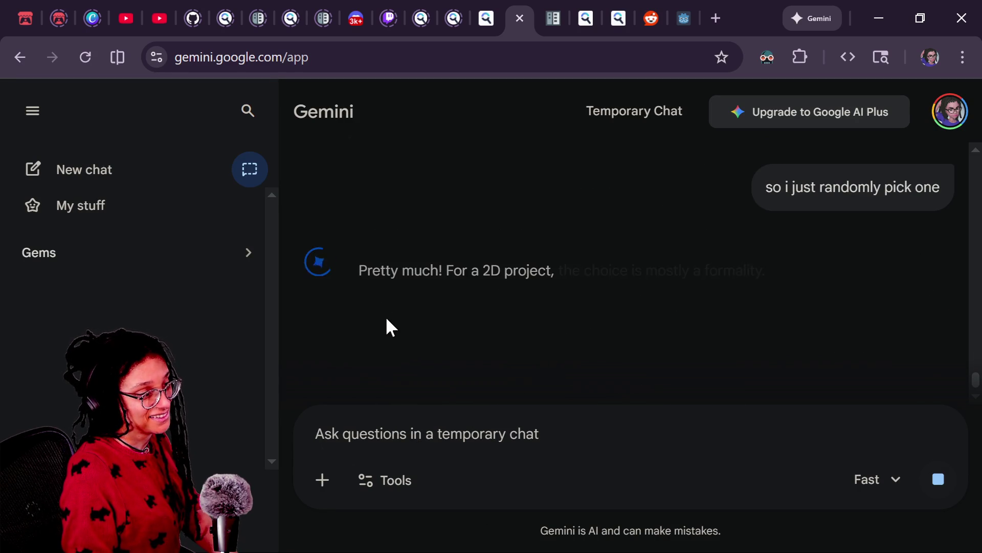
scroll(422, 319, "down", 2)
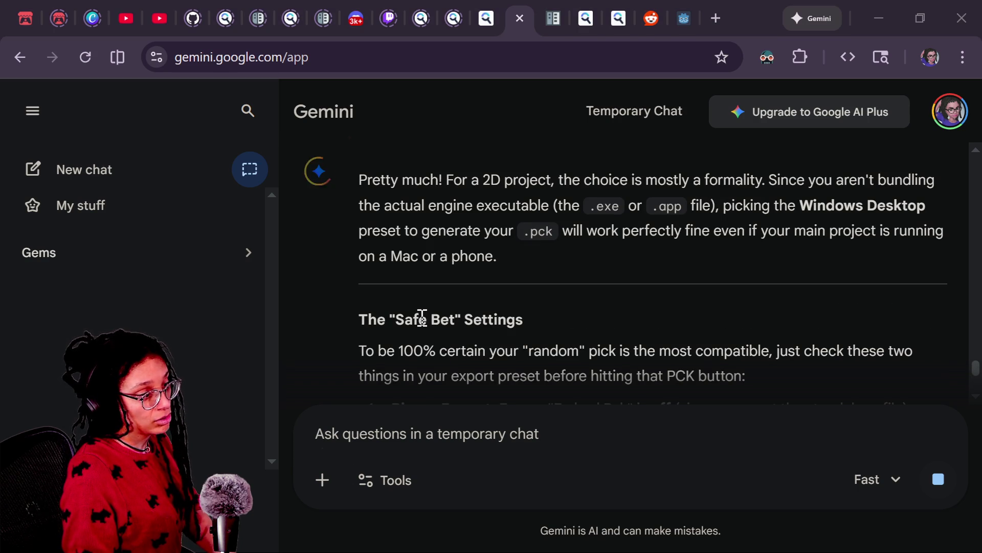
left_click(492, 464)
Ask Gemini 'and how about web builds'
type("a")
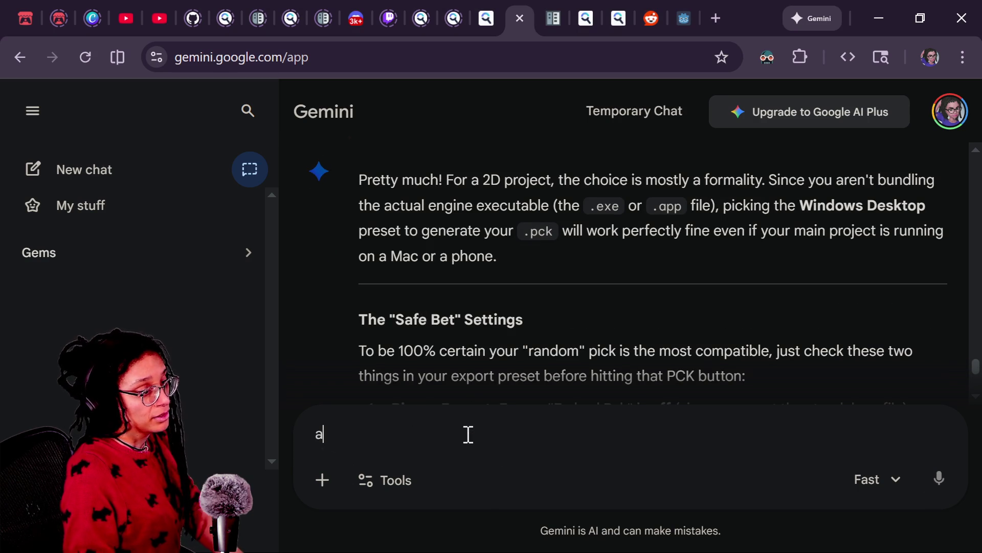
key("BackSpace")
type("and ")
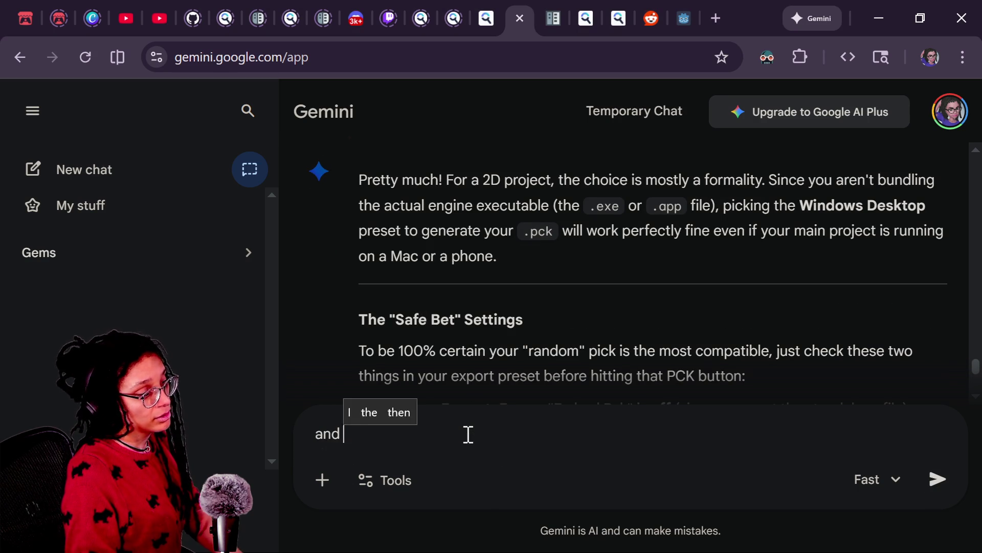
type("how about we")
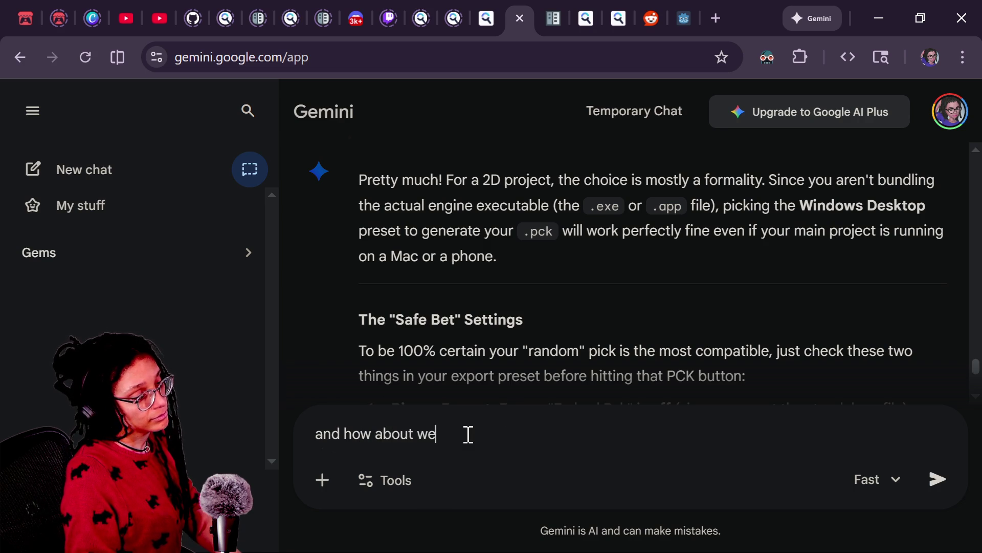
type("b bui")
key("BackSpace")
type("uild")
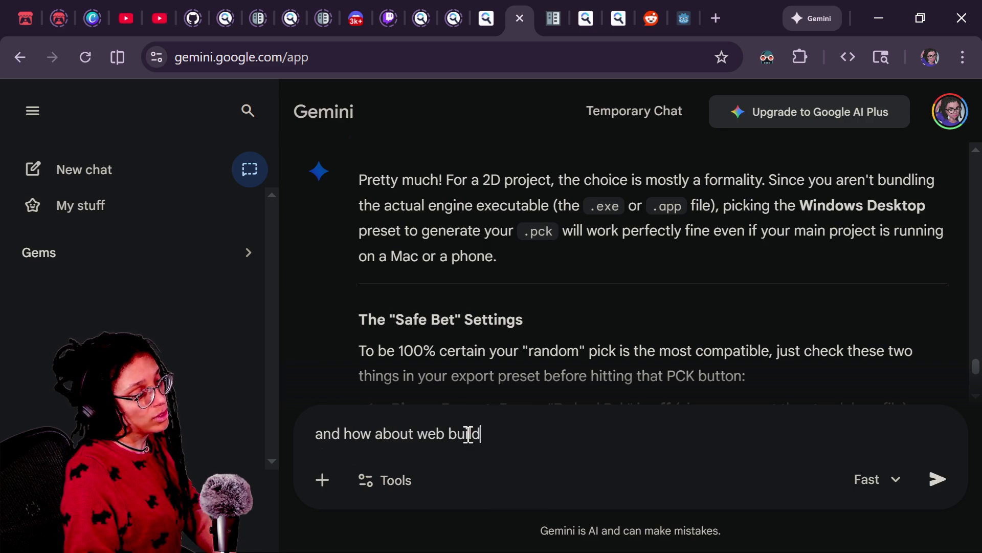
type("s")
key("Return")
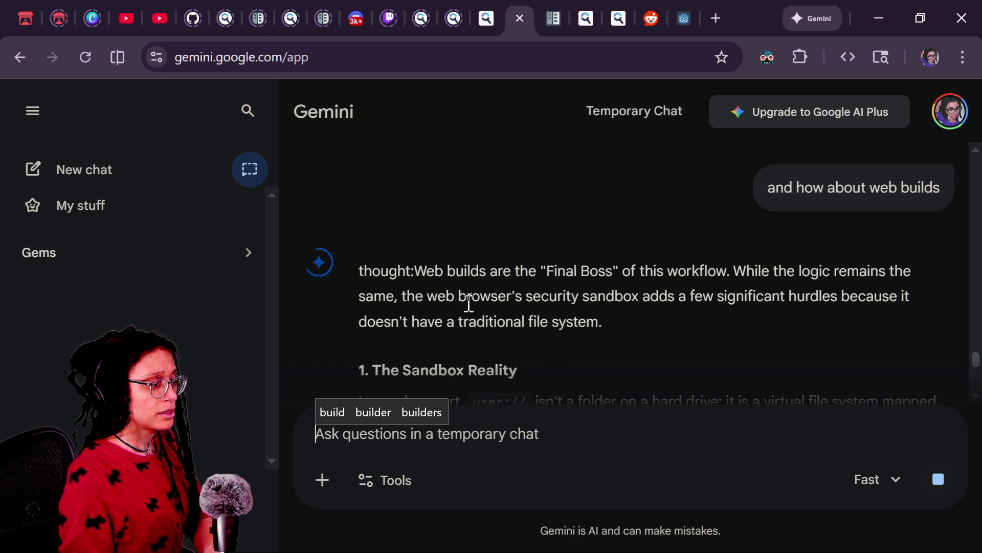
Read the web-export answer on HTTPRequest and user://external.pck, then start typing a clarification
scroll(465, 302, "down", 3)
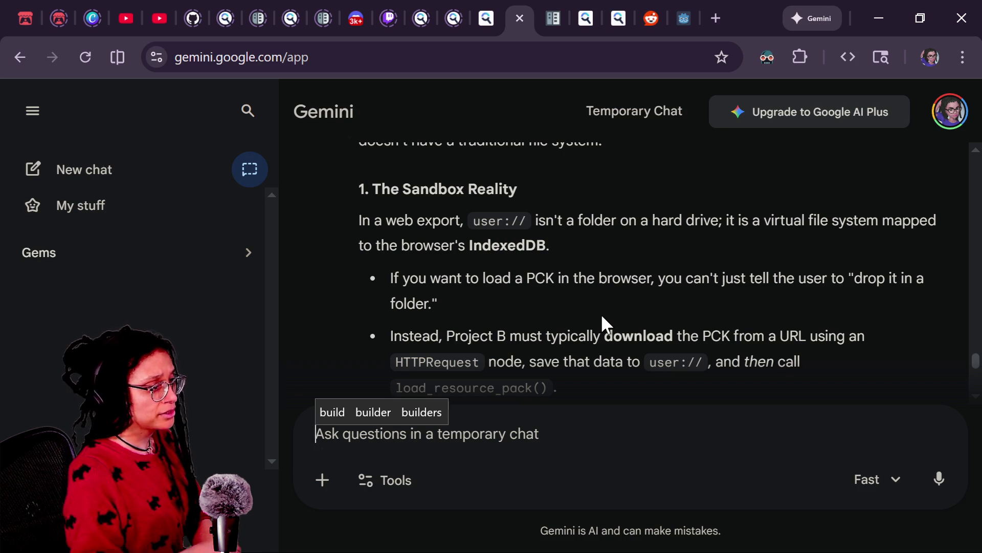
scroll(364, 243, "down", 2)
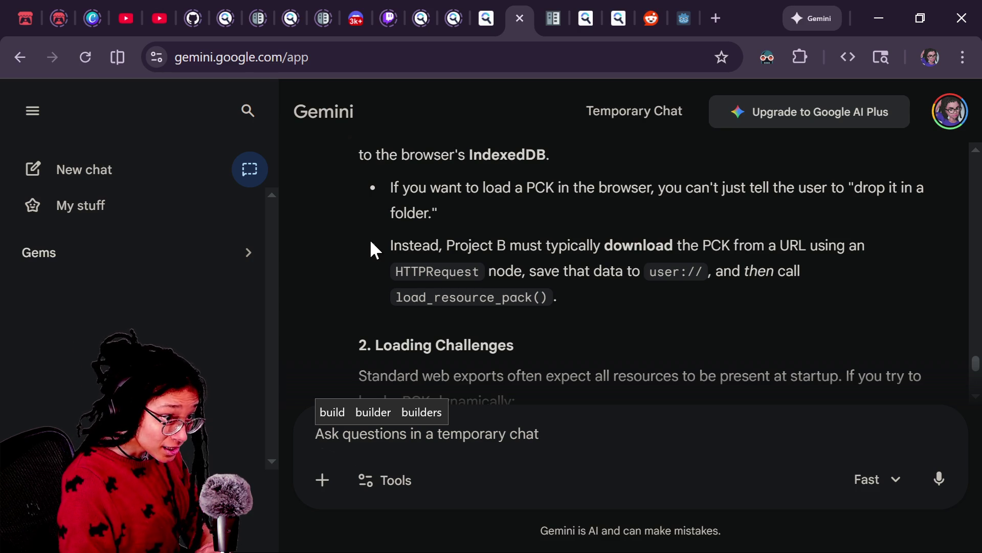
scroll(338, 270, "down", 5)
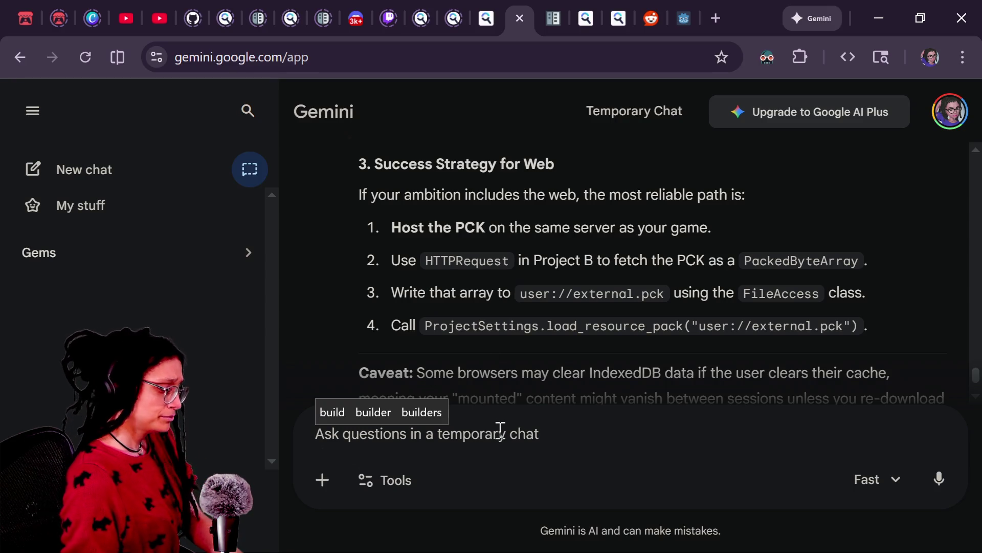
type("no no no non ono n")
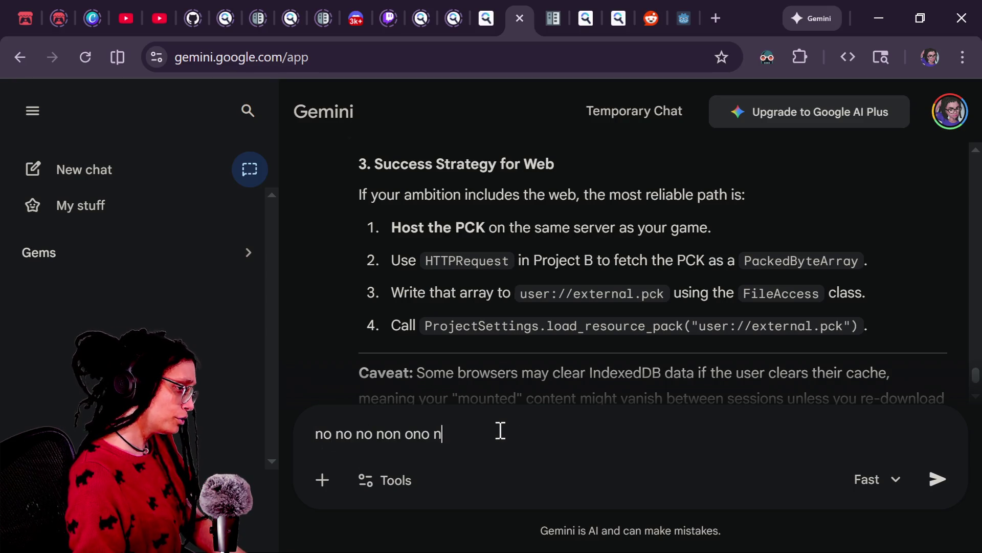
type("o non ono nn ono no non ono non ono no")
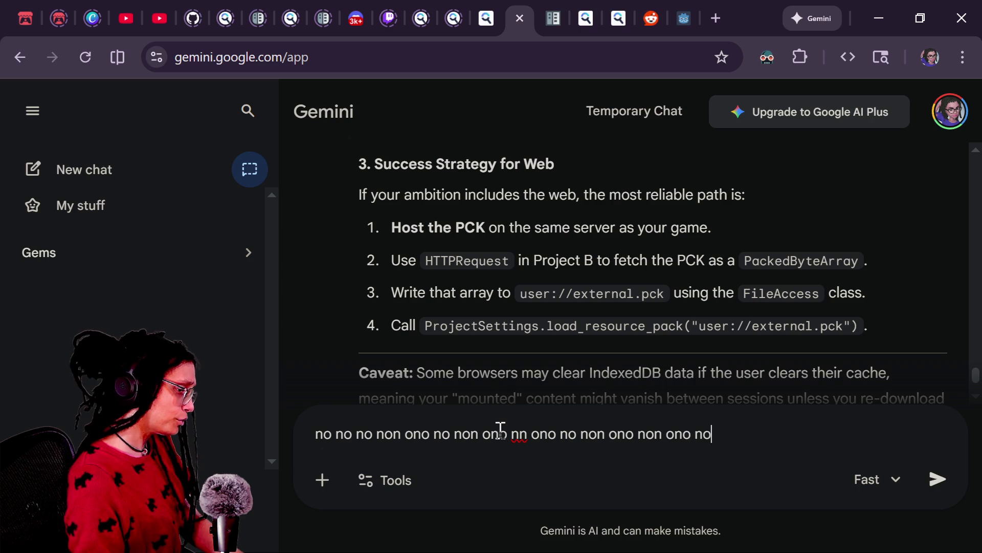
type(" im saying")
Rework the draft's opening into 'okay let me tell you something.' on its own line
key("BackSpace")
key("BackSpace")
key("BackSpace")
type("ying")
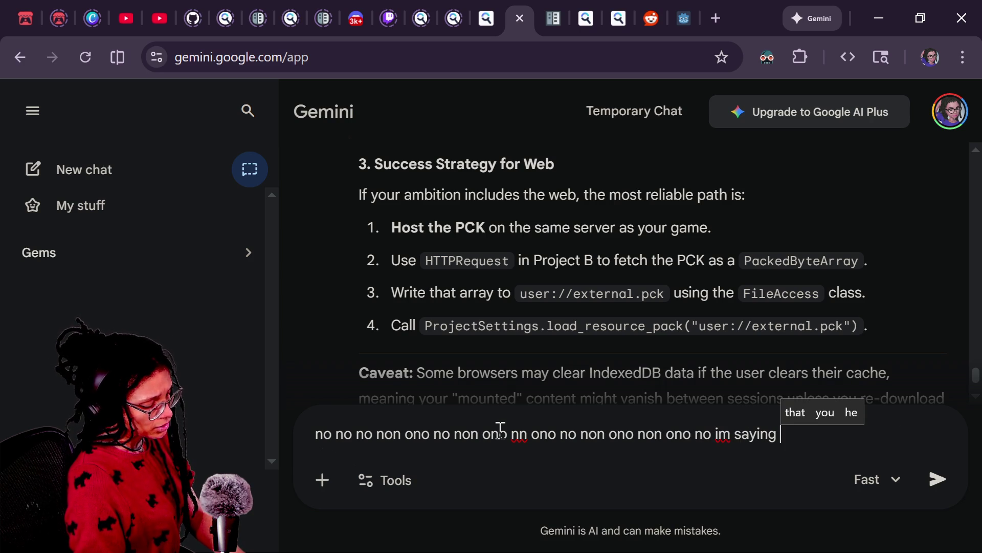
key("BackSpace")
key("BackSpace")
key("BackSpace")
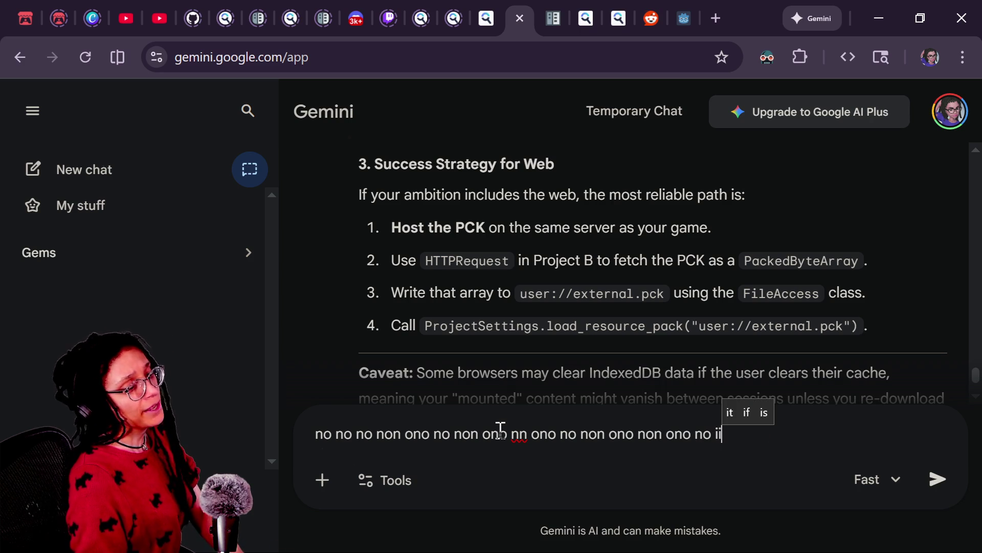
key("BackSpace")
type("or can i")
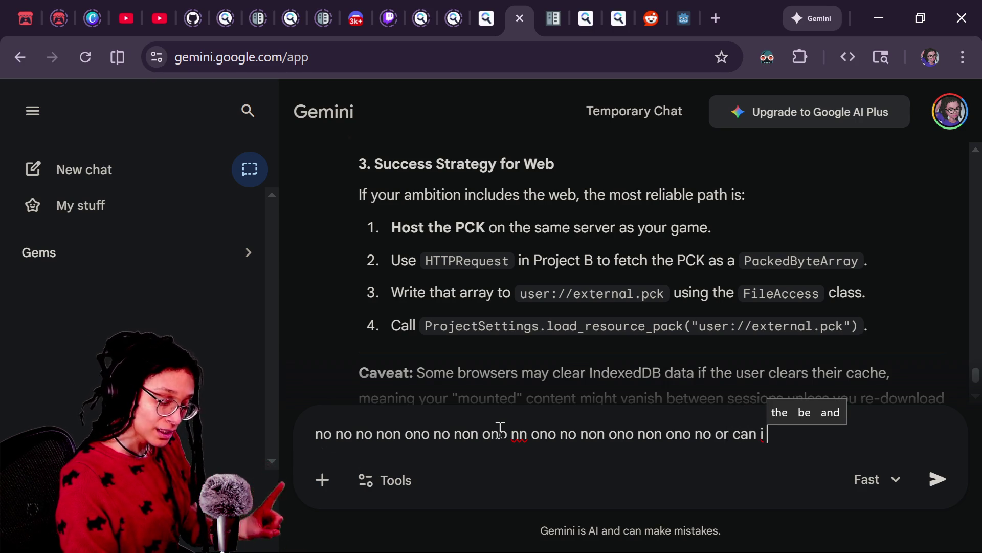
type(" put the")
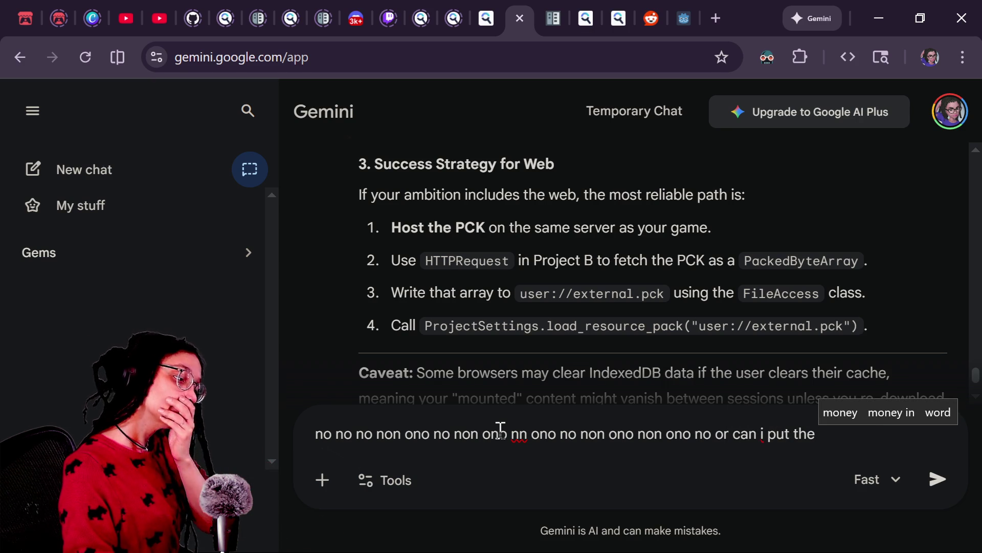
key("BackSpace")
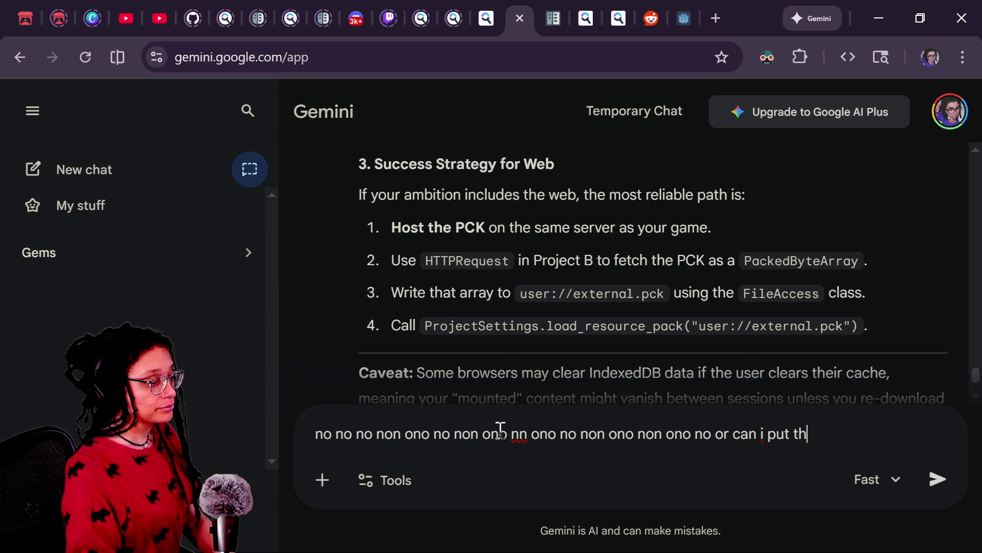
key("BackSpace")
key("BackSpace")
key("BackSpace")
type("oka l")
key("BackSpace")
type("t me")
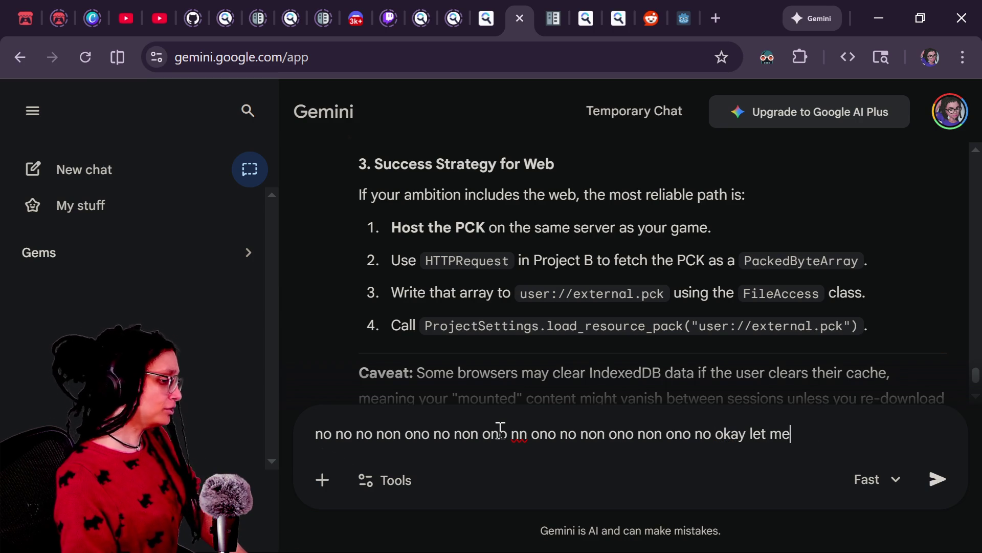
type(" tell you something.")
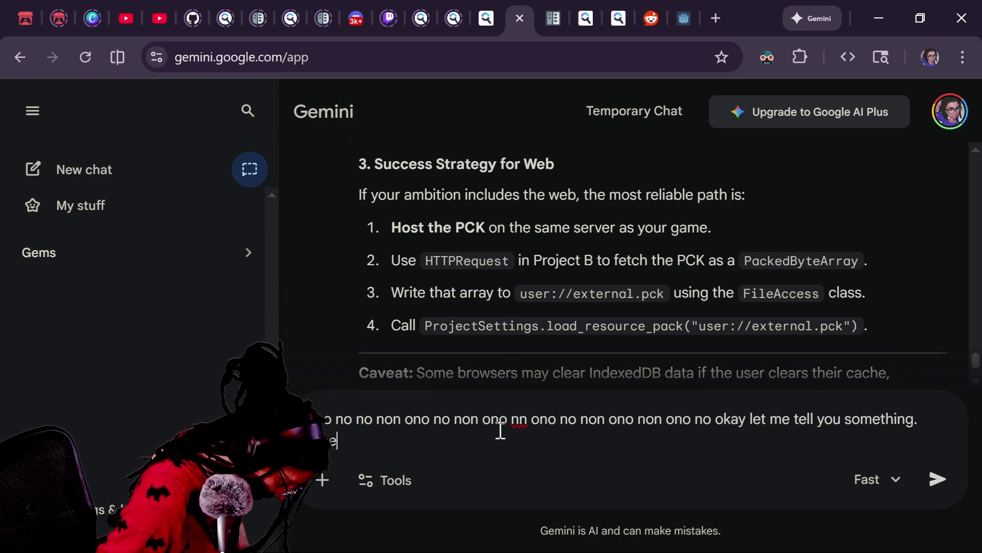
key("shift+Return")
Explain that Project B's files shouldn't infect the main-project workflow, e.g. Ctrl+Shift+F searches
type("the reason i")
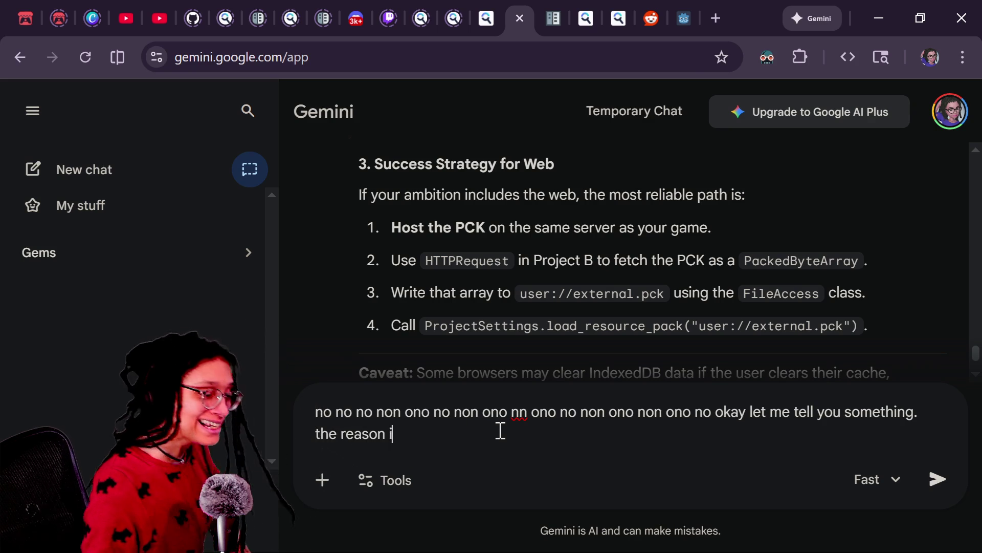
type(" want to do this is to keep m projec")
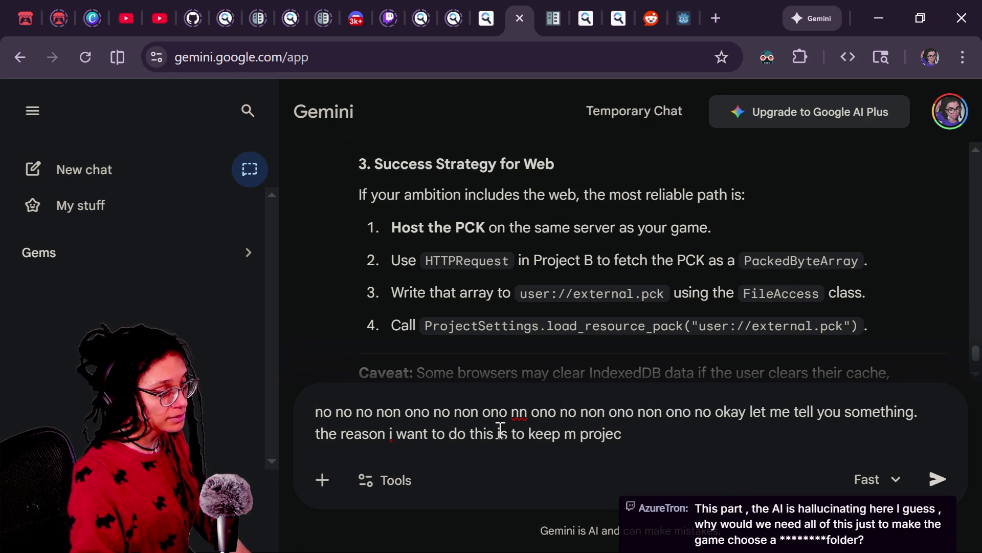
key("BackSpace")
key("BackSpace")
key("BackSpace")
key("BackSpace")
key("BackSpace")
key("BackSpace")
key("BackSpace")
type("y main ")
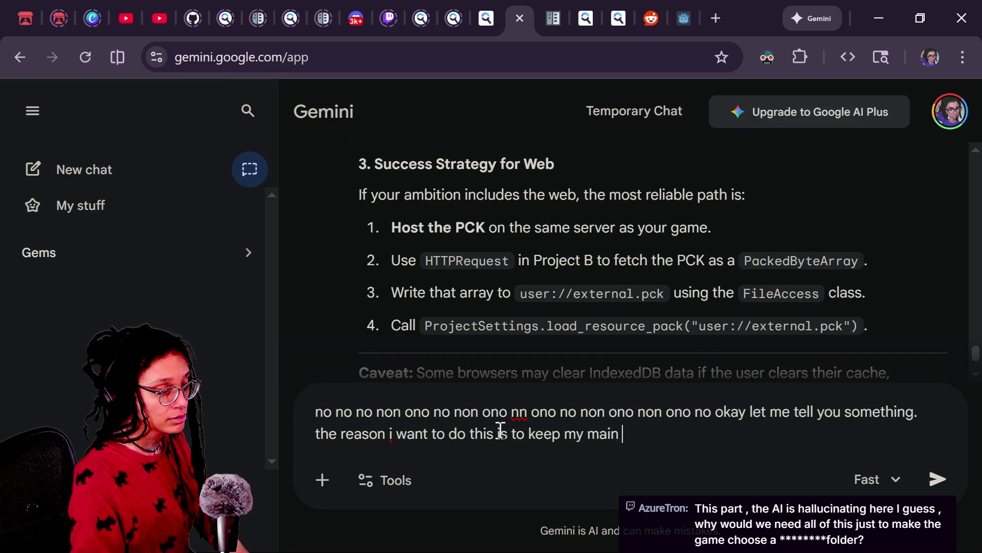
type("project llean. i dont care about mods. a")
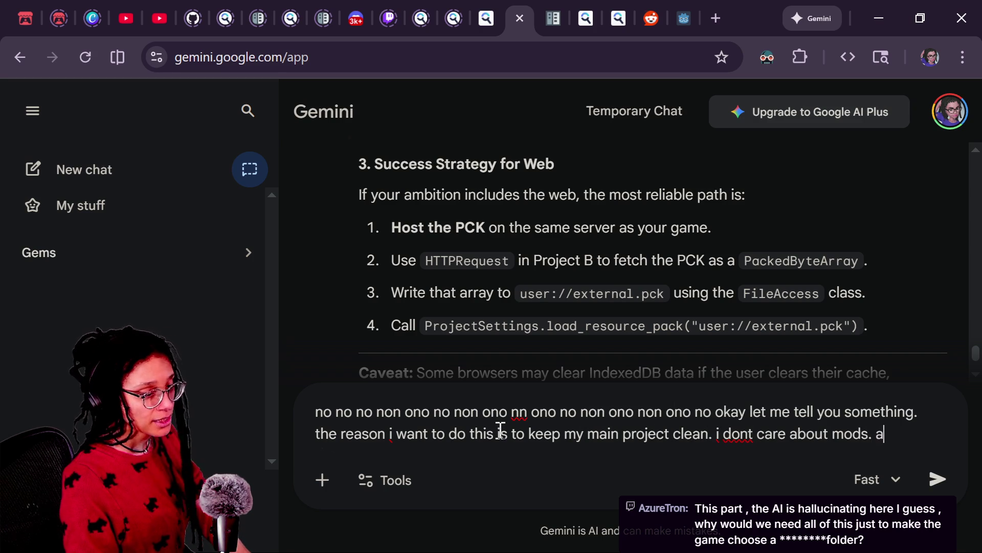
type("t")
type(" i dont care about dlc. w")
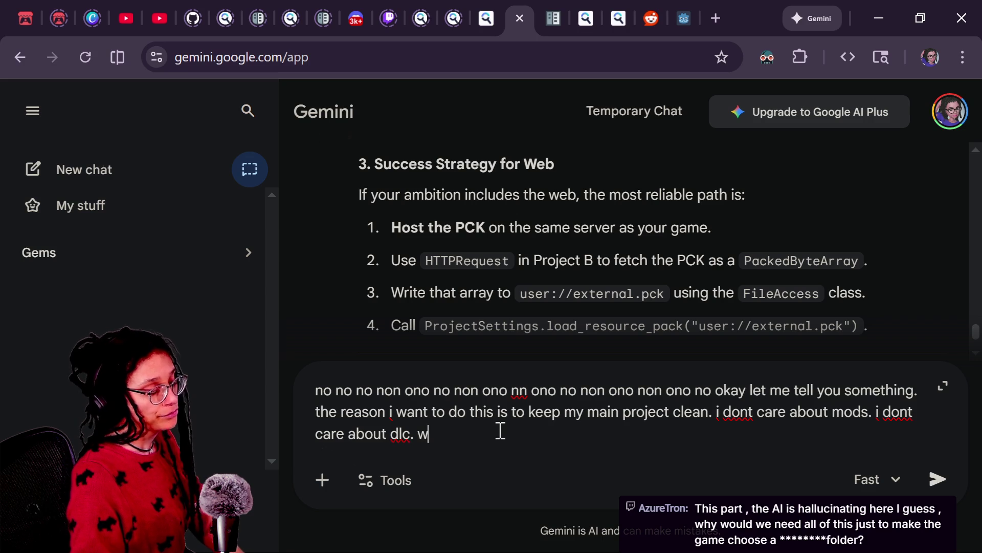
type("hat i care about is not ha")
type("ving poj")
key("BackSpace")
type("project biles infeting")
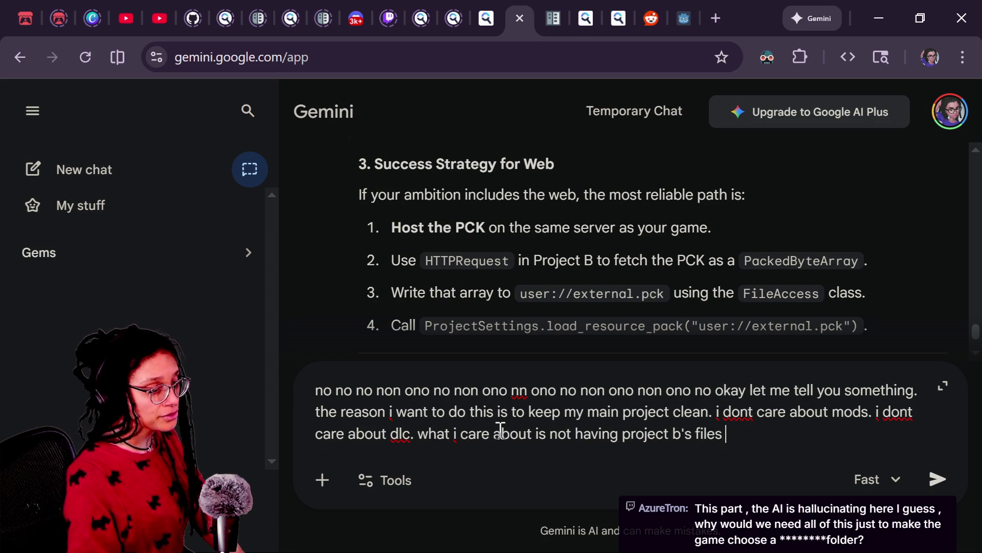
key("BackSpace")
key("BackSpace")
key("BackSpace")
type("cti")
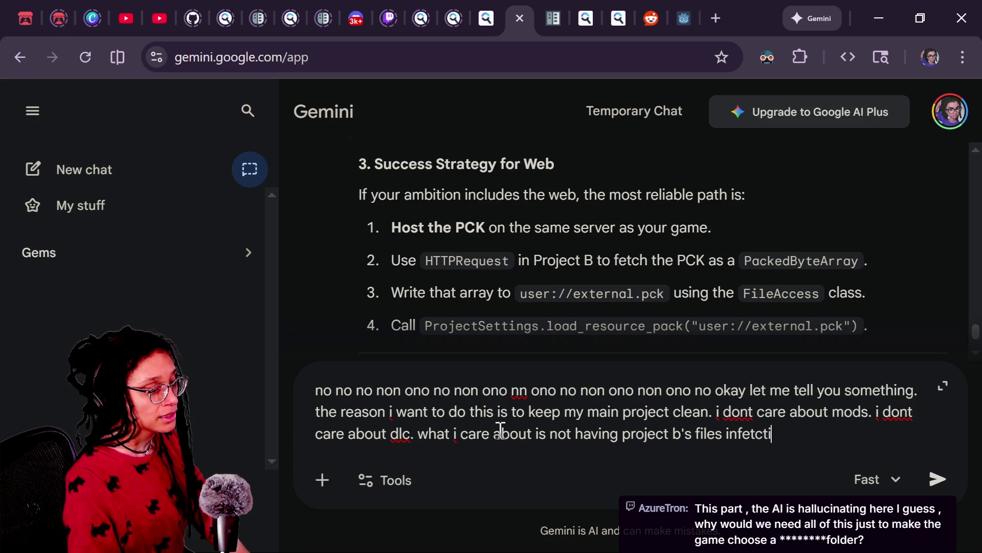
key("BackSpace")
key("BackSpace")
key("BackSpace")
key("BackSpace")
type("cting my workf")
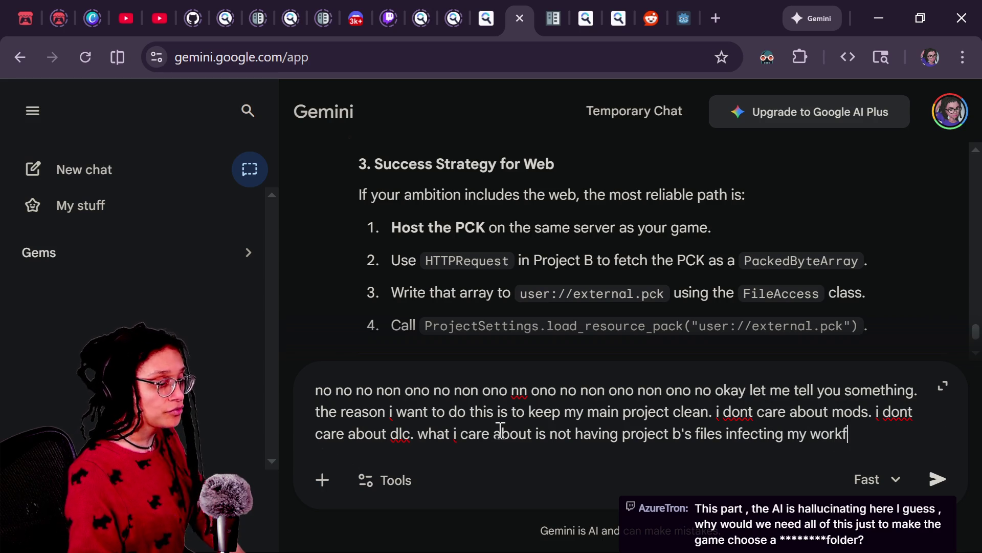
type("low when i for ex")
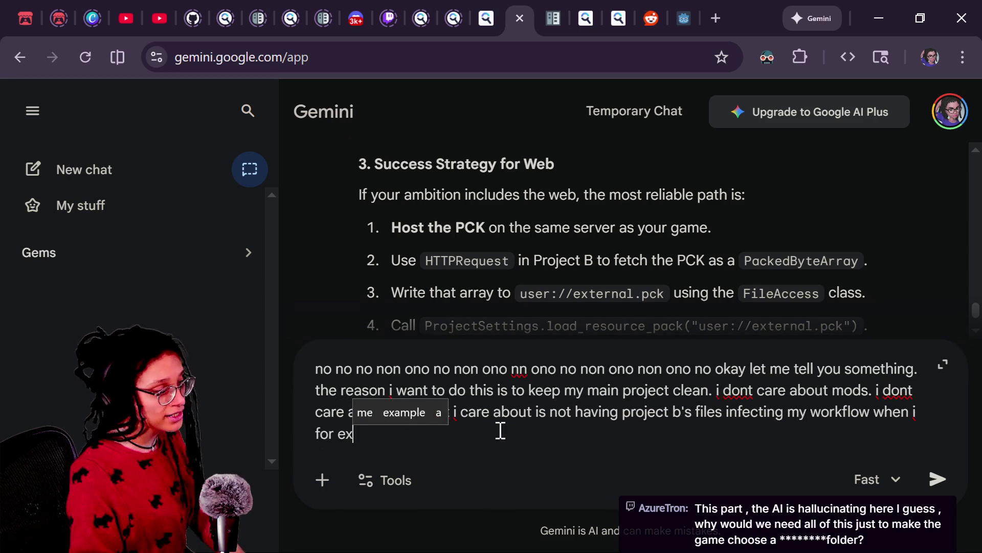
type("ample use ctrl_s")
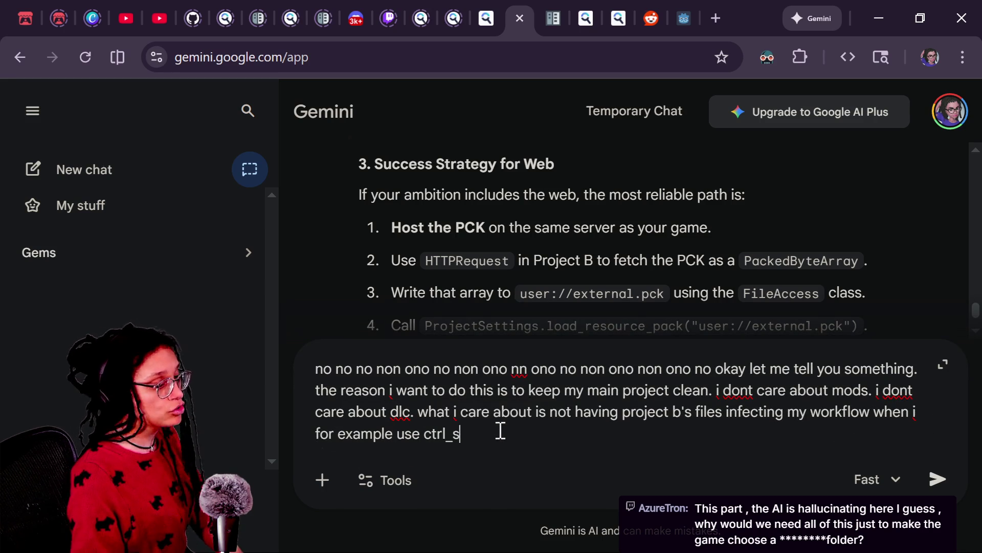
type("hif_")
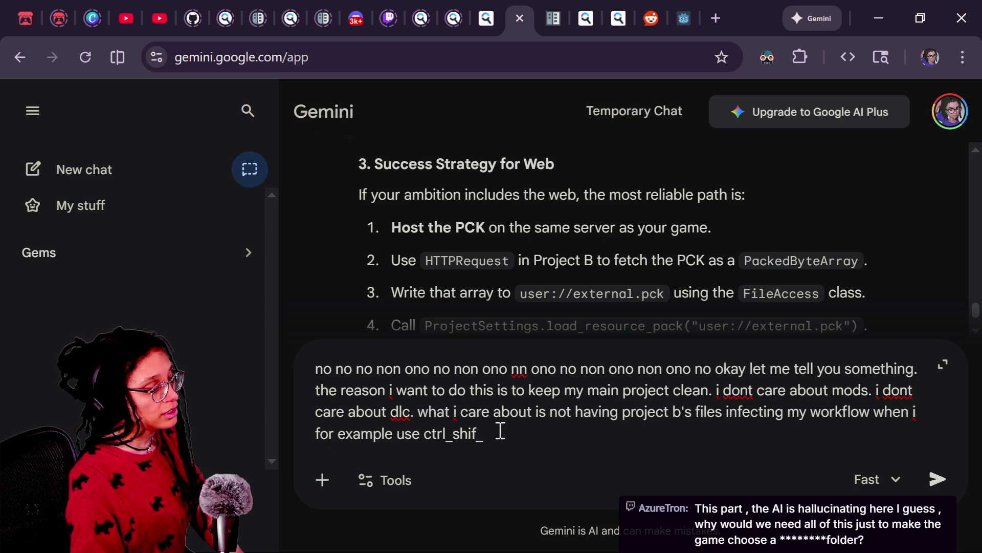
key("BackSpace")
type("t_f etc. ")
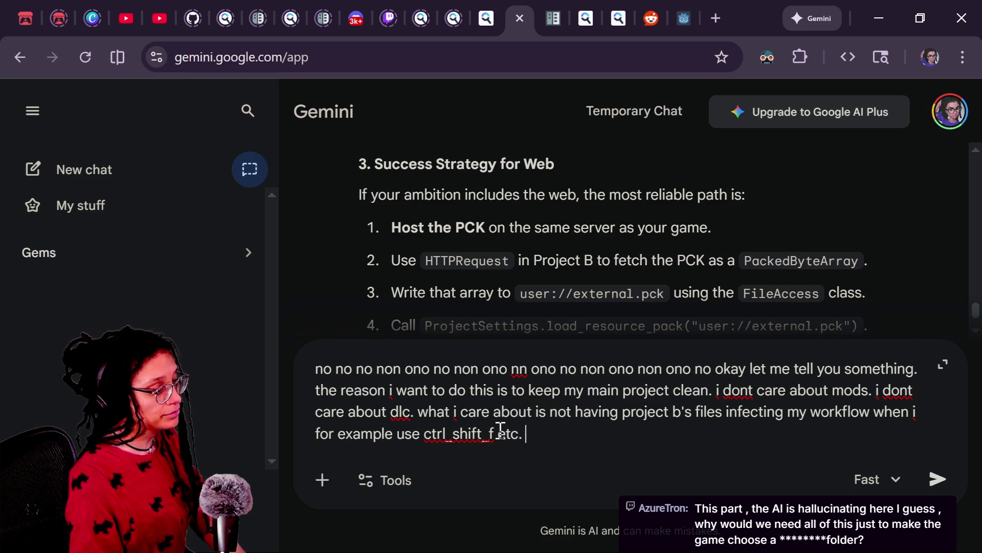
type("I dont want")
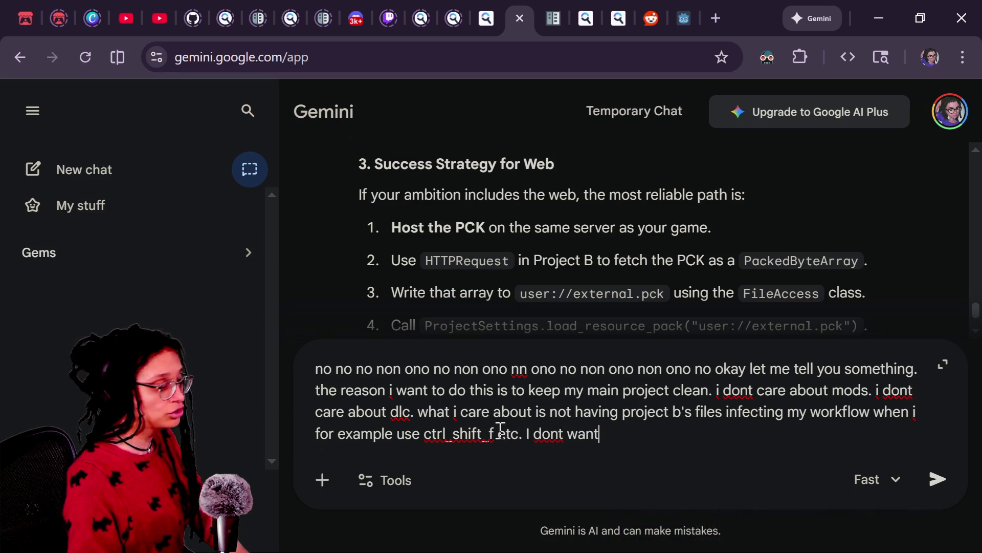
type("e the files.BUT i want the mto")
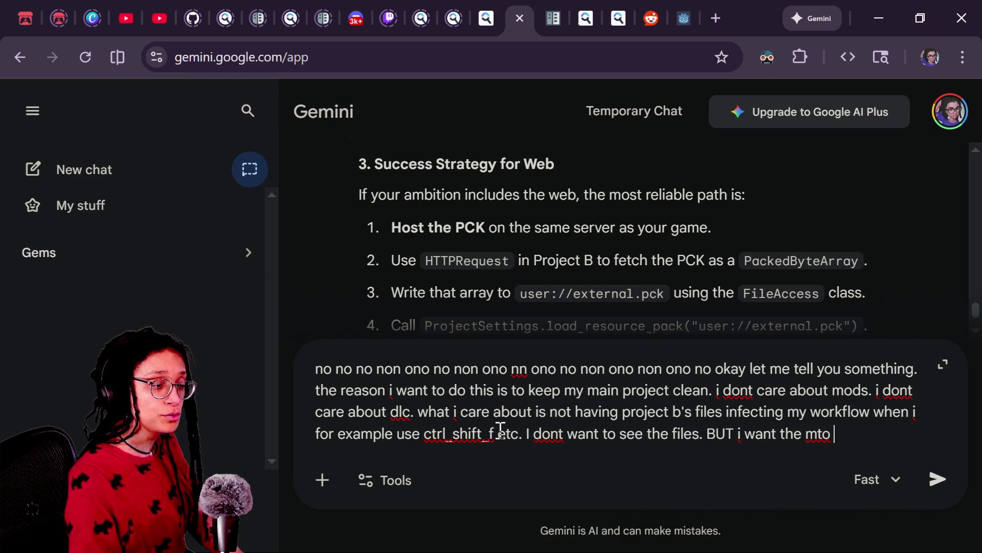
type(" m to be ")
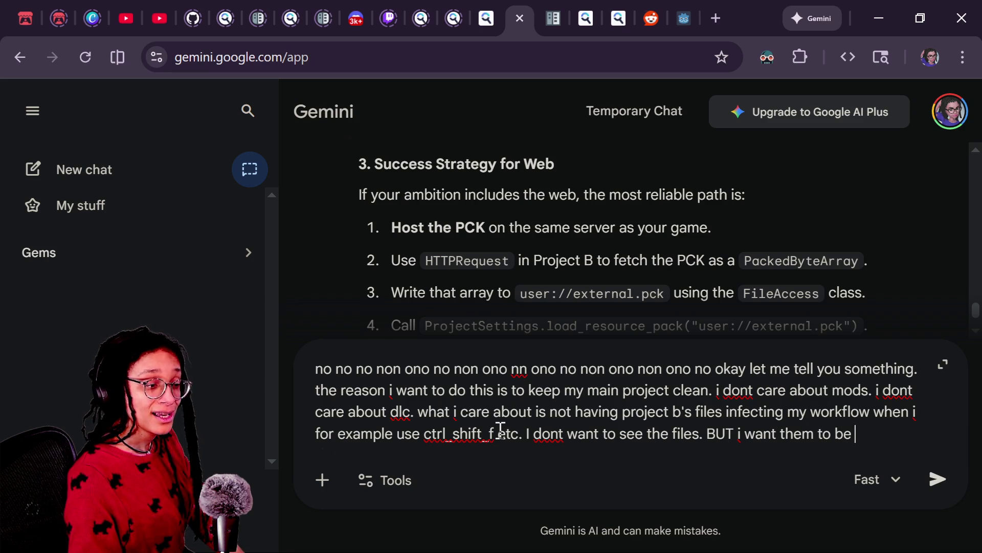
type("accessible and fucnt")
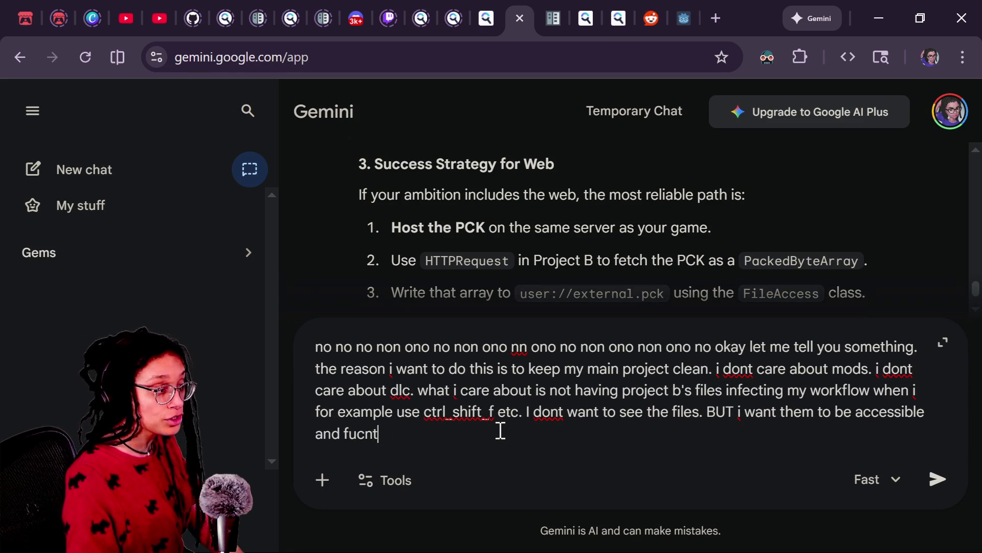
type("ional the")
Add that the files could be baked into the web export, just kept out of the way, and send
key("BackSpace")
type("when ")
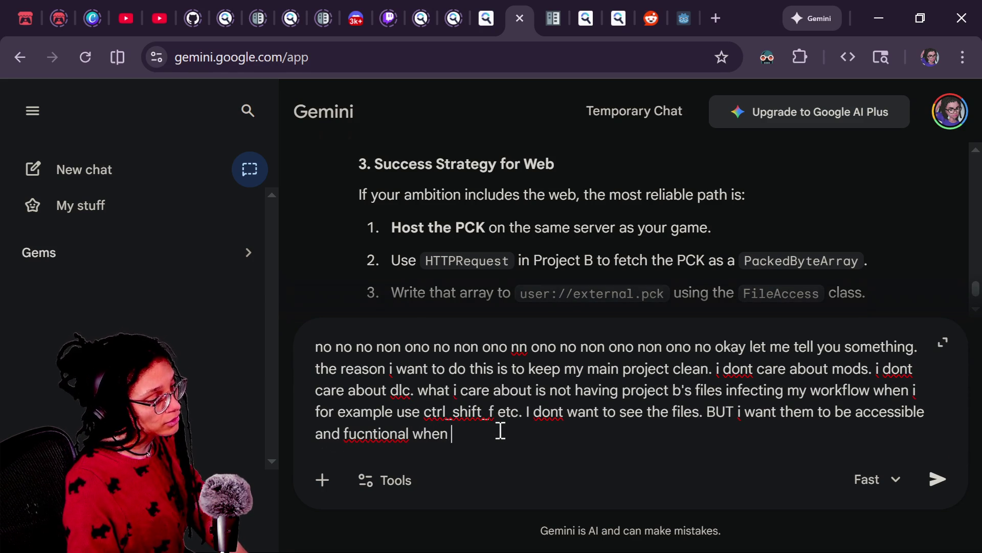
type("the game runs. so ce")
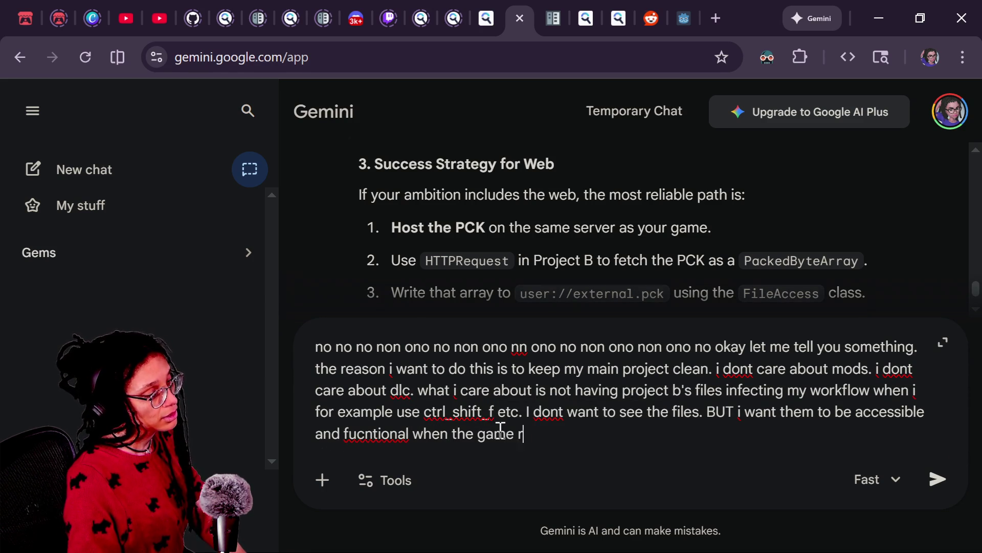
key("BackSpace")
type("onceiv")
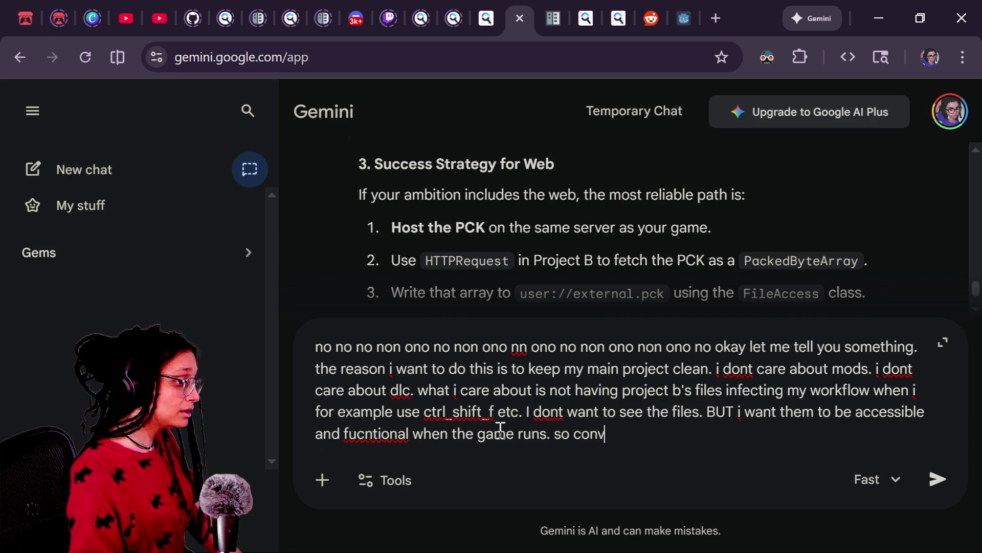
type("abl")
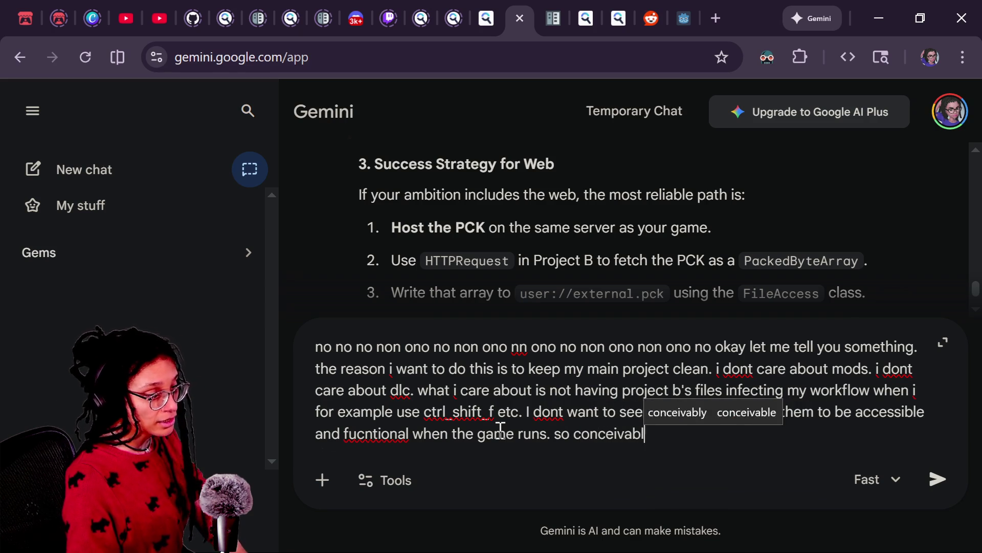
type("y uldnt i just")
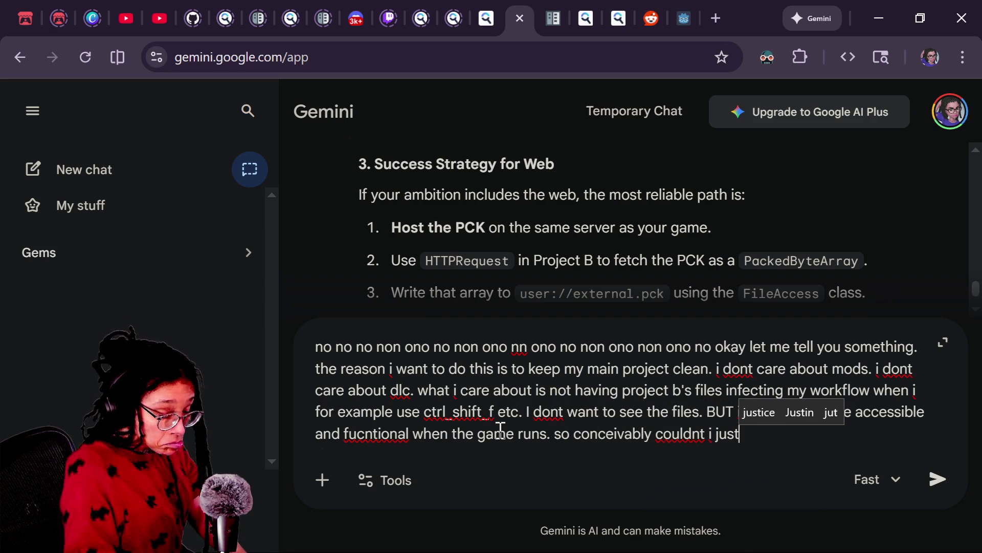
type(" put")
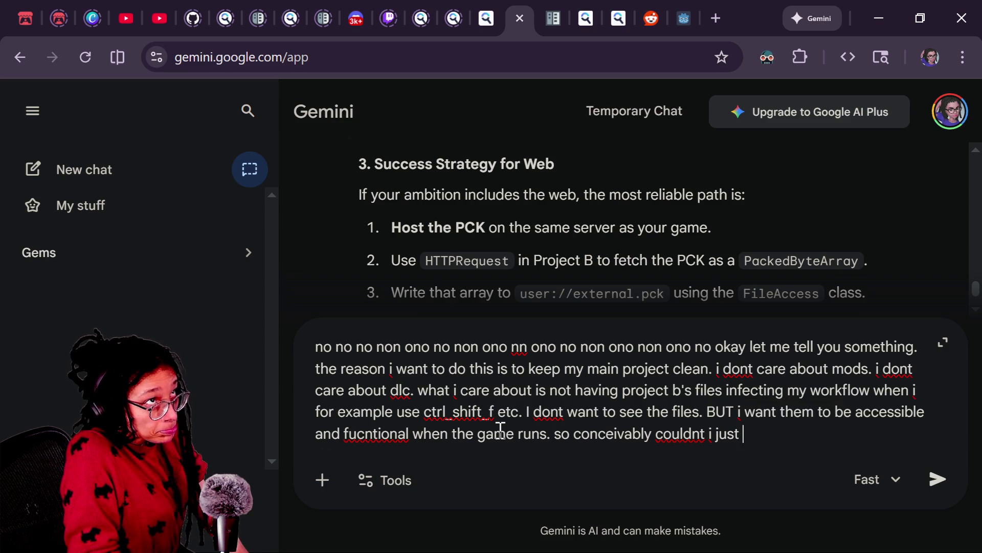
type(" it in the web ")
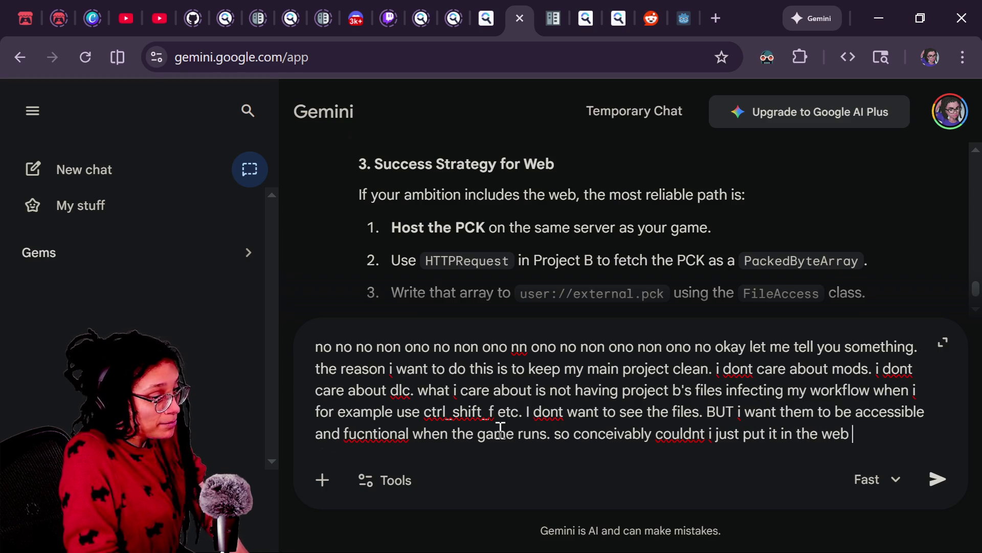
type("build itself ")
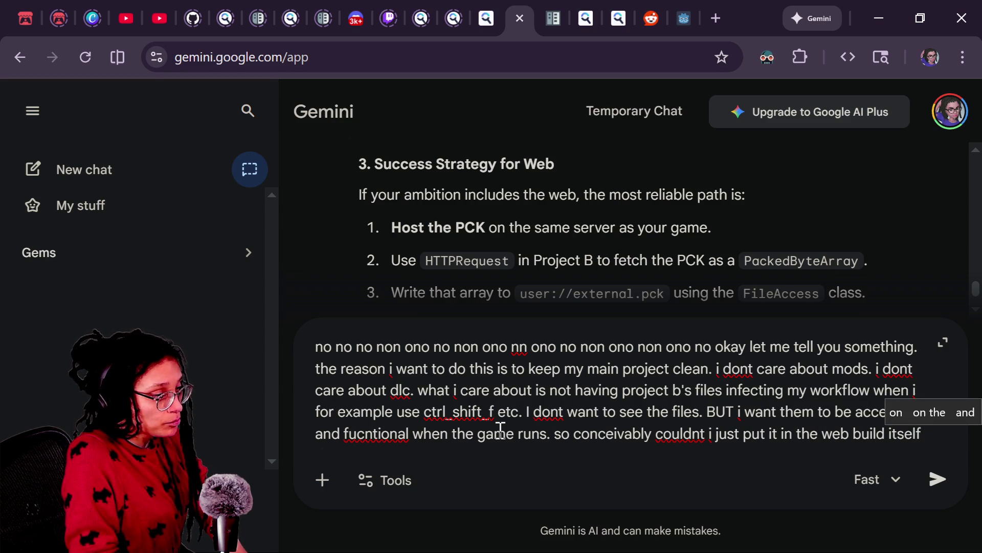
type("while exporting ")
type("s since ")
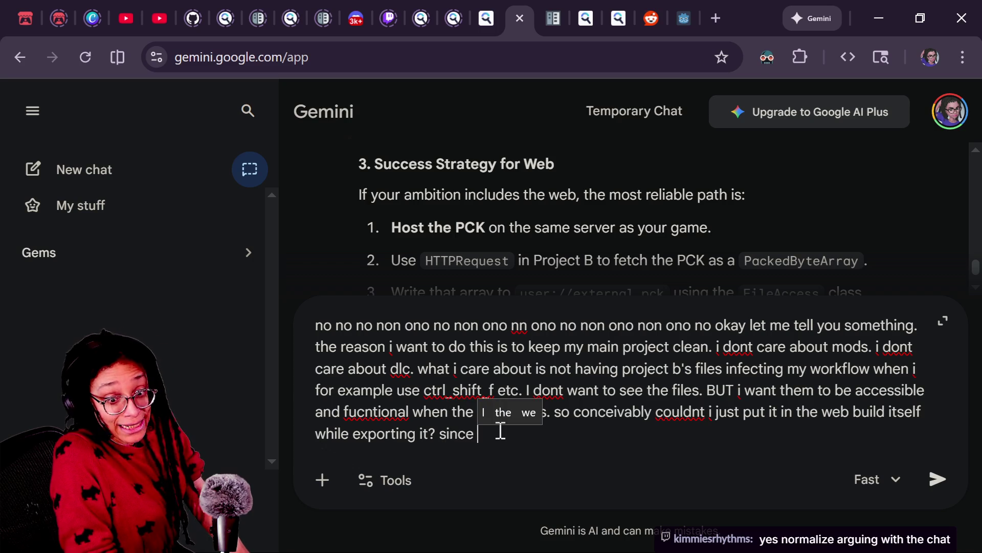
type("ll i care about")
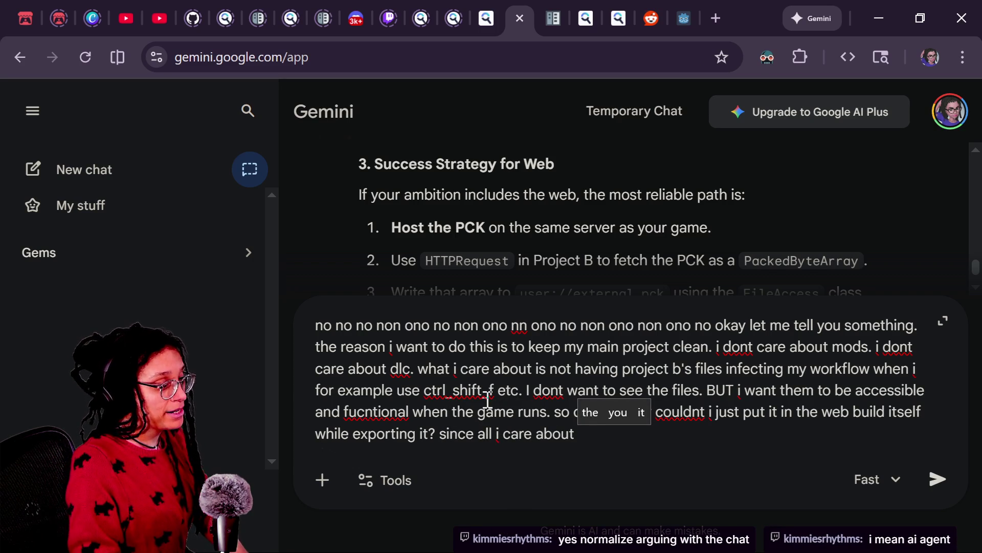
type("it ")
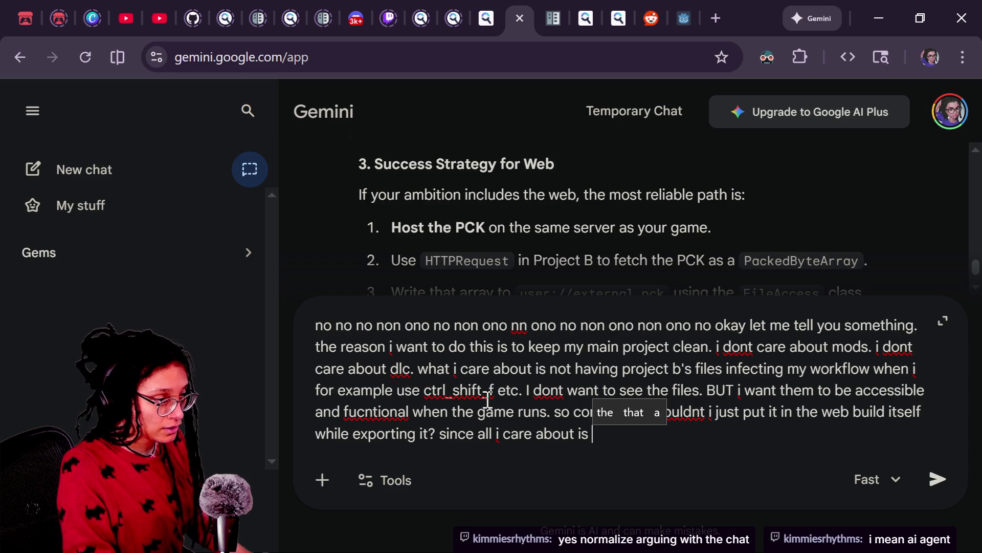
type("be")
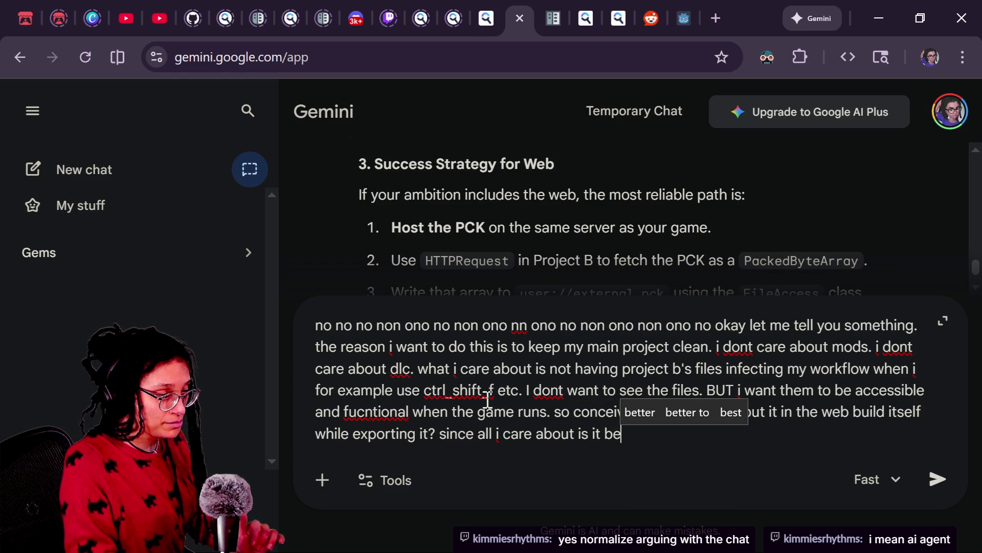
type("ing ")
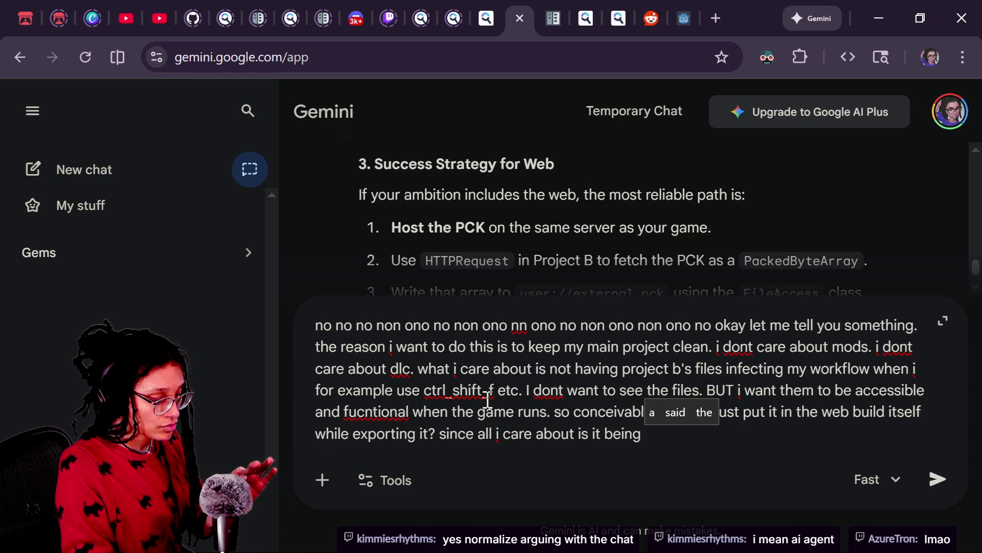
type("out o")
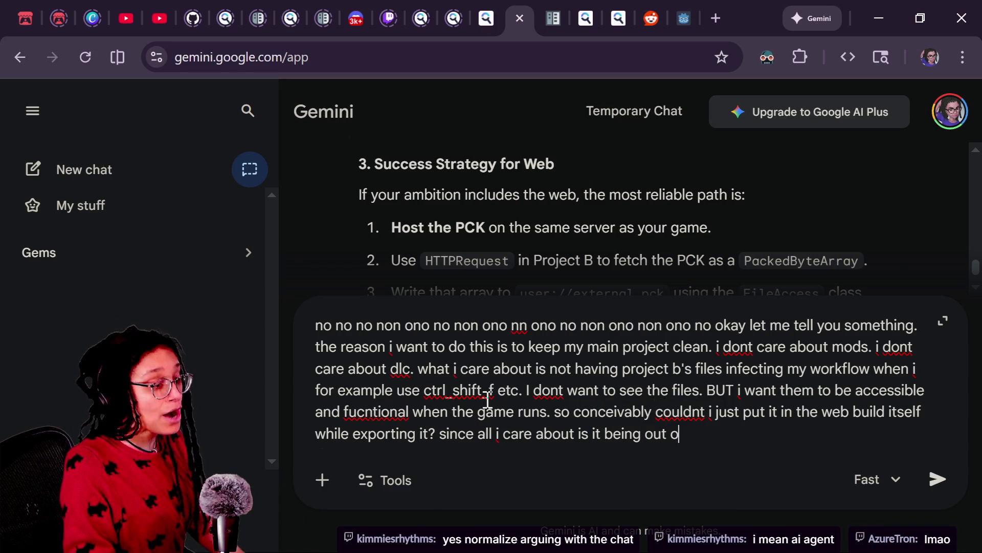
type("f my way while ")
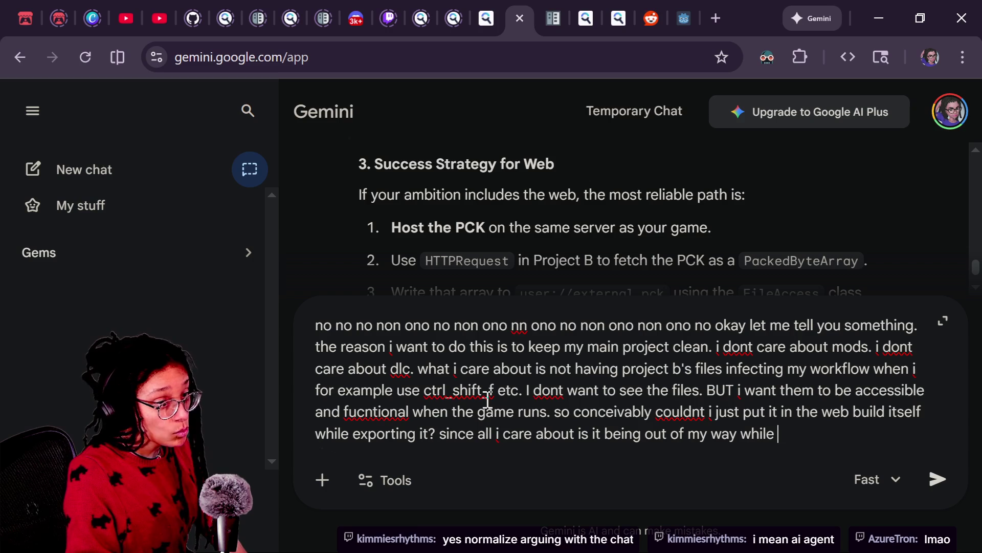
type("i work. NOT fu")
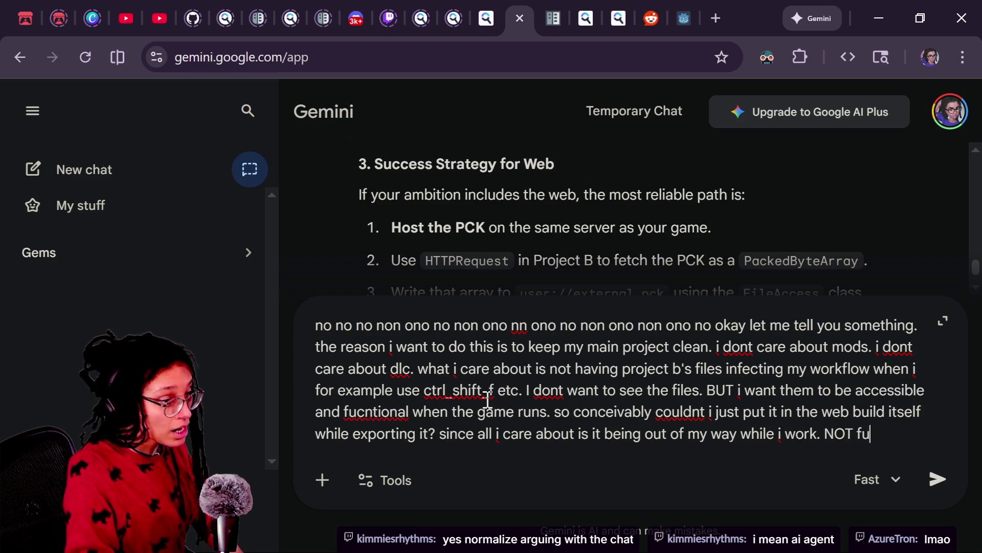
type("ndamentally accessi")
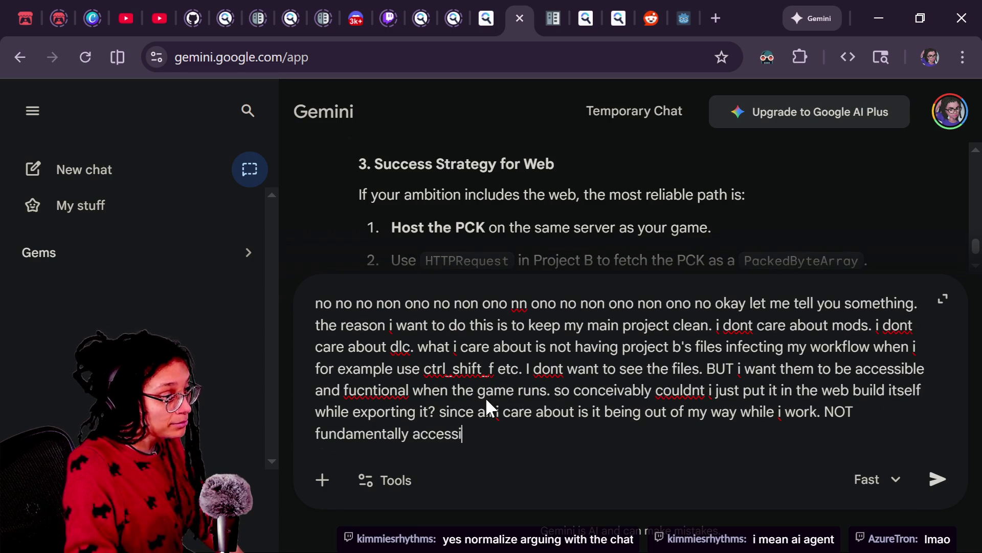
type("ble separately by the final build")
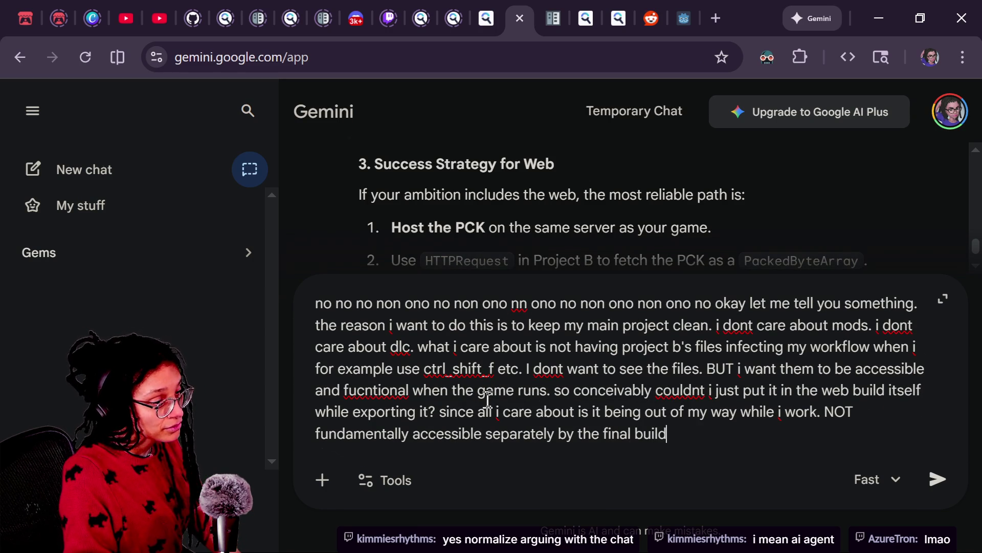
type(". DZZATMAKESNES?!")
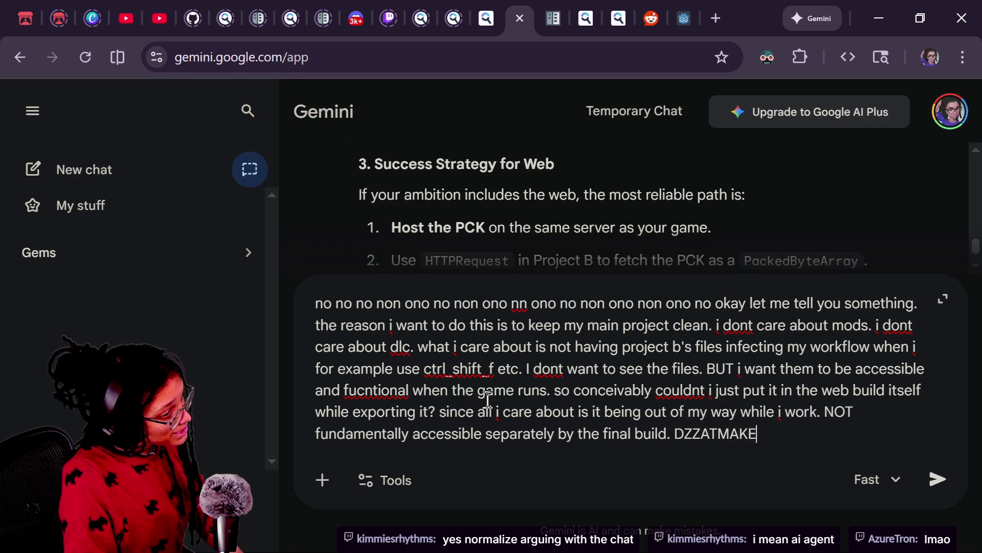
key("shift+Return")
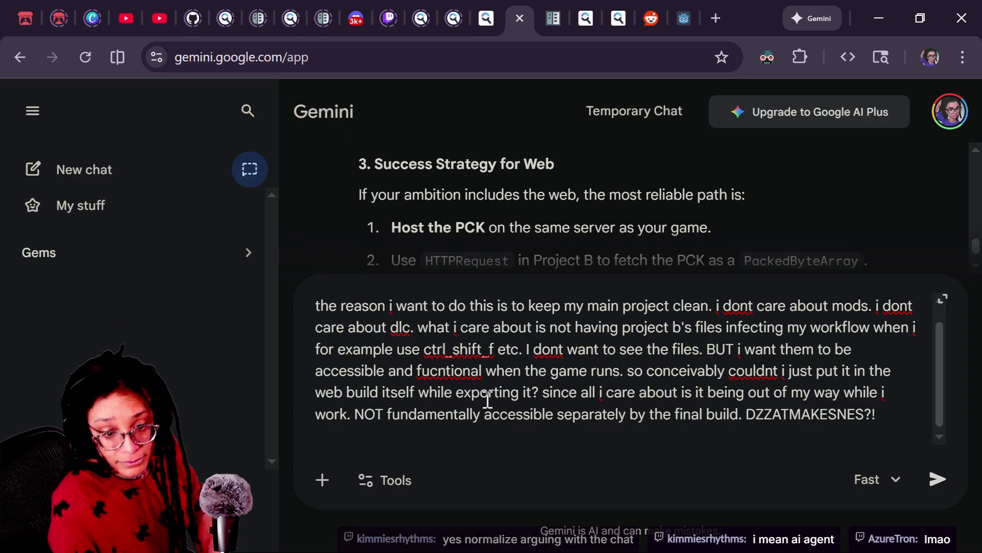
key("Return")
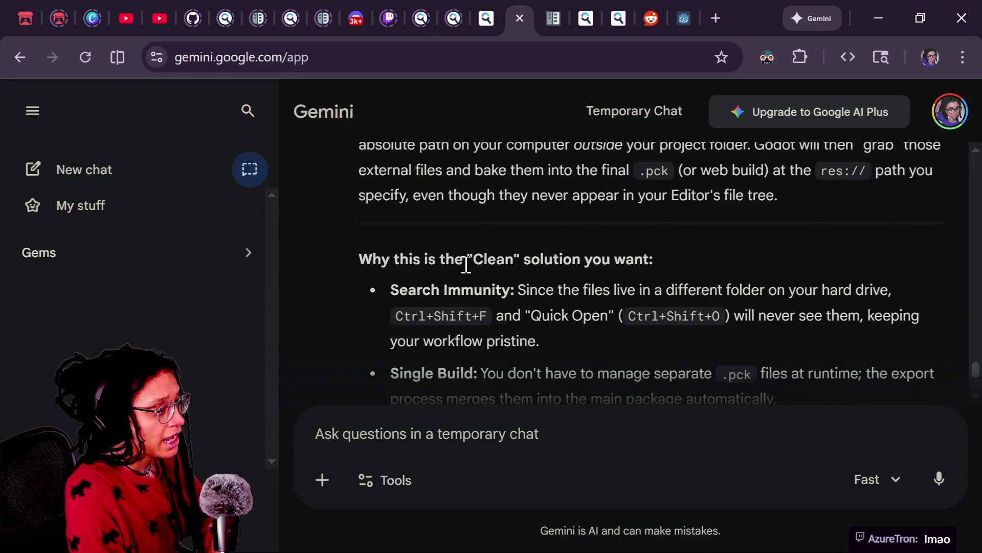
Select Gemini's reply from 'folder on your hard drive' through 'but linked.' to quote back
scroll(464, 262, "up", 2)
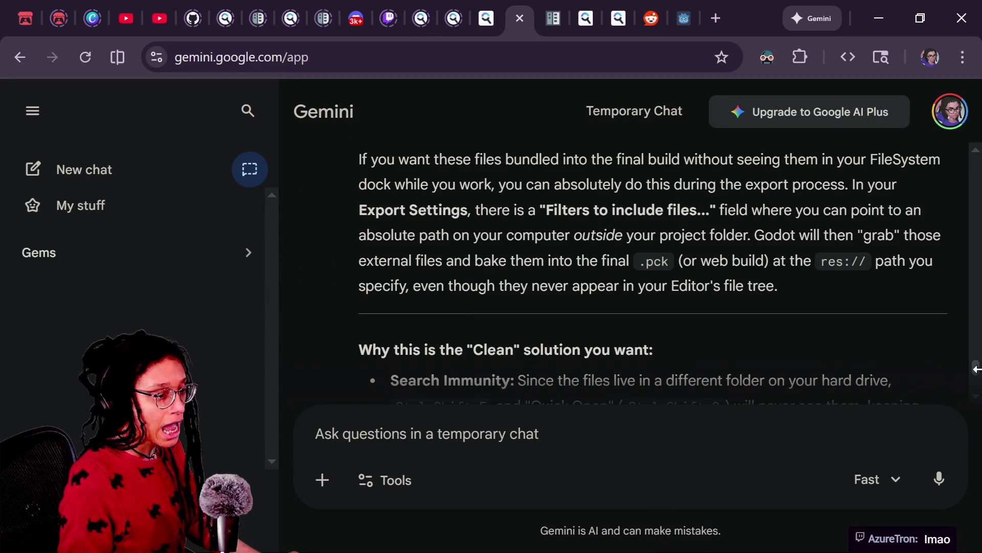
left_click_drag(975, 371, 976, 374)
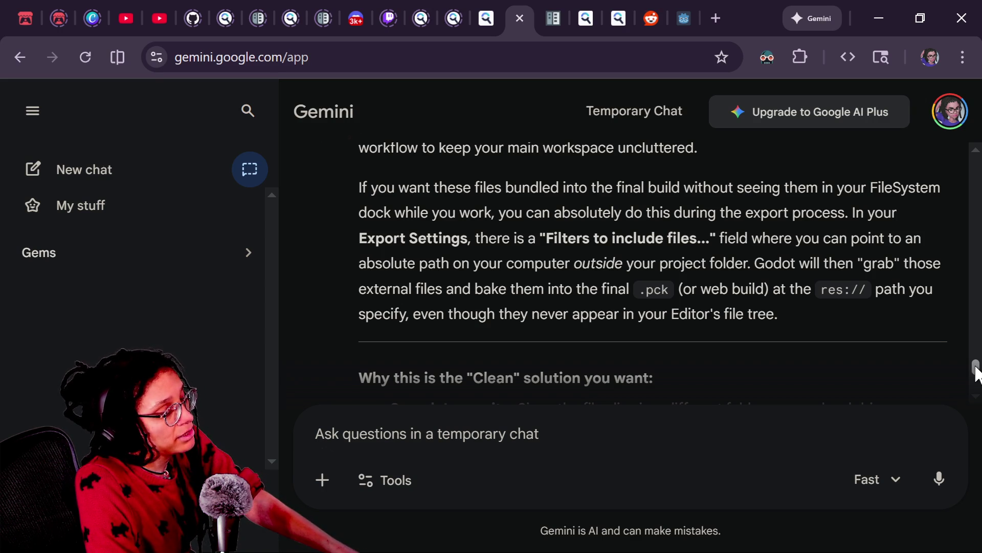
left_click_drag(976, 373, 975, 379)
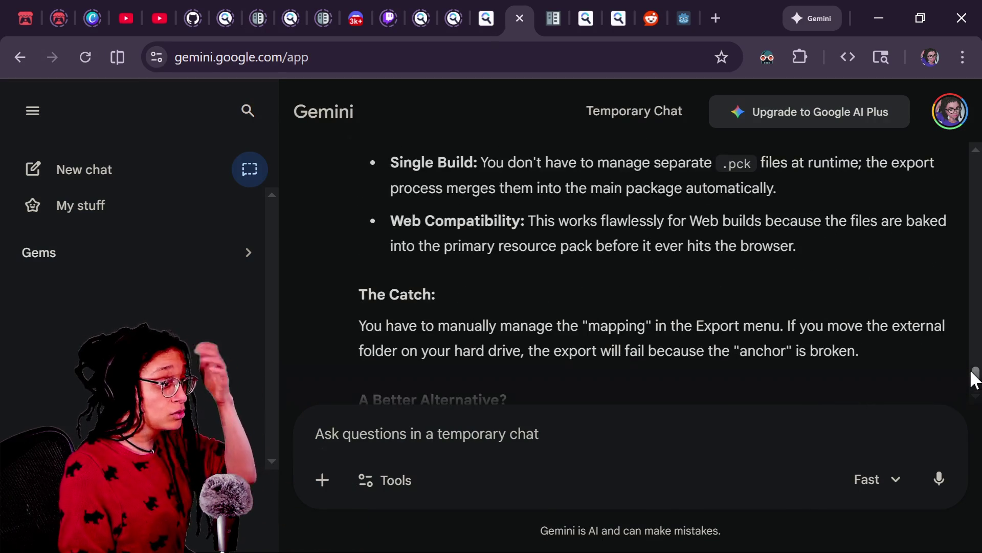
scroll(974, 378, "down", 2)
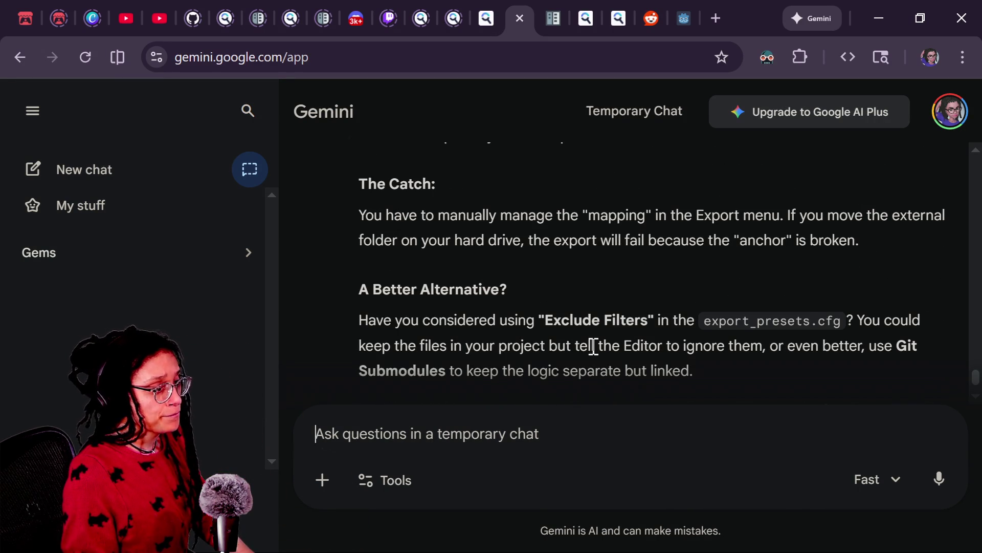
scroll(594, 346, "down", 2)
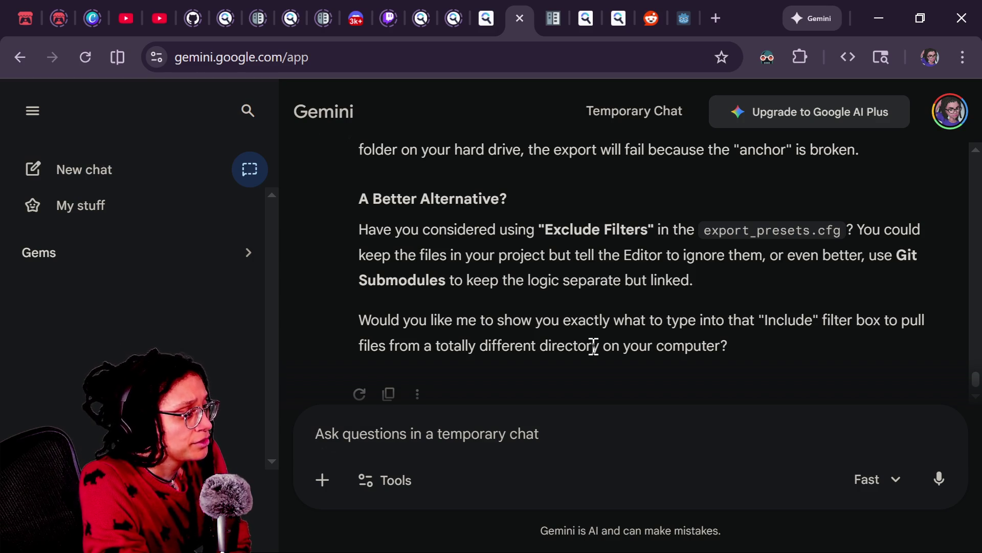
mouse_move(346, 221)
left_mouse_down()
mouse_move(729, 261)
mouse_move(694, 282)
left_mouse_up()
Start a follow-up asking for a resource that explains this, with the copied passage pasted below
left_click(550, 429)
type("giv")
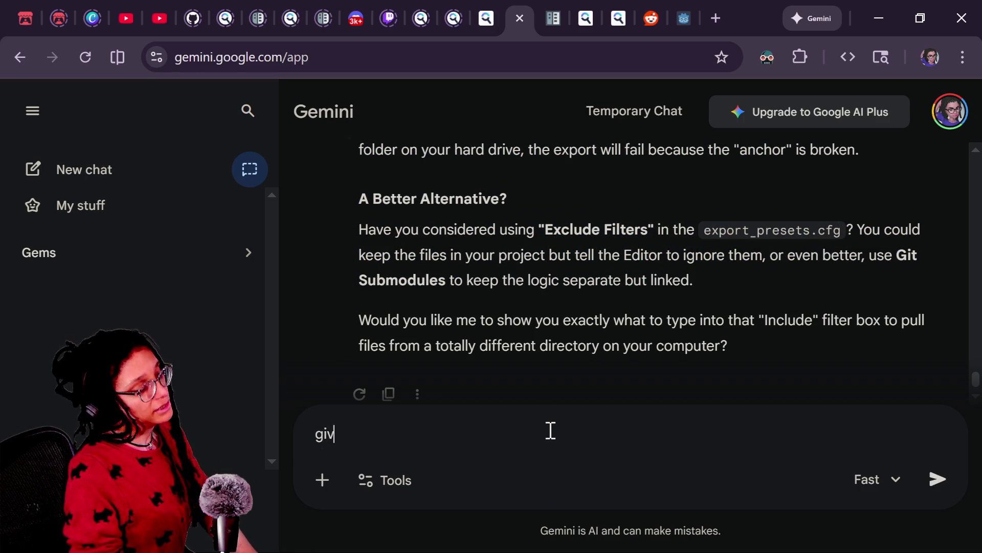
type("e ear")
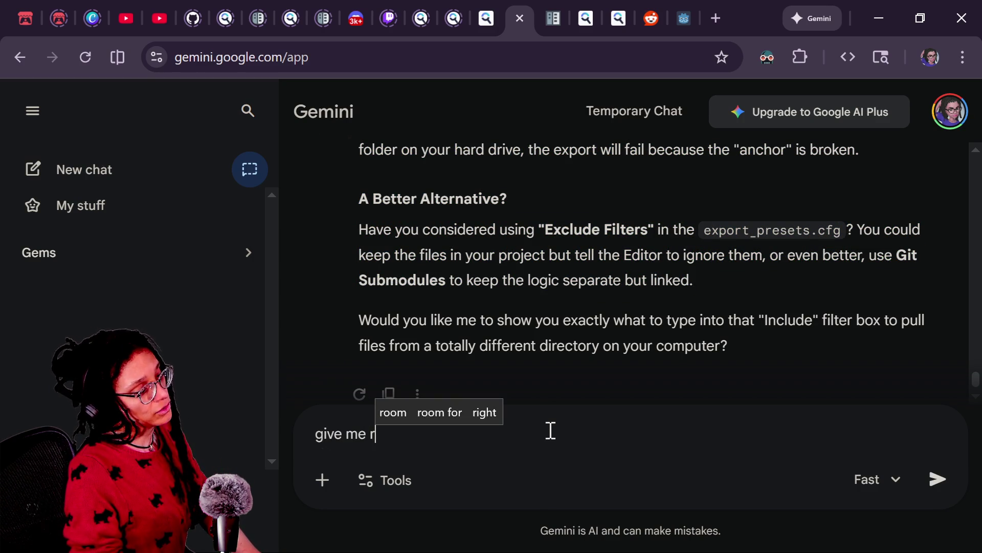
type("resource tha")
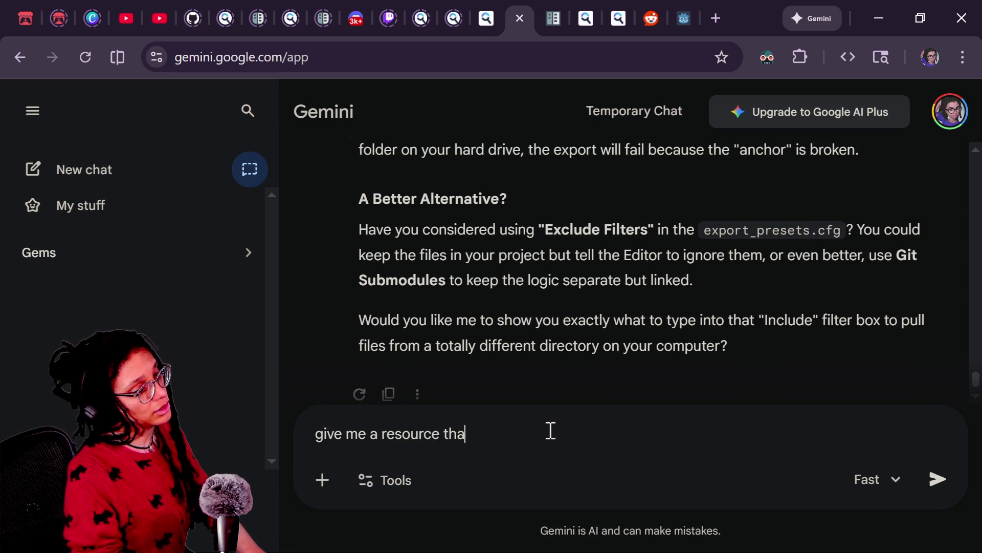
type("t explains this.")
key("shift+Return")
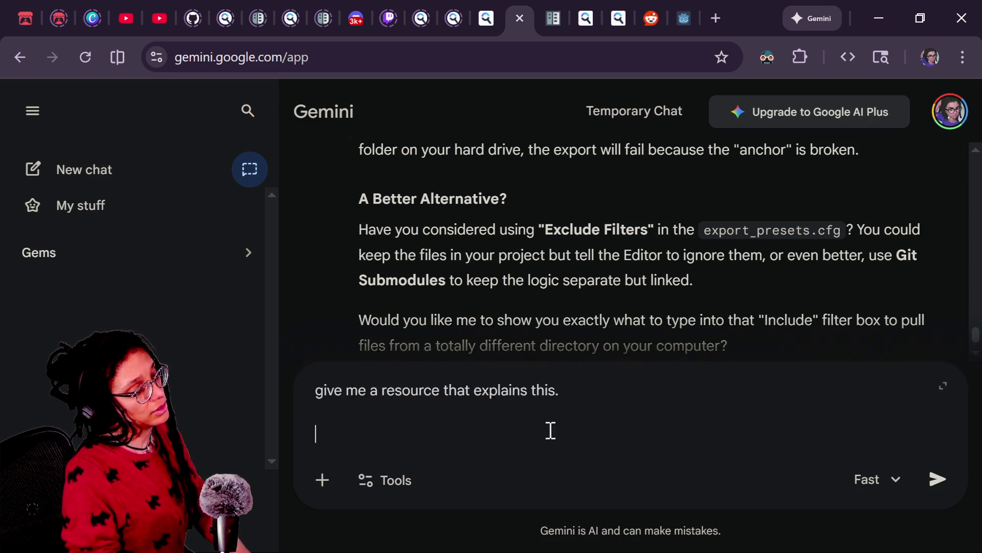
key("ctrl+v")
type("Also, wh")
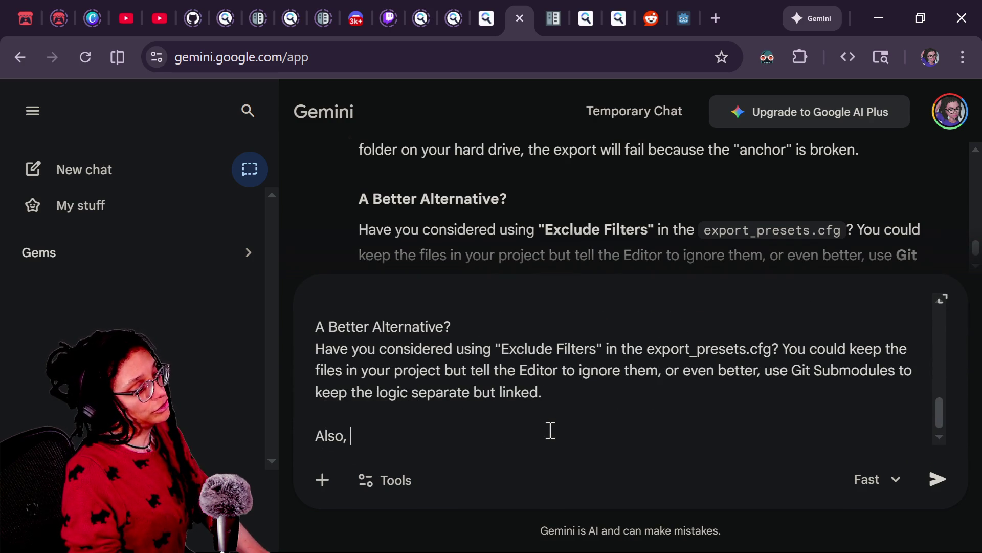
key("Caps_Lock")
type("T")
key("BackSpace")
key("BackSpace")
key("BackSpace")
key("Caps_Lock")
type("A")
key("BackSpace")
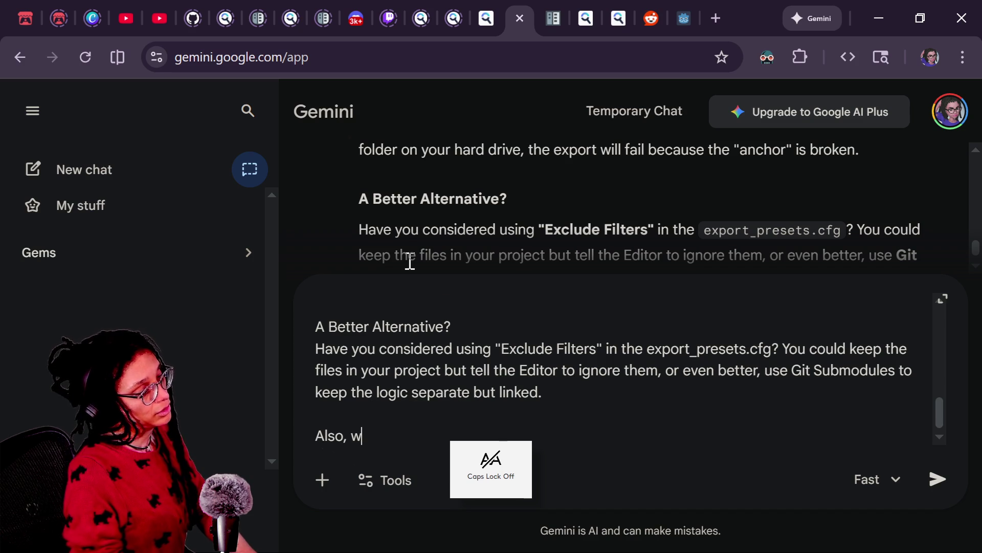
Add that export include settings don't help since editor testing won't touch them, and send
scroll(393, 204, "up", 5)
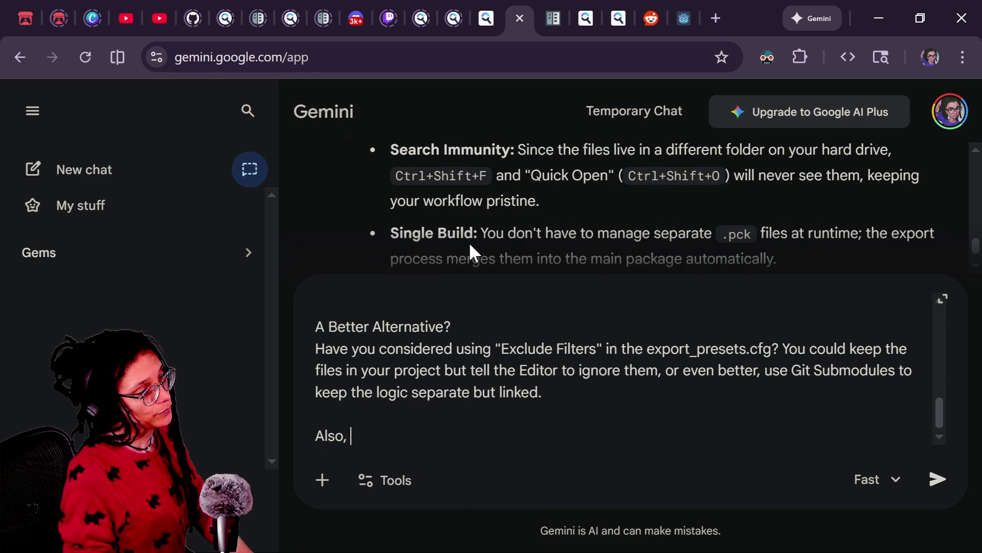
scroll(468, 242, "up", 5)
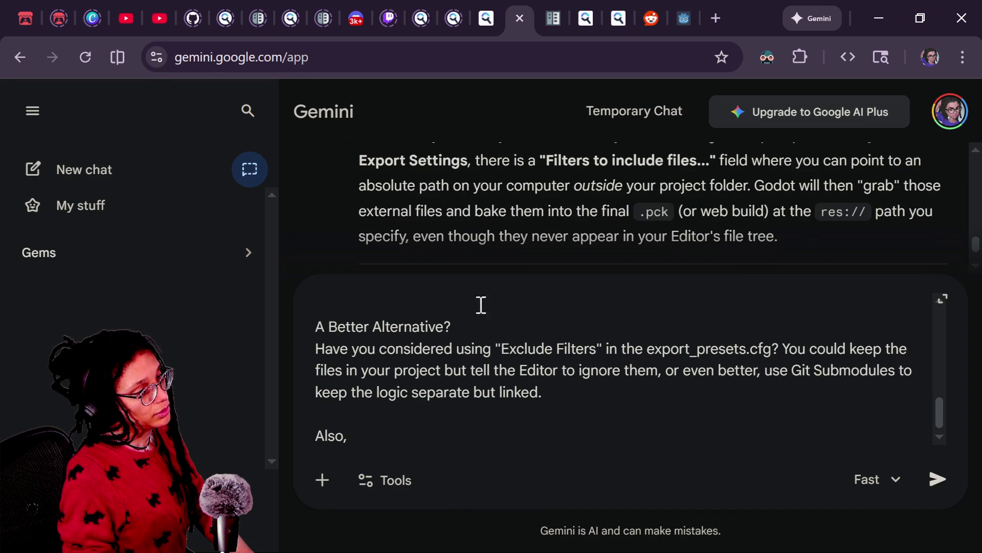
scroll(441, 246, "up", 5)
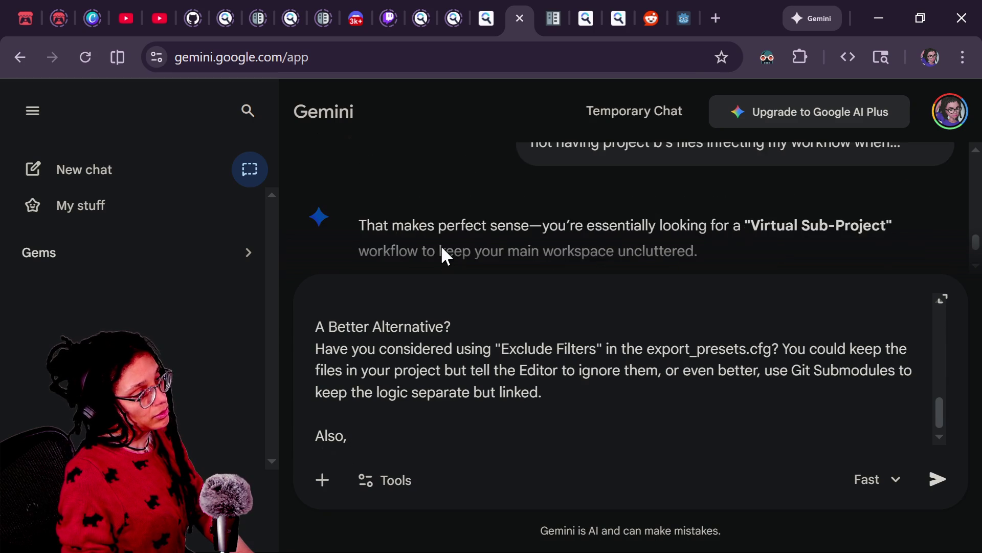
scroll(443, 248, "down", 2)
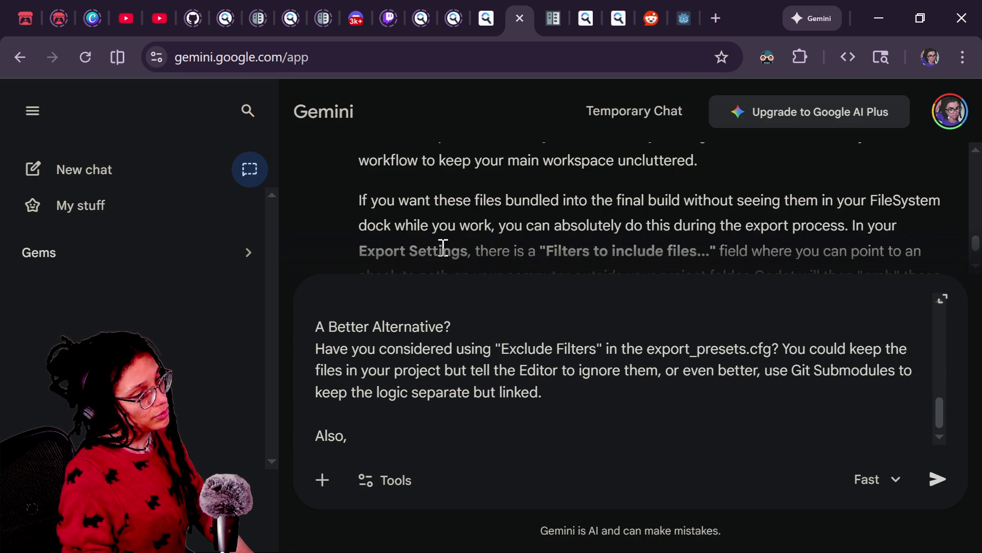
scroll(443, 248, "down", 2)
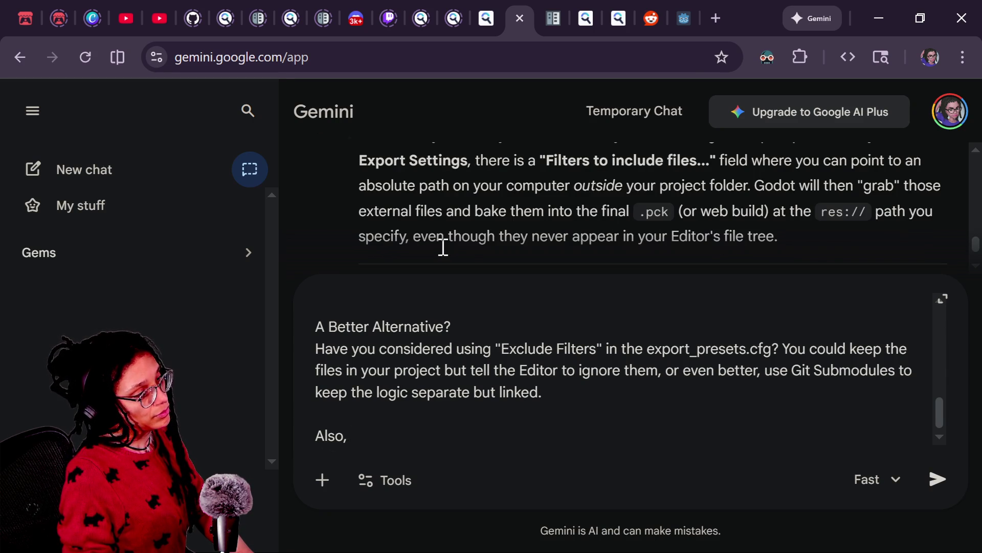
type("setit")
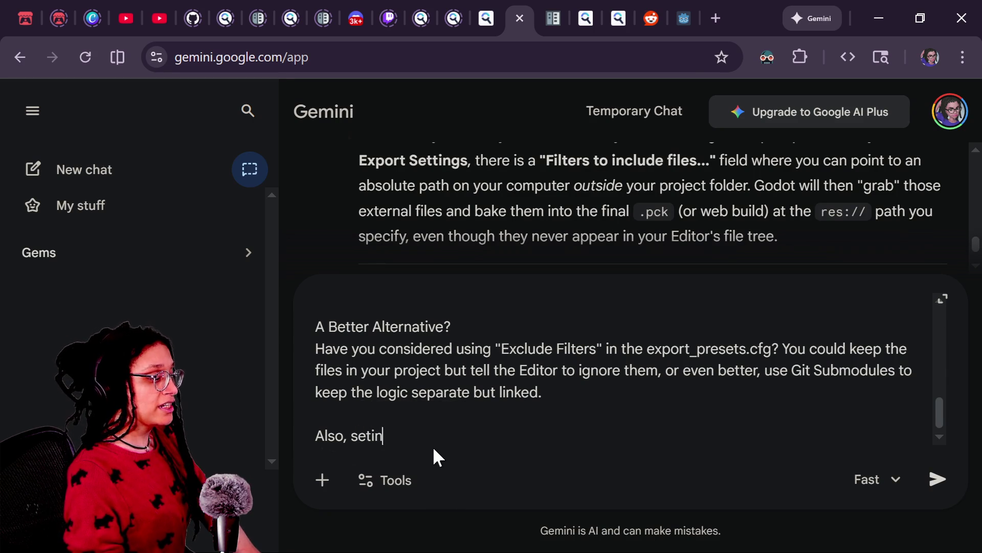
key("BackSpace")
key("BackSpace")
type("ting the exp")
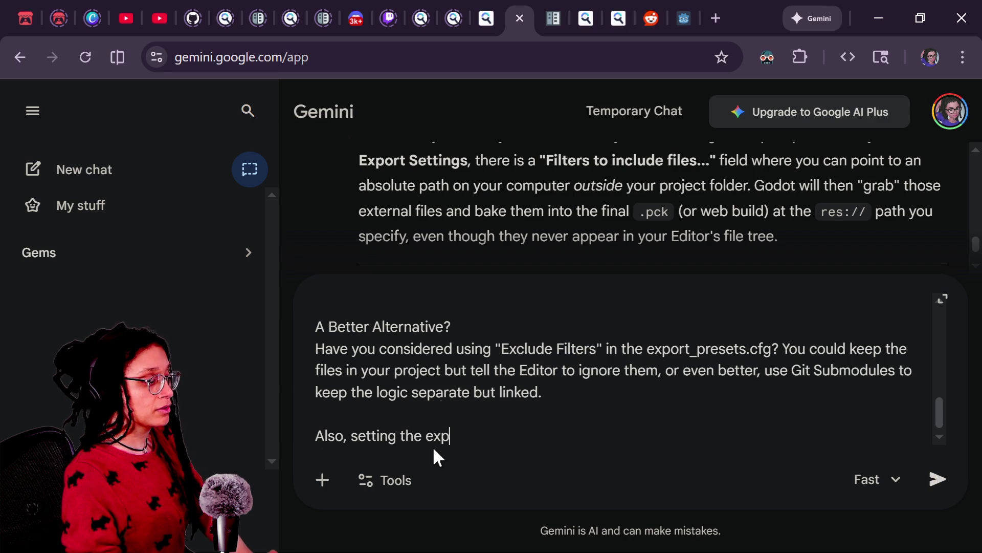
type("ort settings to ")
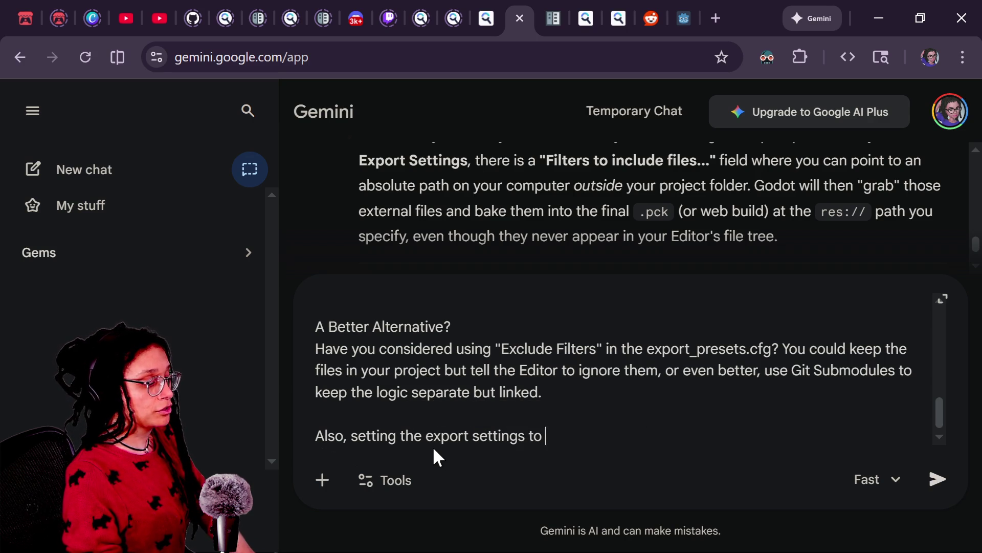
type("include is not the usef")
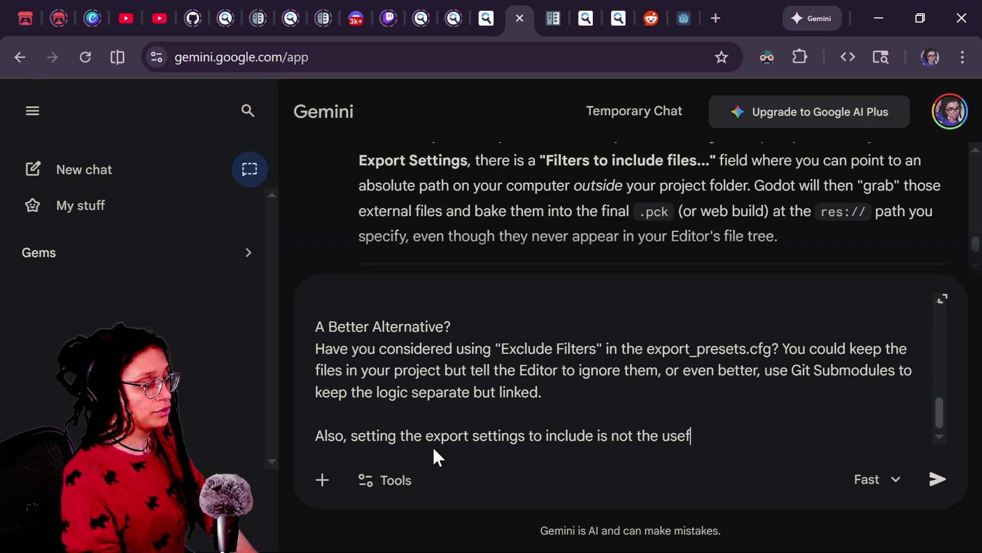
type("ul becaus")
key("BackSpace")
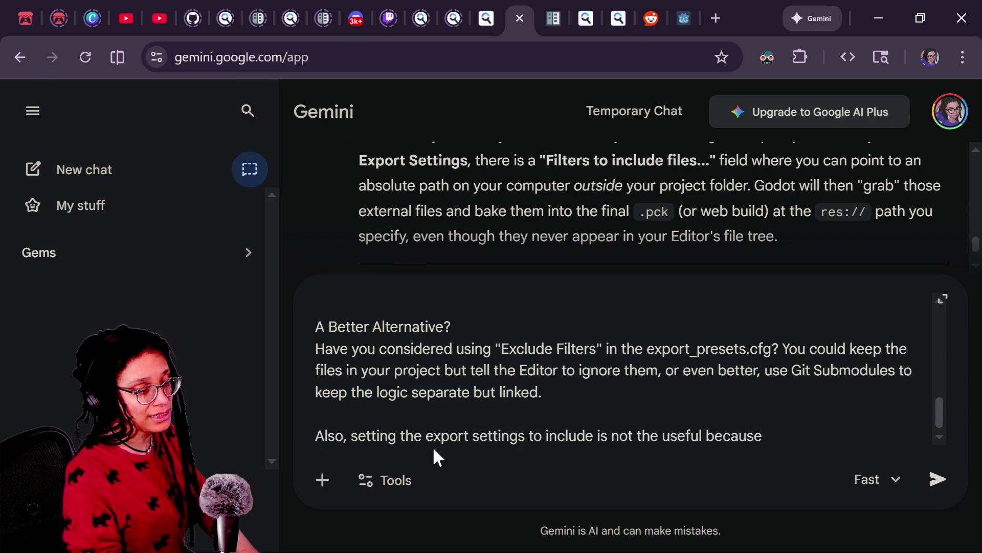
type("l need to test it in th")
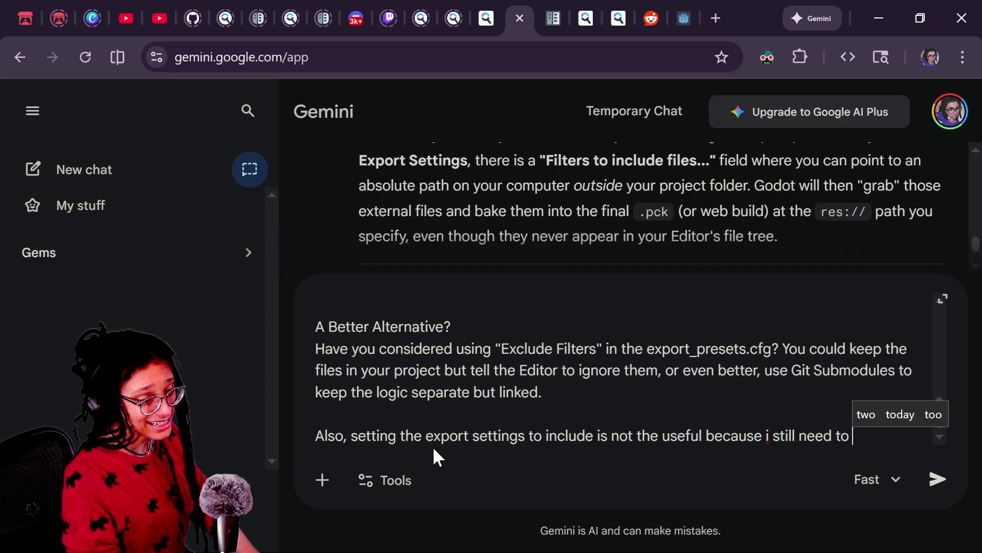
type("e editor on my mahc")
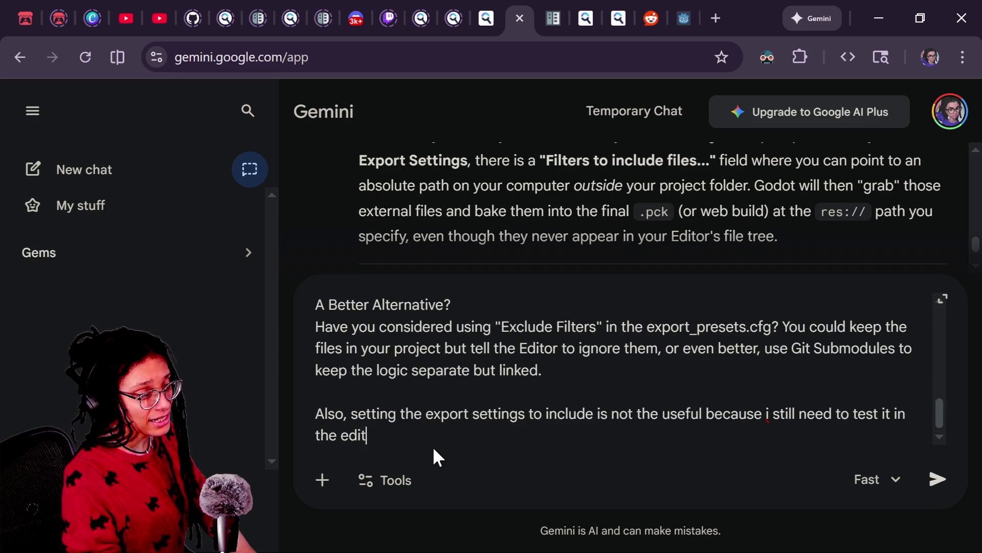
key("BackSpace")
key("BackSpace")
type("c")
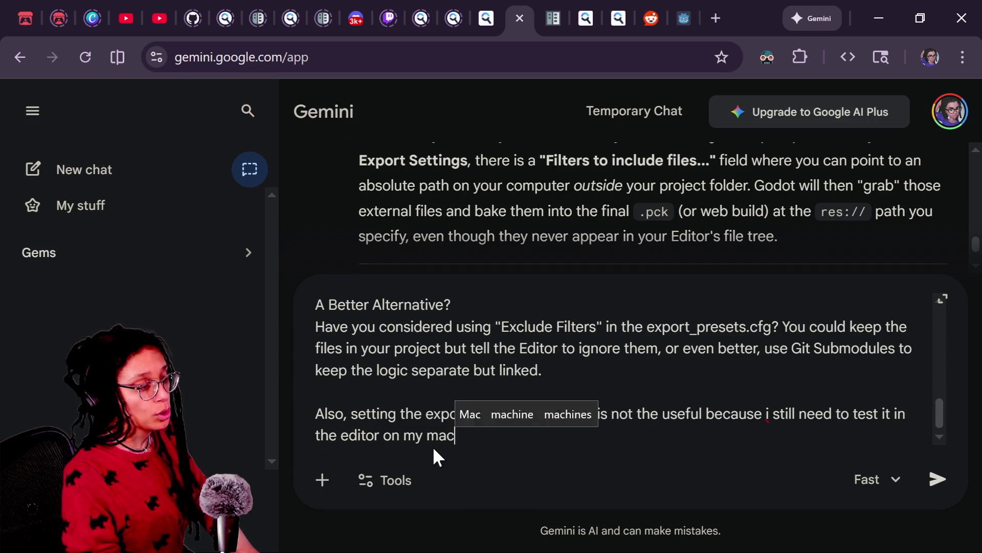
type("hine, which that will not du")
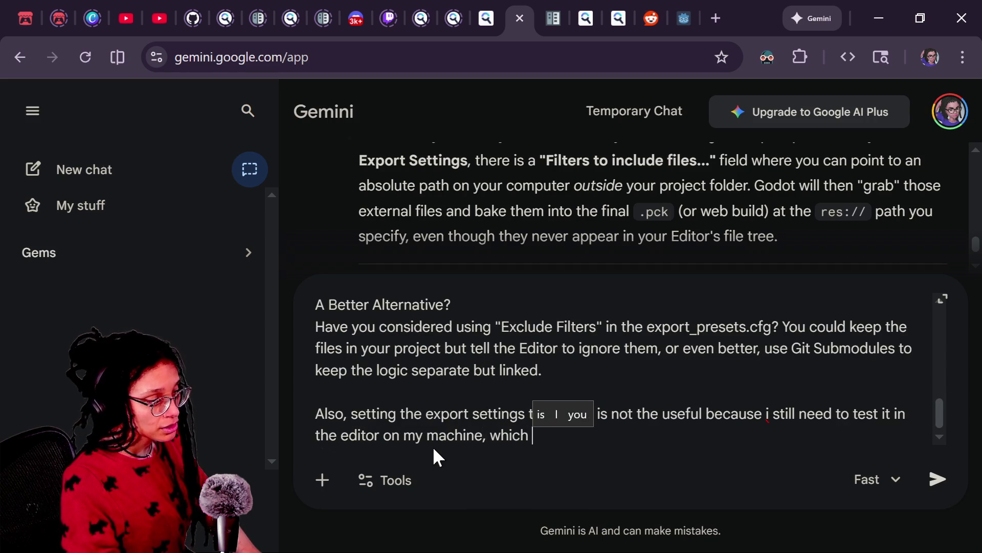
key("BackSpace")
key("BackSpace")
type("touc")
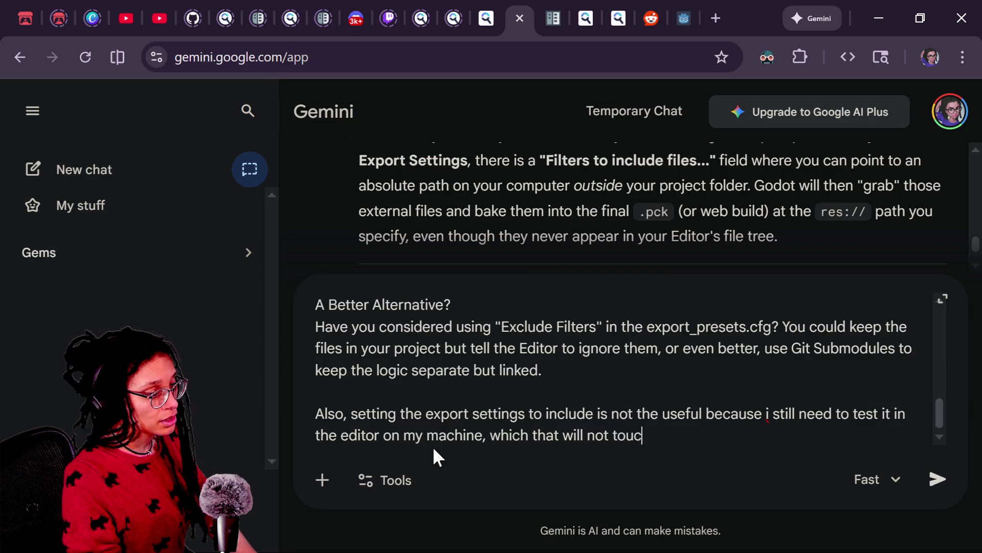
key("Return")
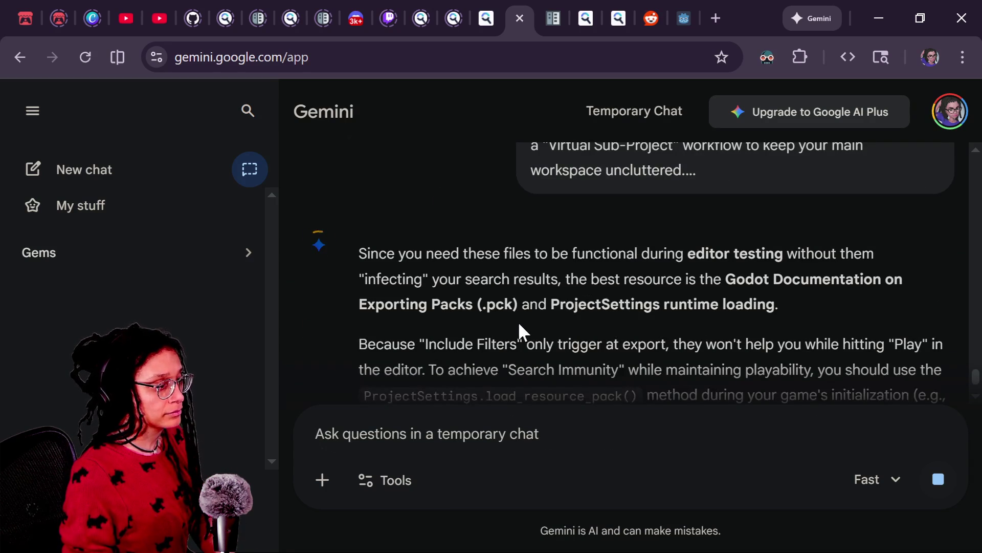
triple_click(487, 279)
left_click(688, 325)
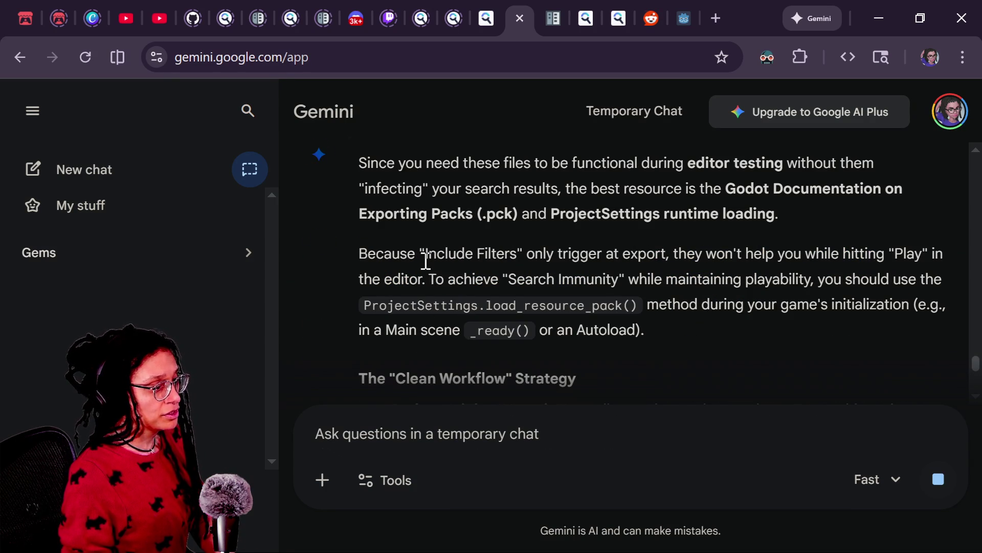
left_click_drag(528, 260, 606, 256)
left_click(662, 301)
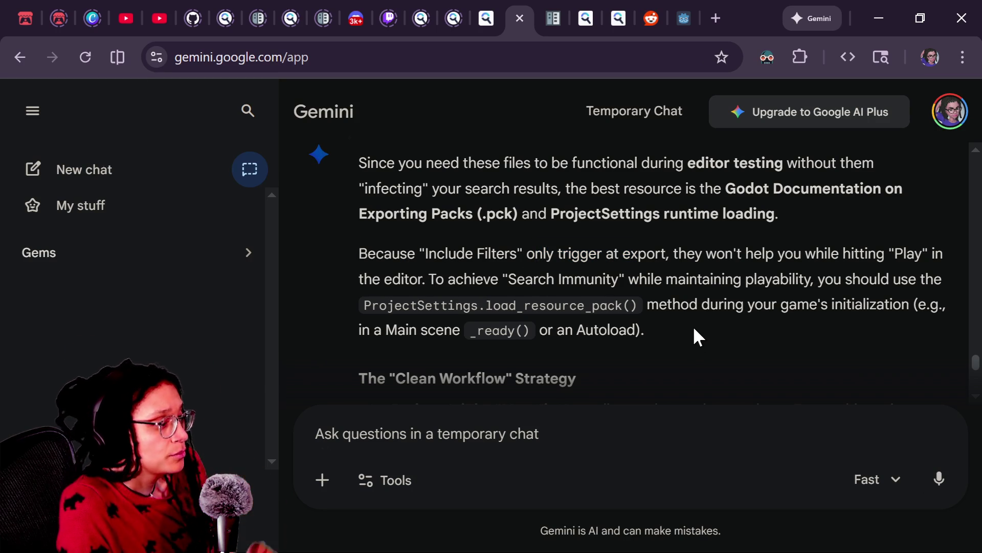
left_click_drag(487, 285, 597, 261)
left_click_drag(711, 280, 779, 303)
left_click(336, 327)
left_click_drag(336, 327, 549, 312)
left_click(624, 328)
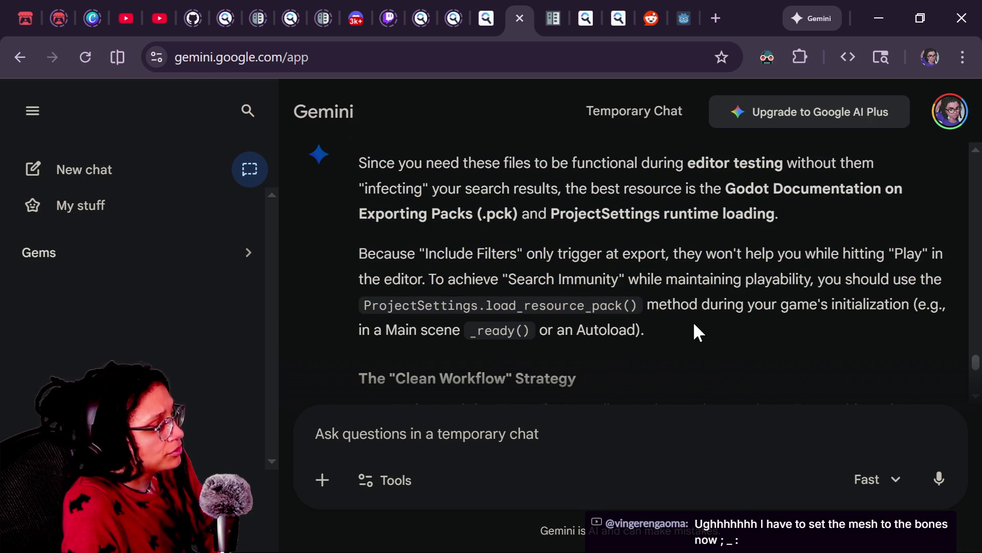
scroll(694, 323, "down", 2)
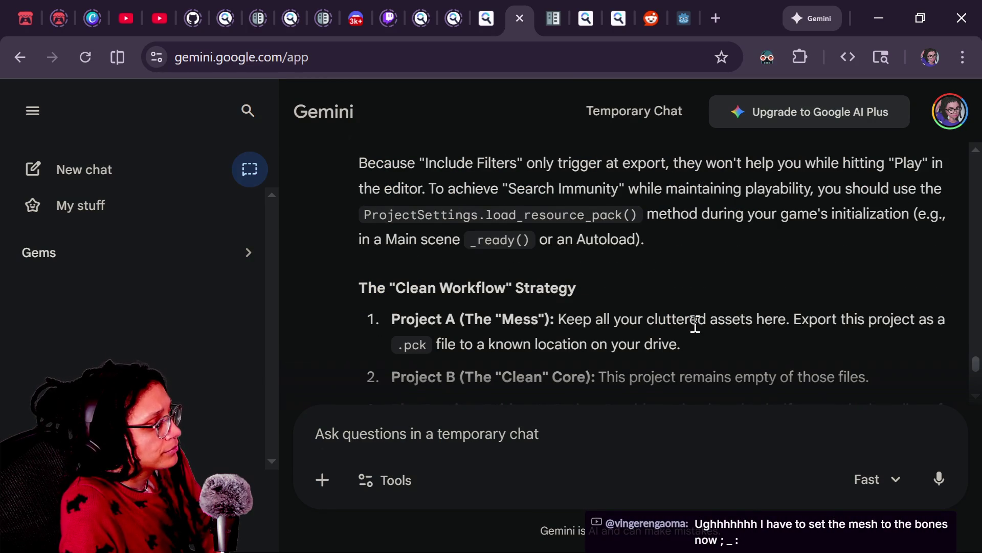
scroll(696, 324, "down", 2)
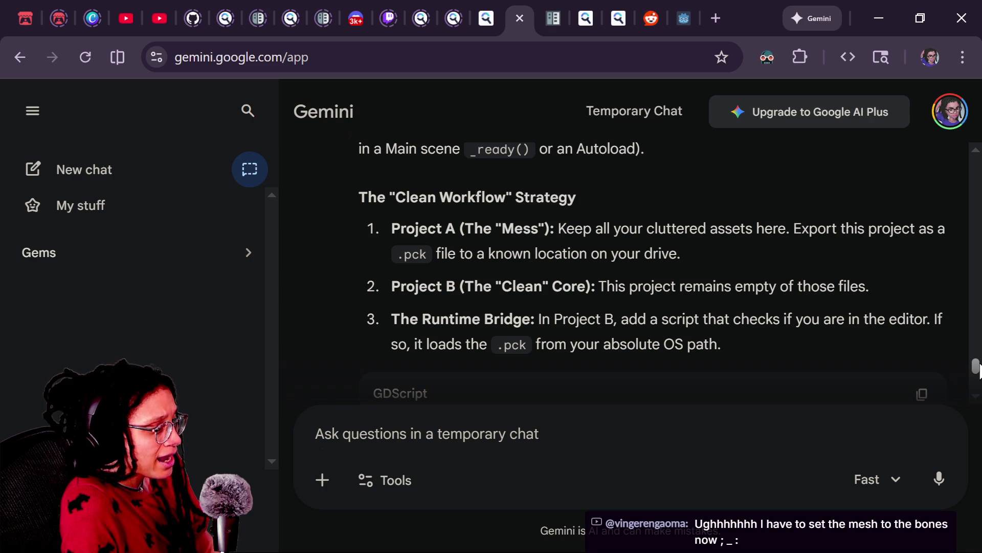
left_click_drag(975, 375, 976, 377)
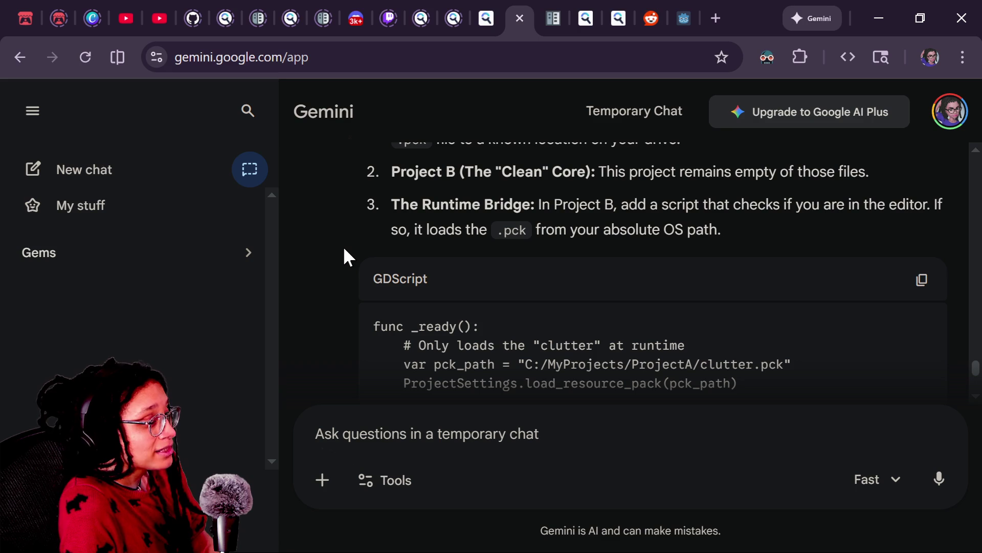
scroll(346, 263, "down", 2)
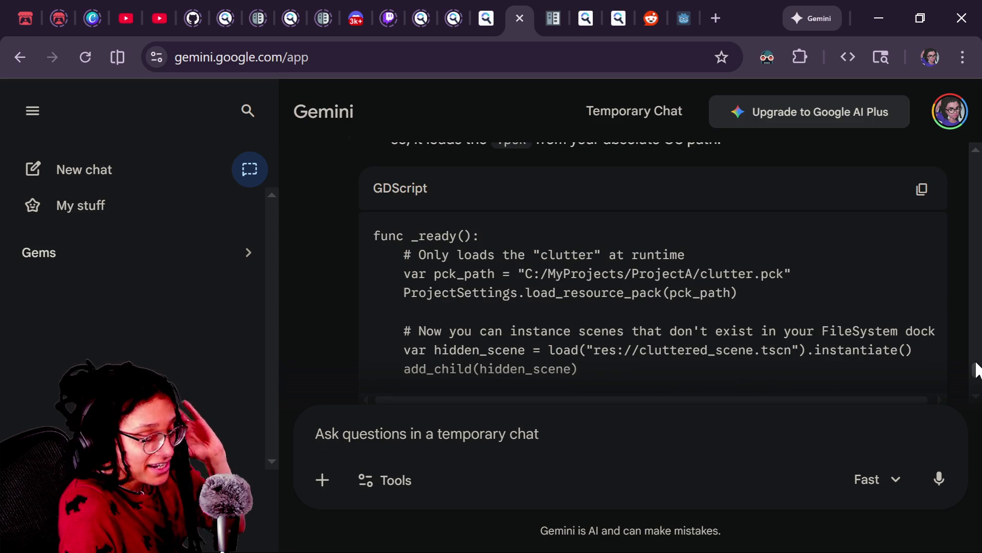
Read through Gemini's Runtime Bridge answer, check the stream chat, then return to Godot
left_click_drag(968, 373, 977, 379)
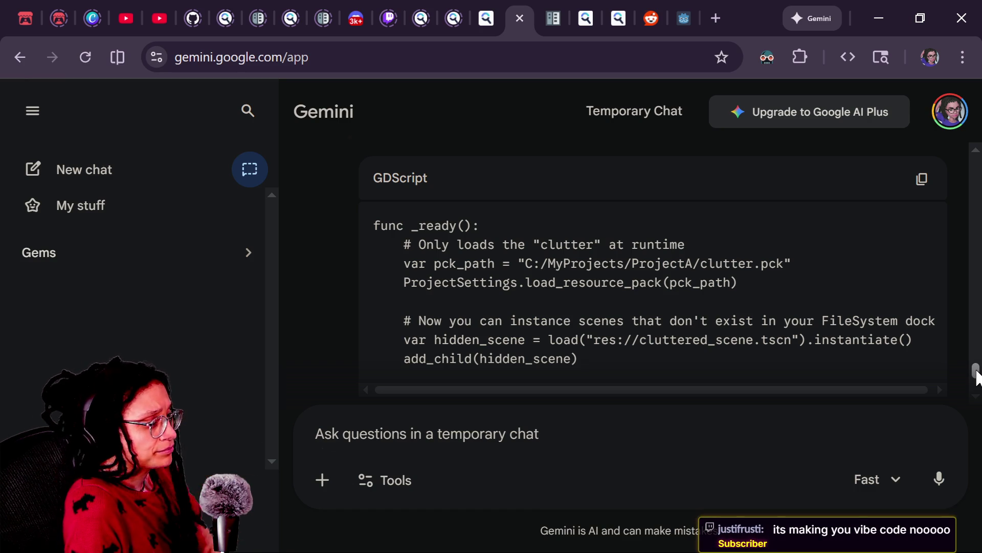
scroll(978, 377, "down", 3)
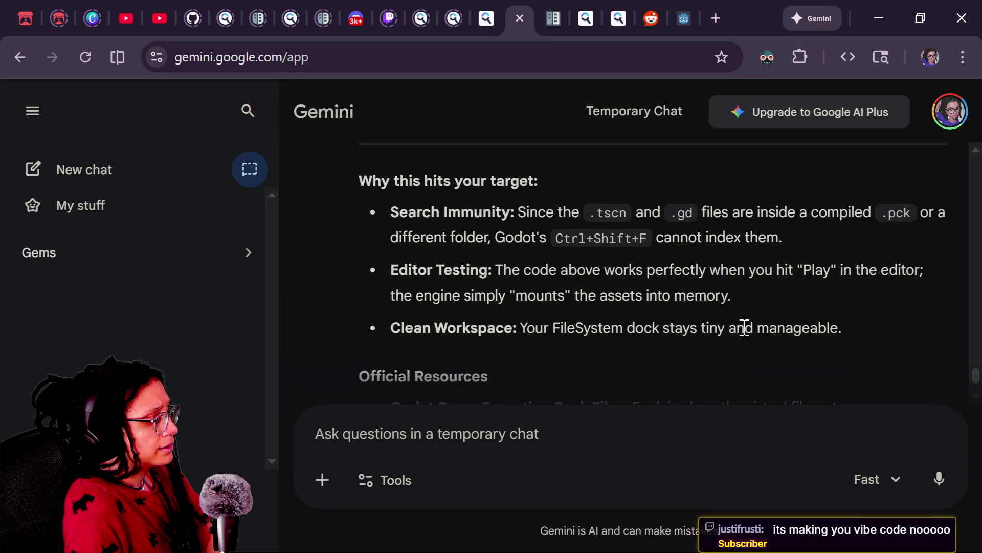
scroll(745, 328, "up", 4)
scroll(708, 328, "down", 2)
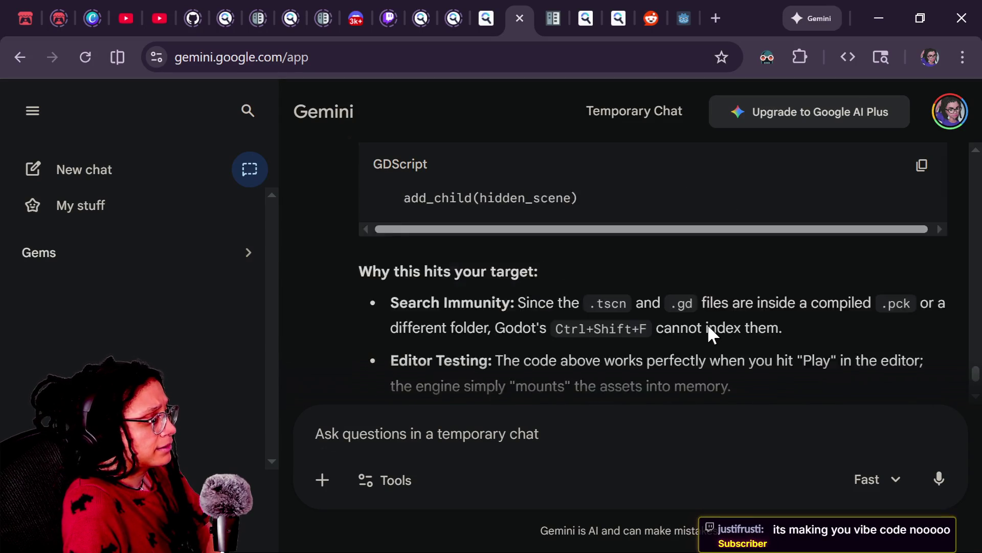
scroll(708, 327, "down", 5)
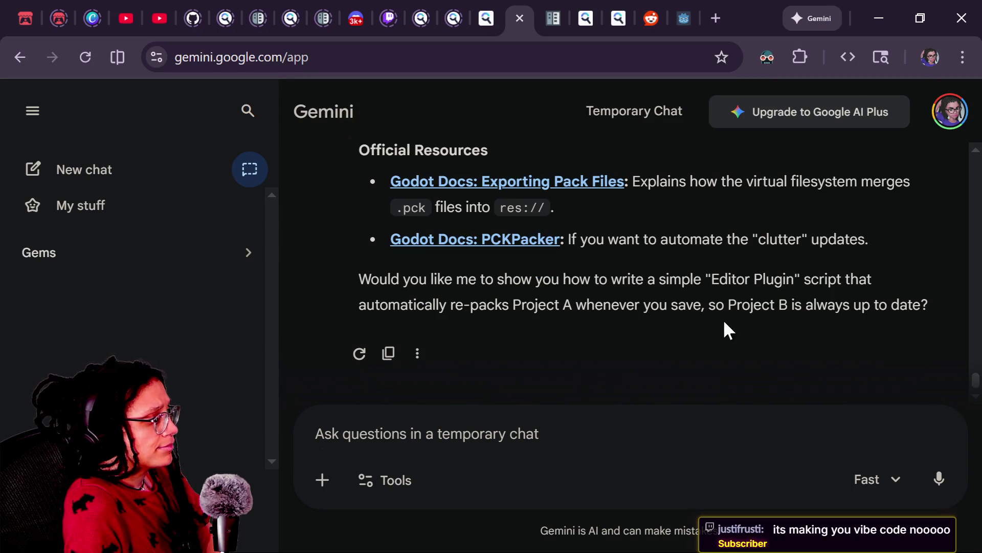
scroll(503, 269, "up", 3)
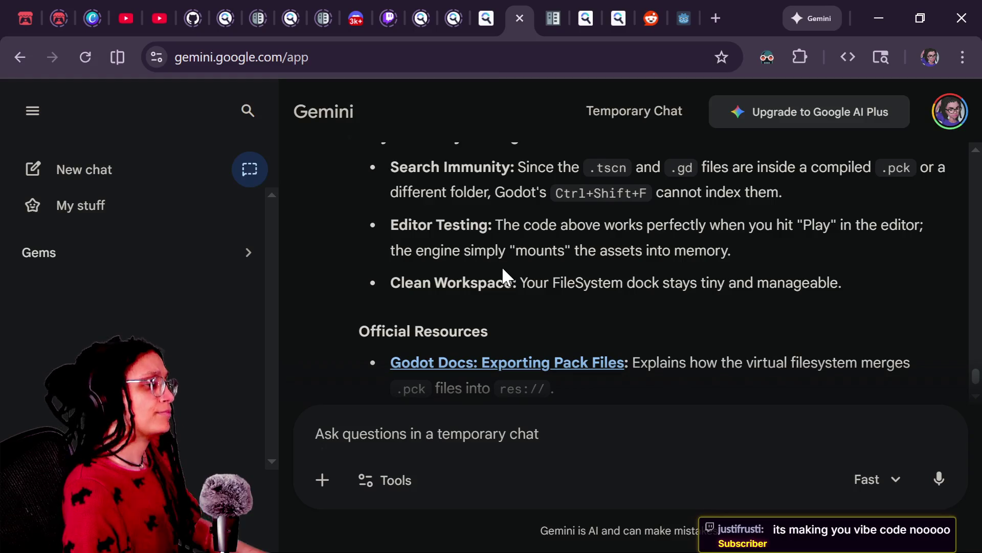
key("alt+Tab")
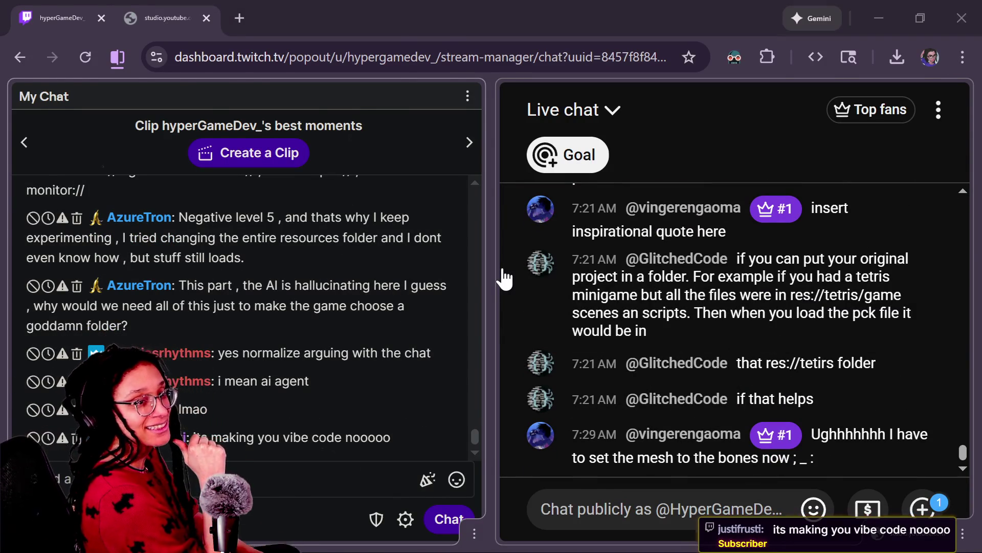
key("alt+Tab")
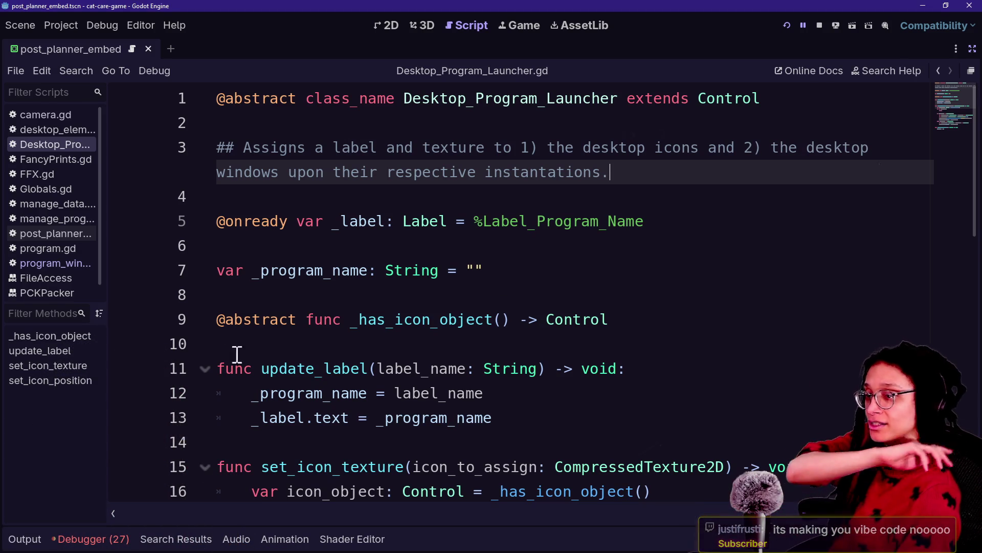
Move the caret between lines 9, 5, 1 and 7 of Desktop_Program_Launcher.gd, then bring Streamer.bot forward
left_click(219, 320)
key("Up")
key("Up")
key("Up")
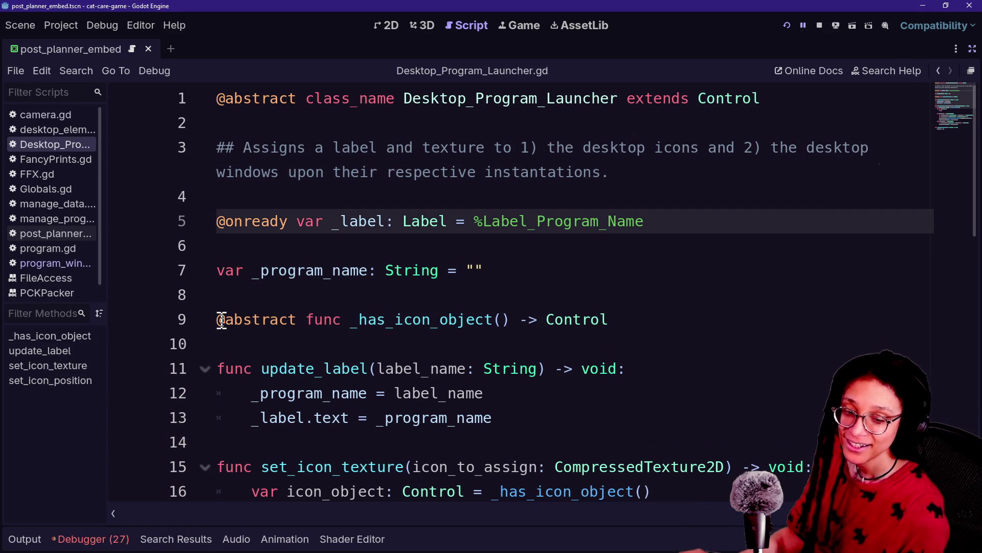
key("Up")
key("Up")
key("Up")
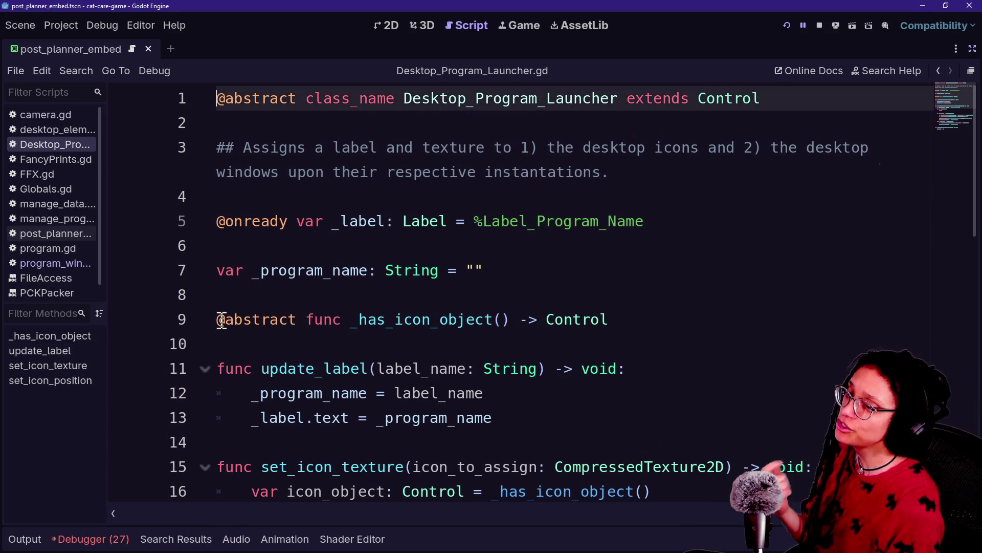
key("Down")
key("Down")
key("Down")
key("Down")
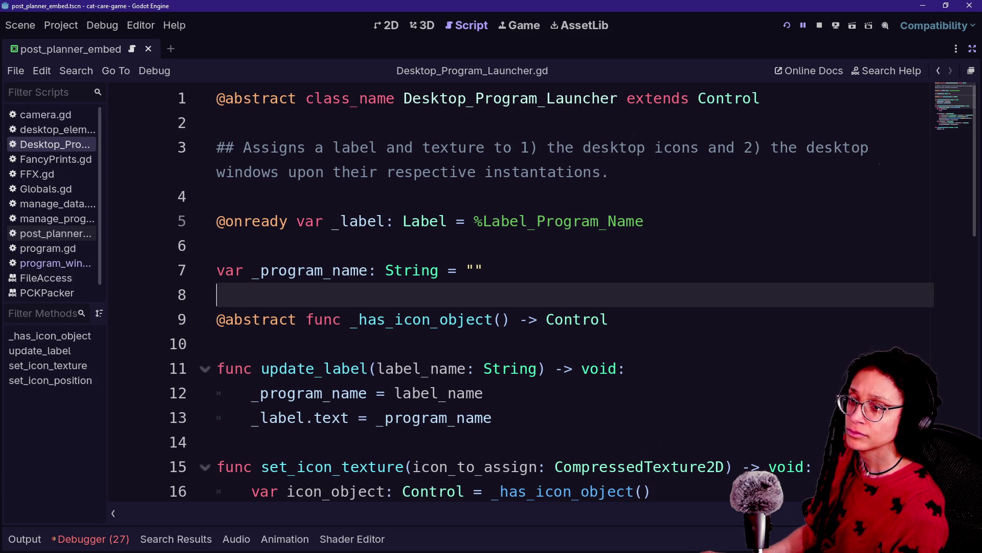
key("alt+Tab")
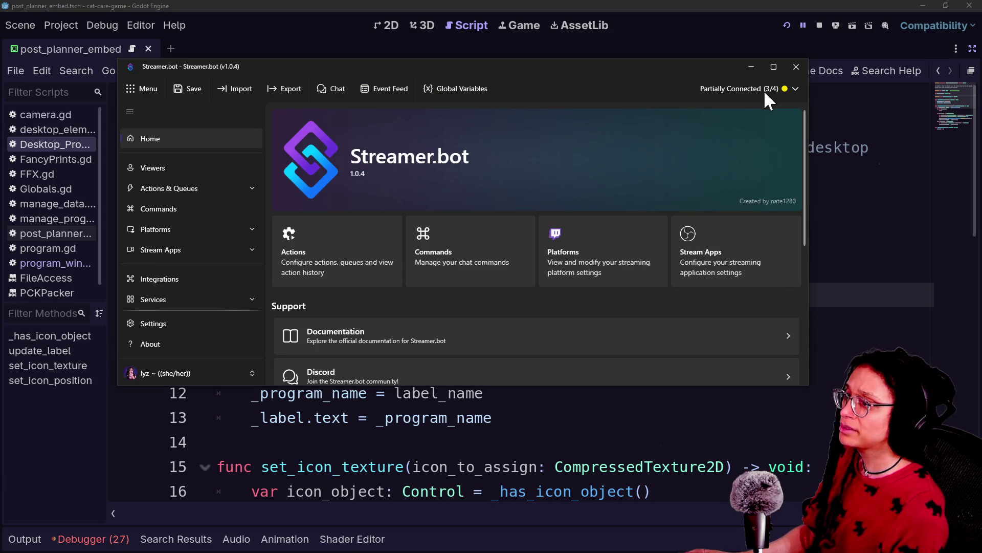
Check the Twitch platform page from Streamer.bot's connection status details
left_click(778, 90)
left_click(758, 121)
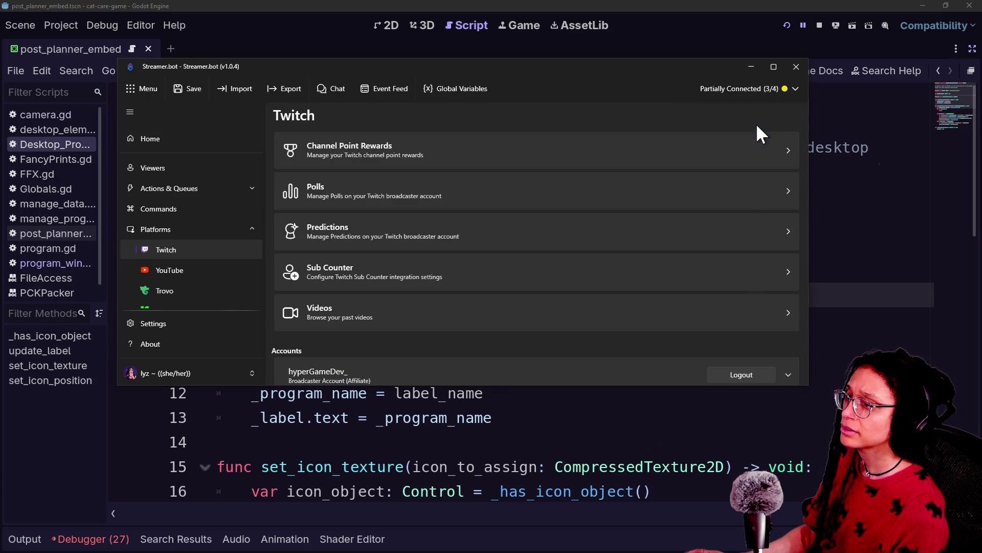
scroll(424, 225, "down", 5)
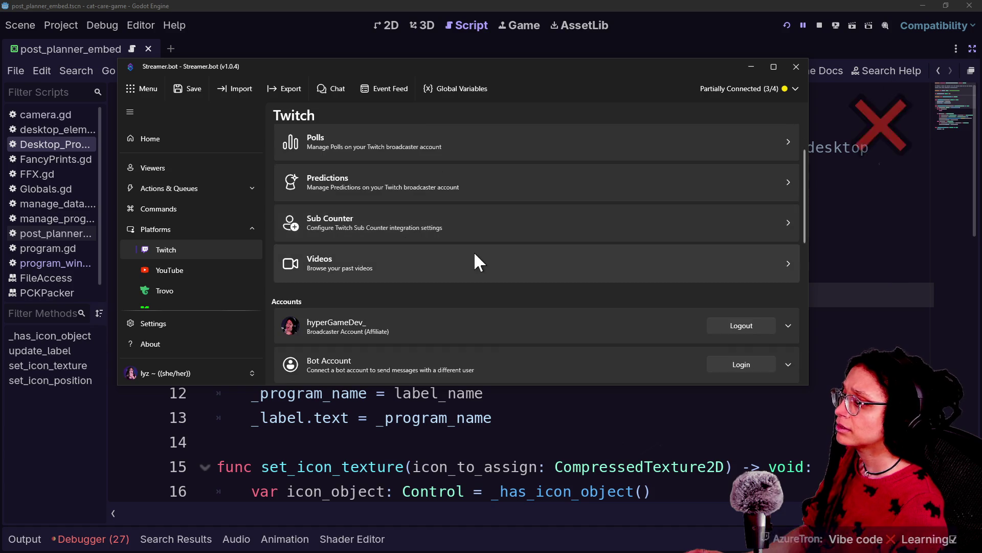
scroll(474, 251, "up", 5)
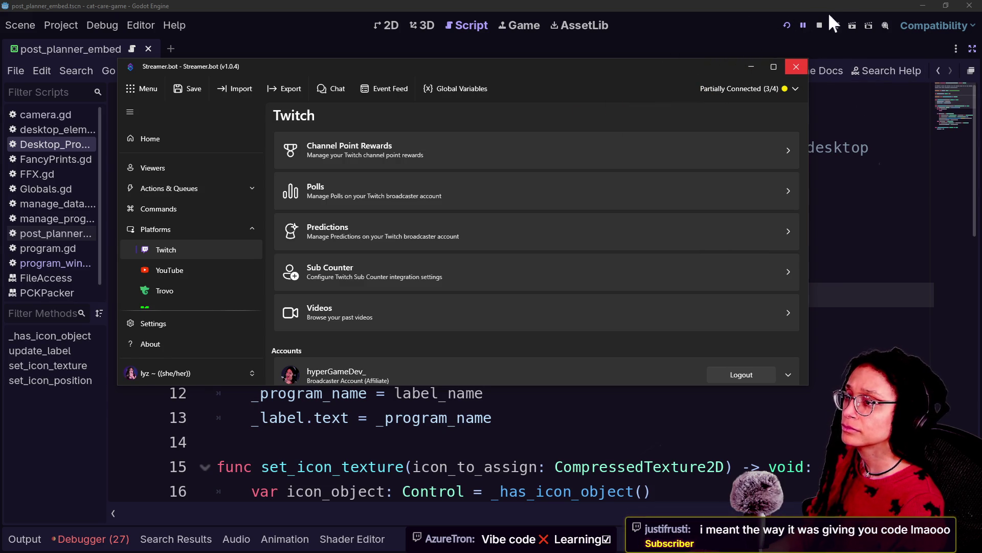
Close Streamer.bot, dismiss its Fatal Exception error, and bring up the Godot folder in File Explorer
left_click(796, 67)
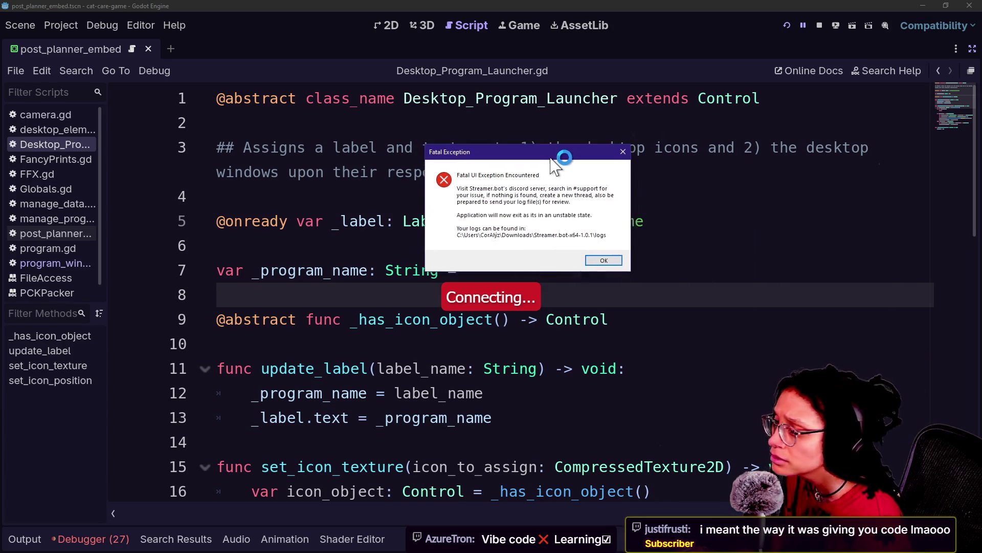
left_click(603, 260)
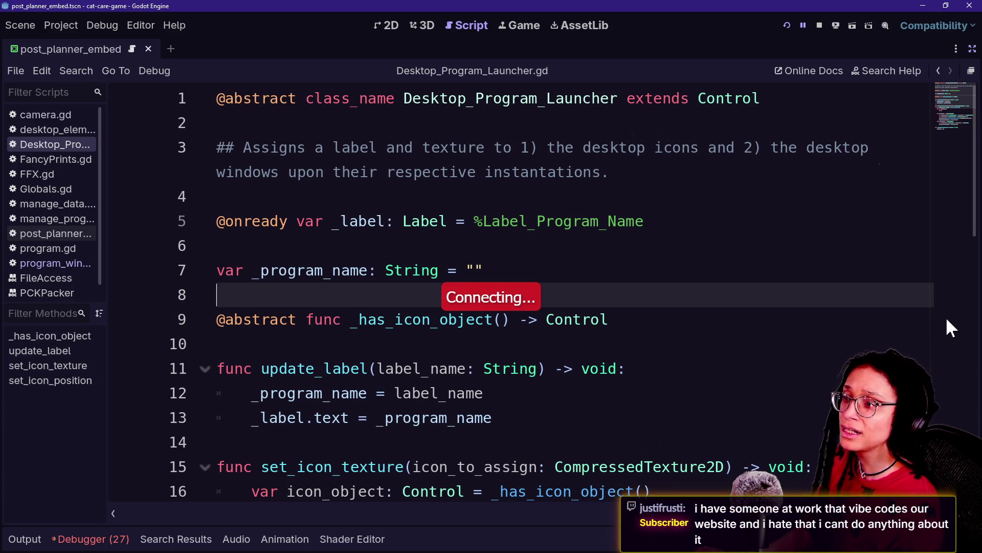
left_click(819, 224)
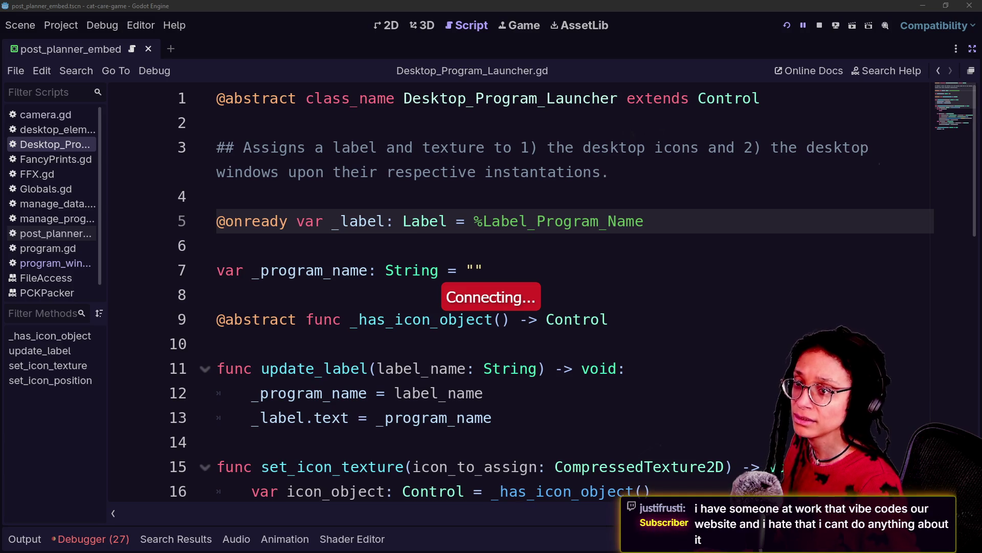
key("alt+Tab")
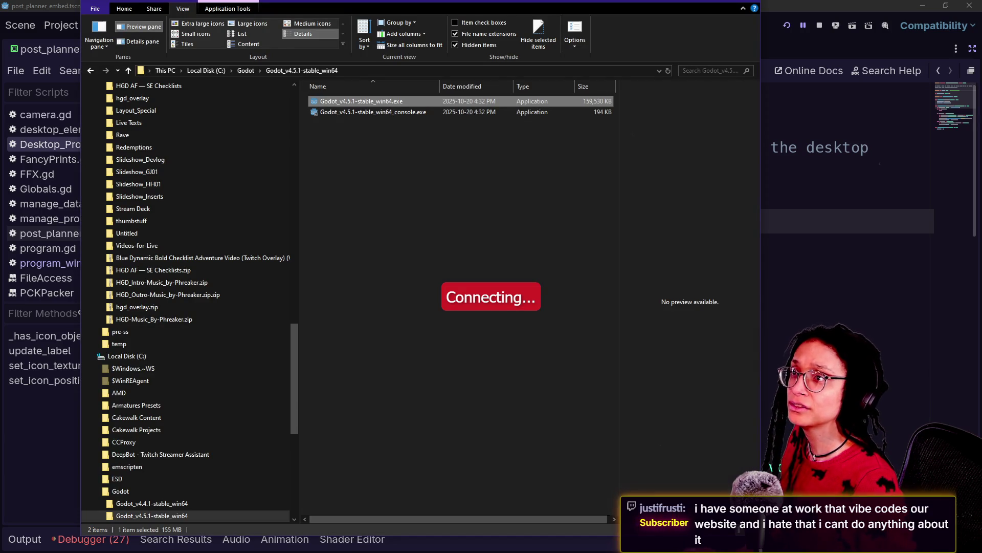
Dismiss the Streamer.bot already-running warning, review Task Manager processes sorted by Name, then close it
key("Return")
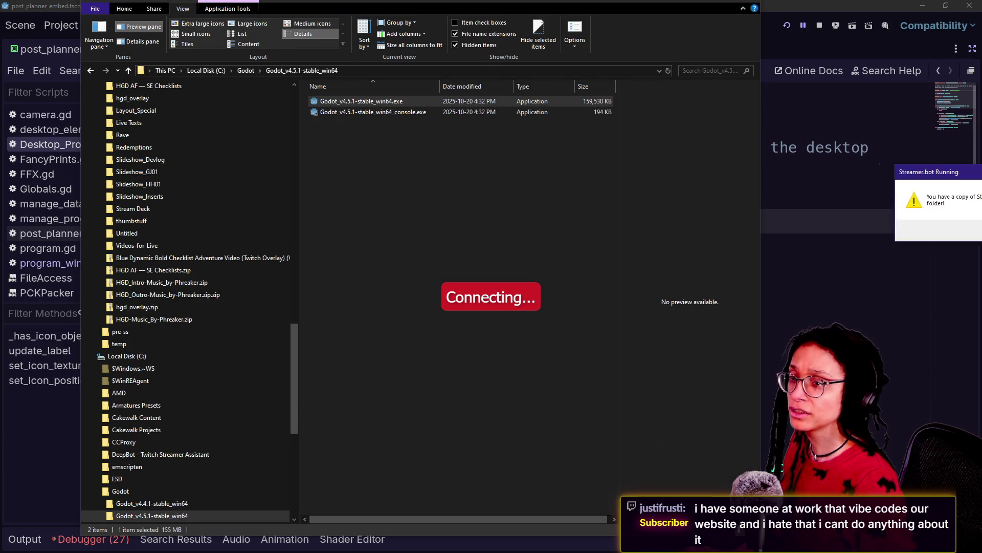
left_click(627, 282)
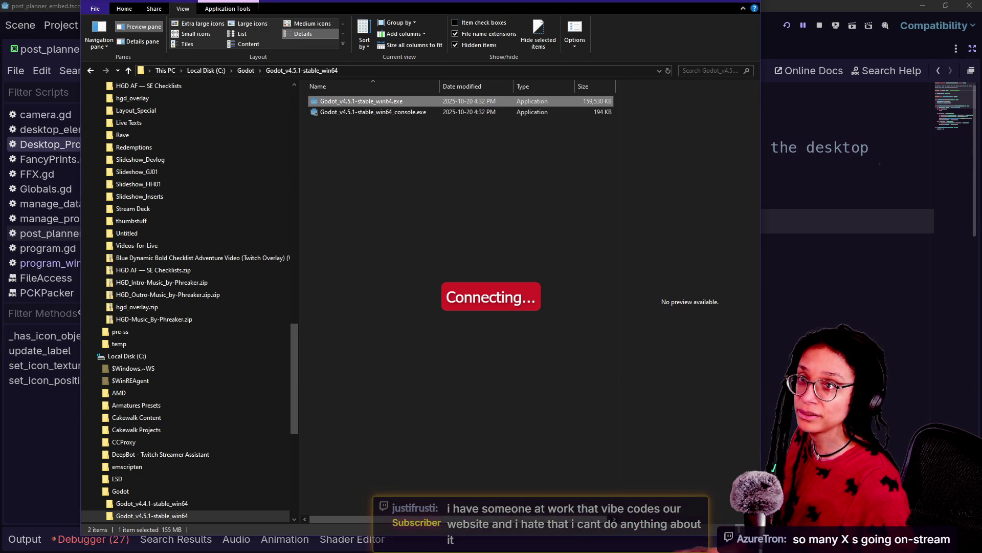
key("ctrl+shift+Escape")
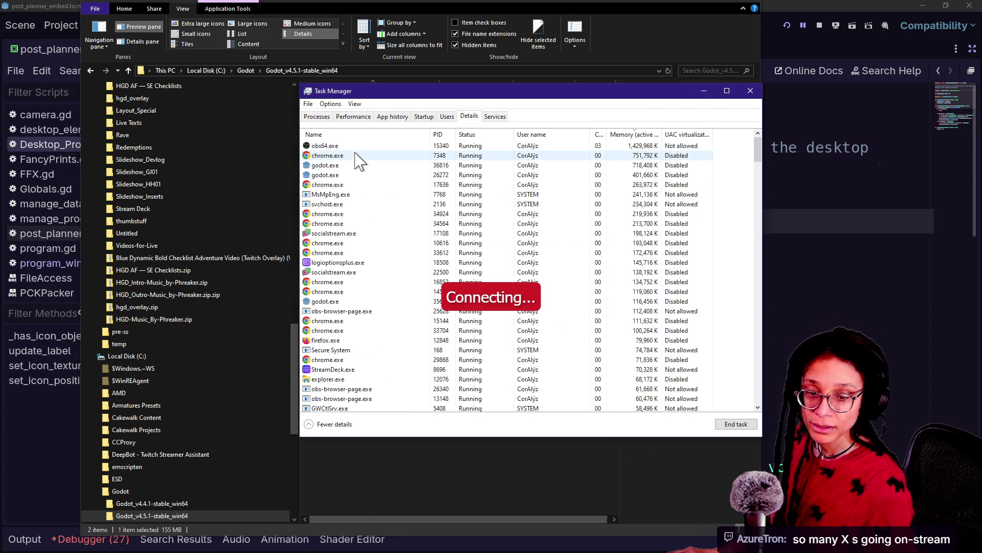
scroll(384, 181, "down", 2)
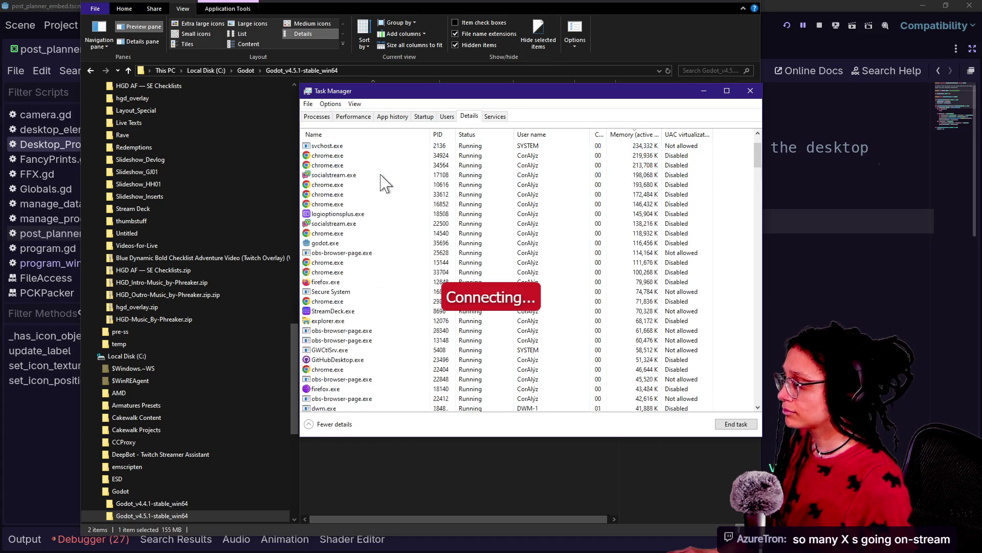
left_click(333, 134)
scroll(436, 228, "down", 20)
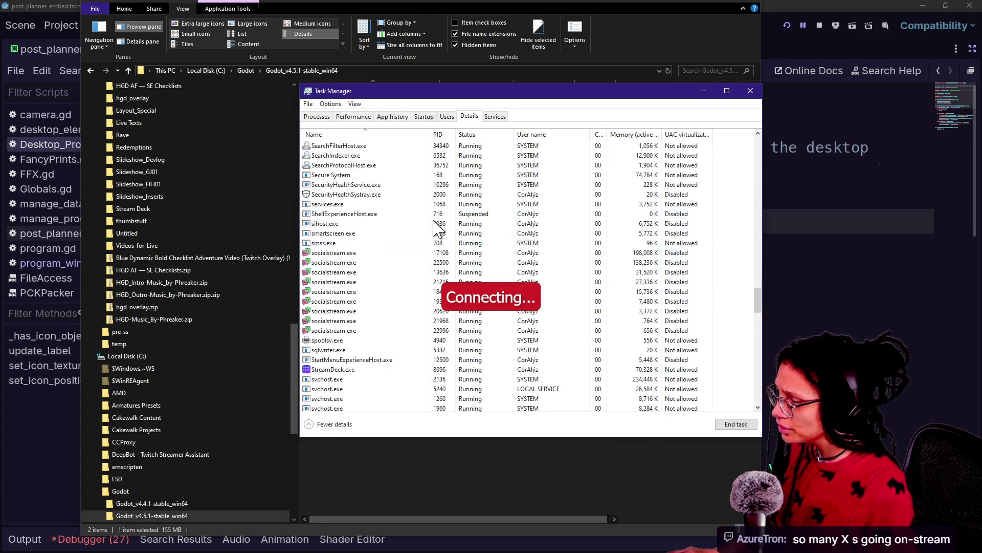
scroll(404, 228, "down", 15)
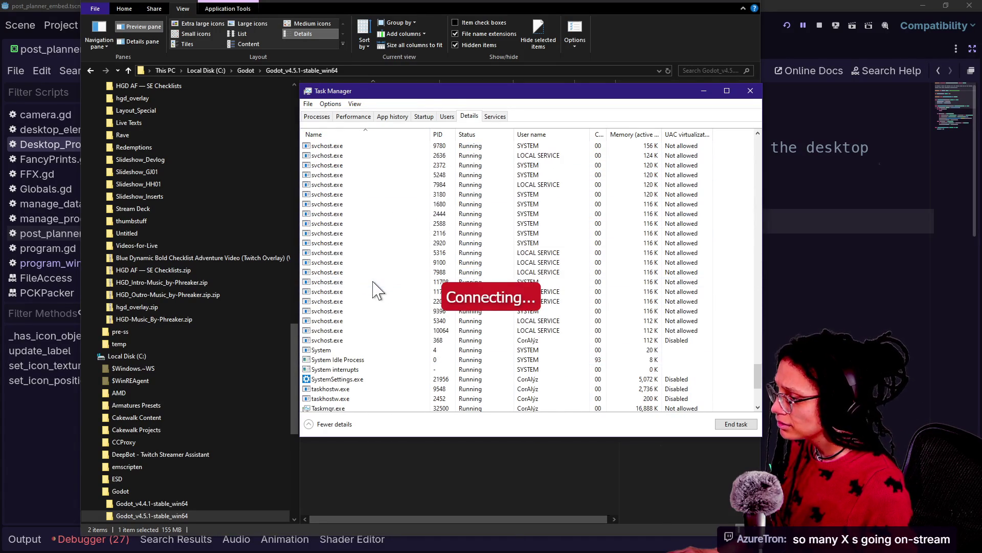
scroll(377, 290, "down", 1)
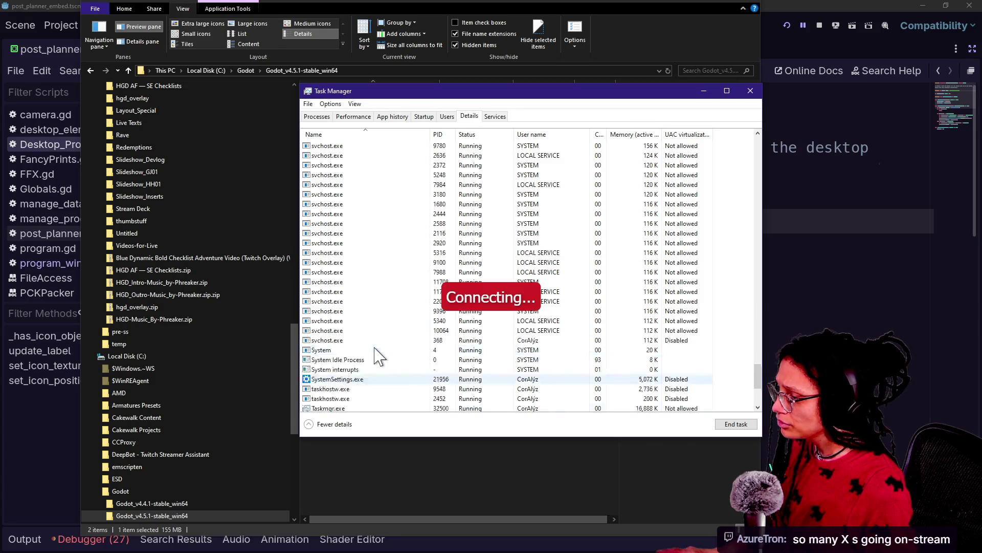
scroll(377, 355, "up", 17)
scroll(377, 355, "down", 2)
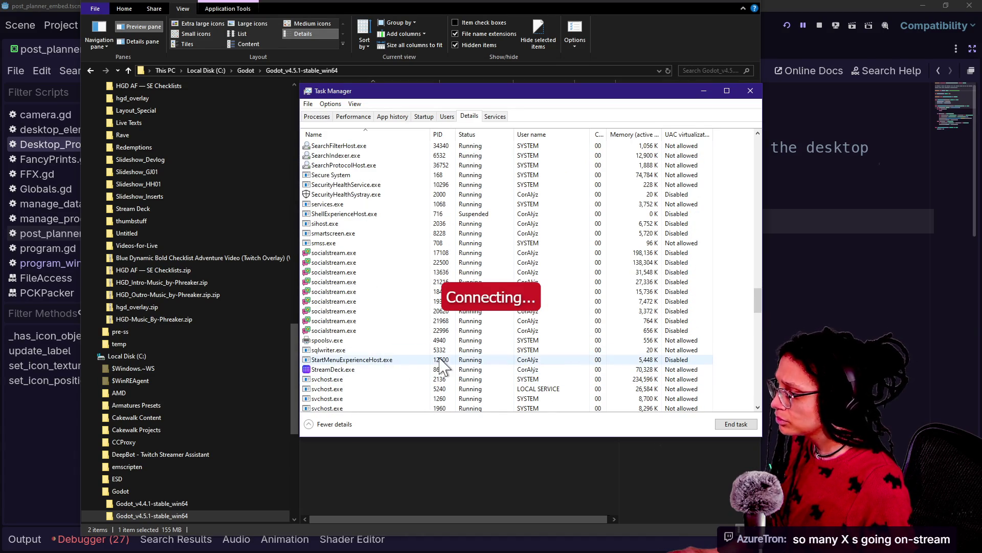
left_click(750, 91)
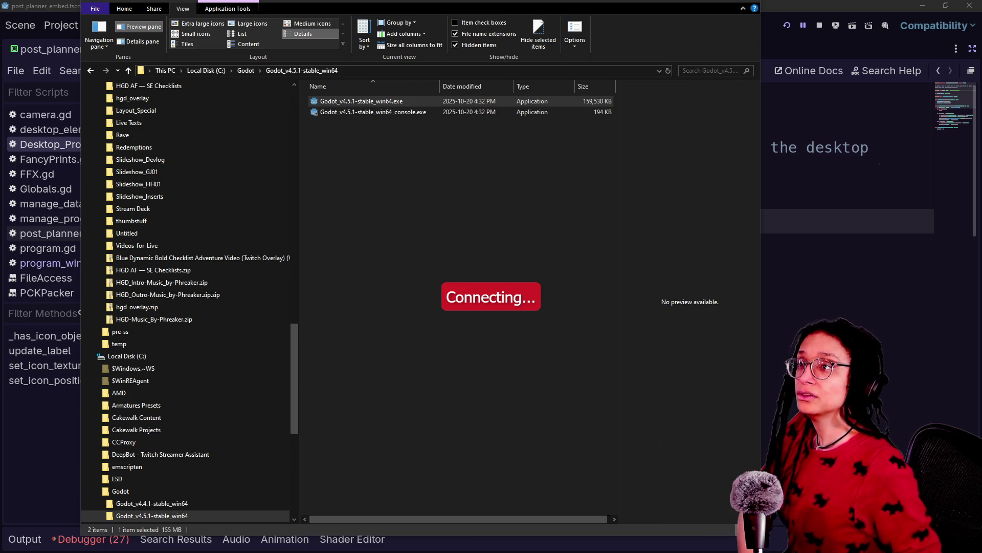
left_click(870, 195)
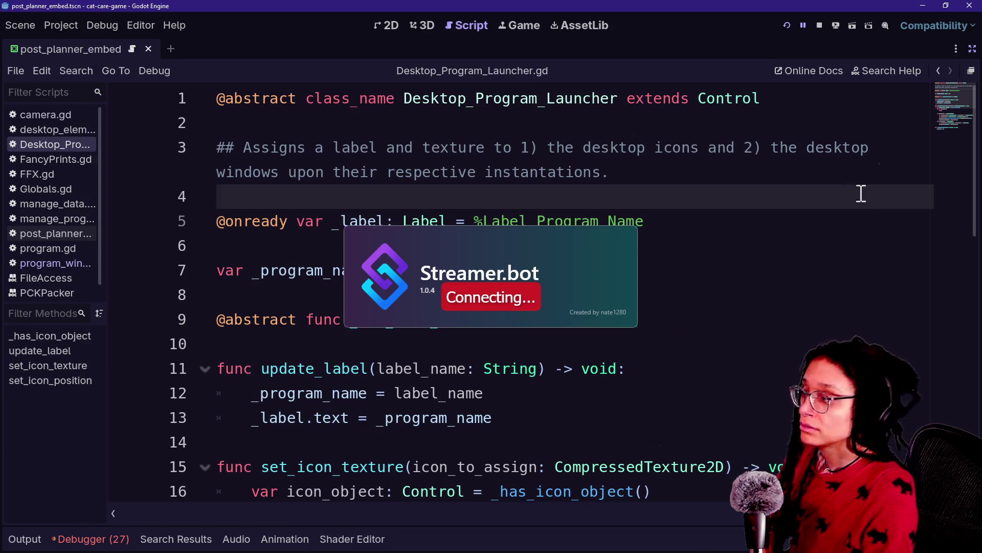
Remove the trailing space from line 7 of Desktop_Program_Launcher.gd and show the output log
left_click(719, 171)
left_click(766, 246)
left_click(760, 293)
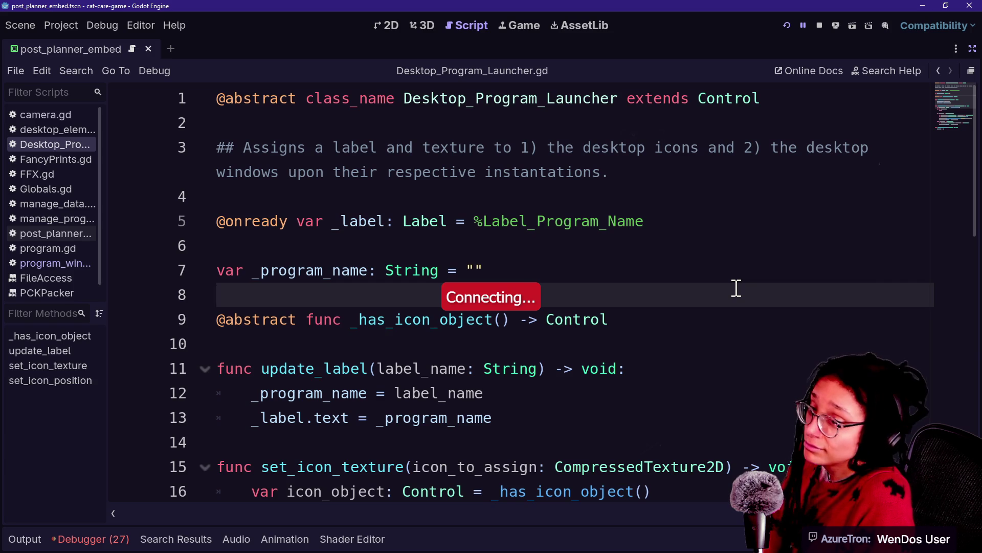
left_click(500, 225)
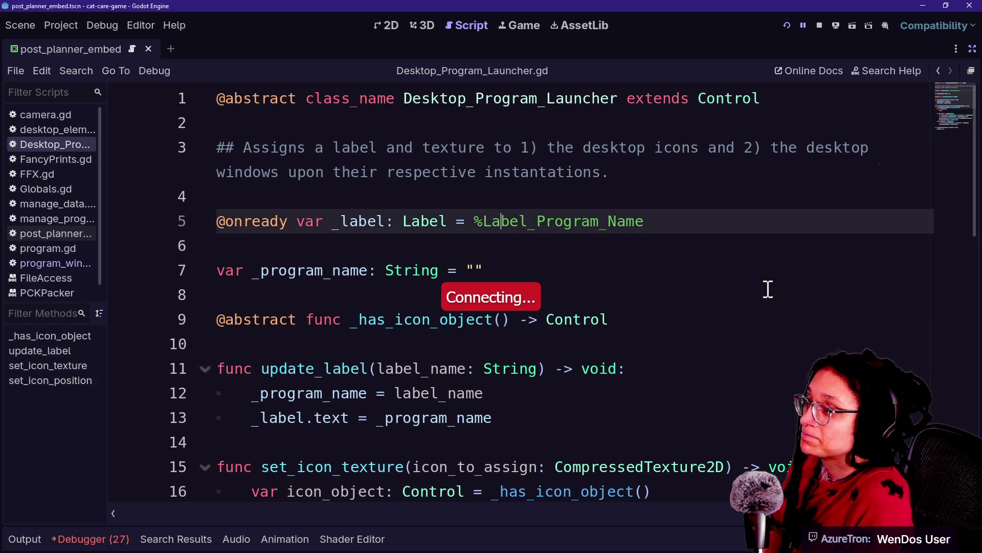
left_click(339, 393)
left_click(588, 280)
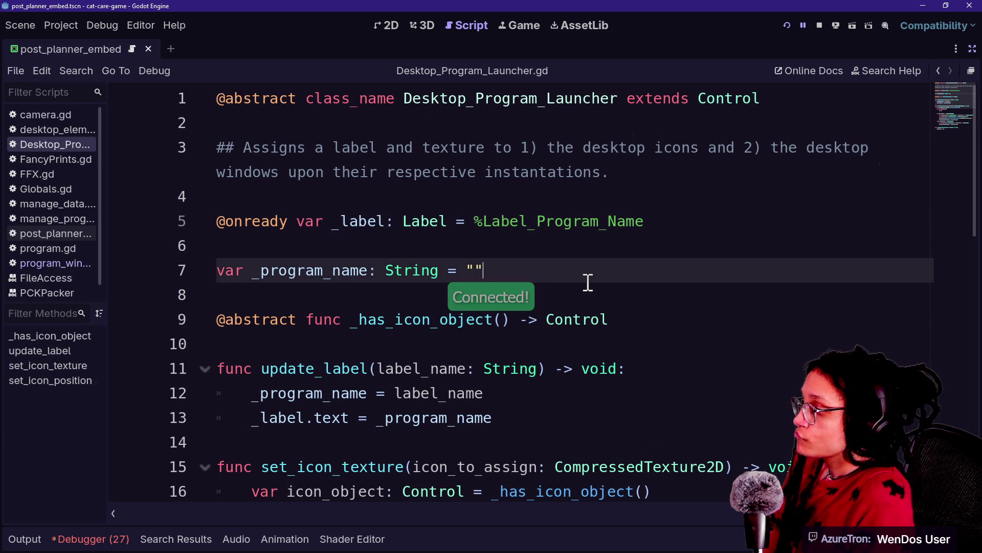
key("BackSpace")
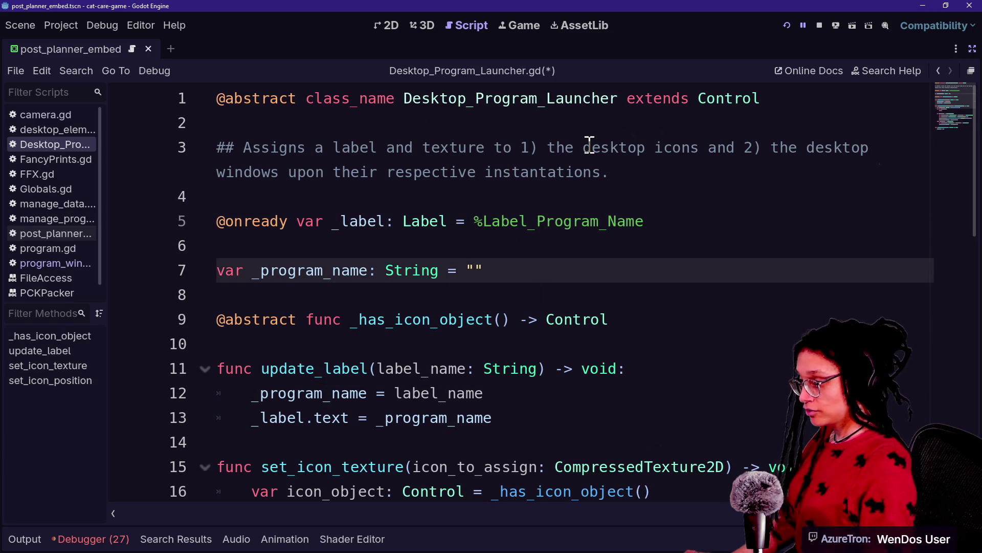
key("alt+o")
left_click(534, 231)
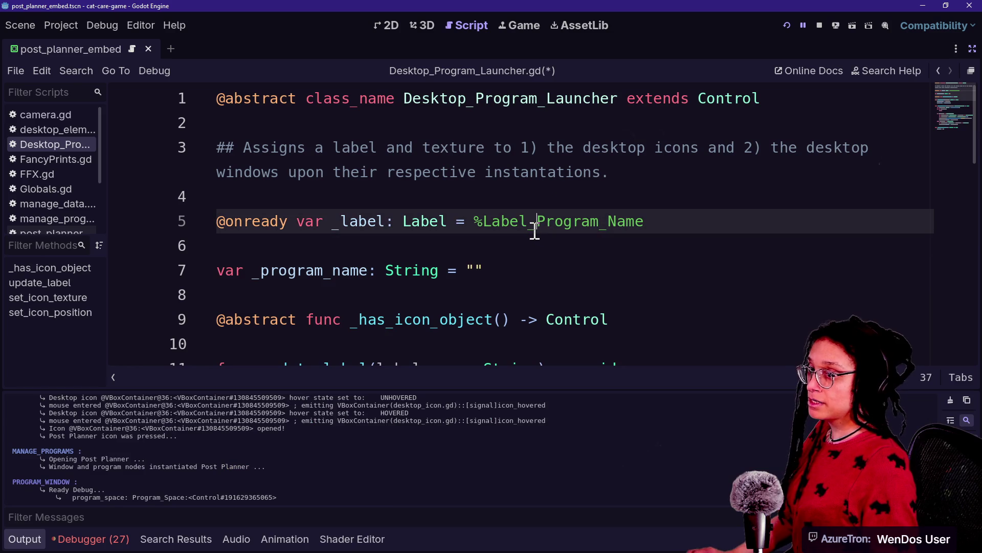
left_click(536, 238)
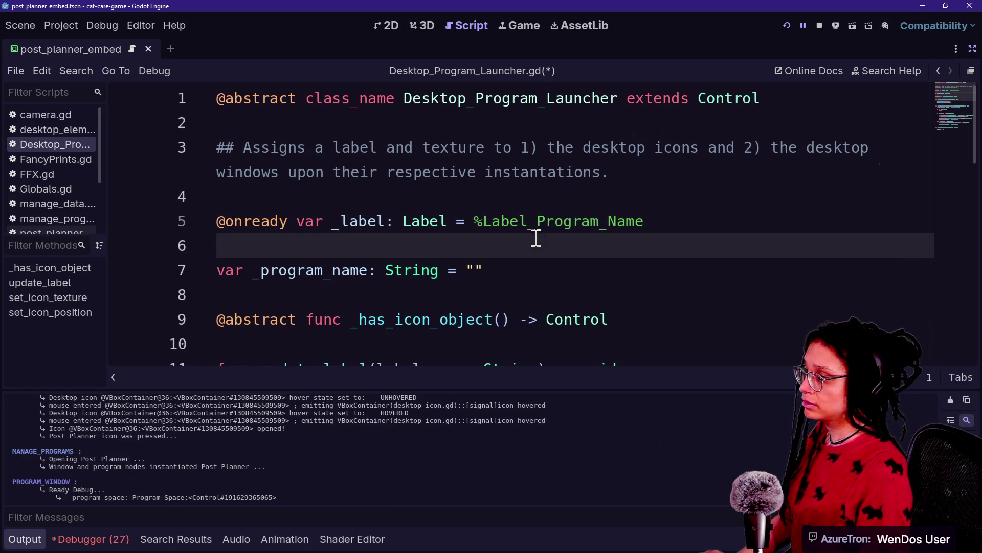
Open and dismiss Quick Open, then switch to the roguelike project showing idea_slot.tscn
key("shift+alt+o")
key("Caps_Lock")
key("Down")
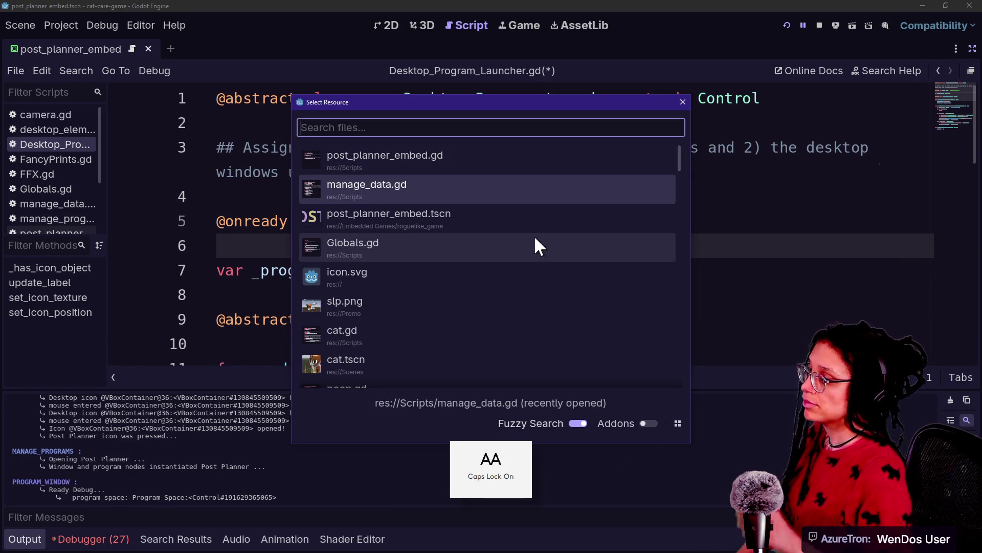
key("Up")
key("Return")
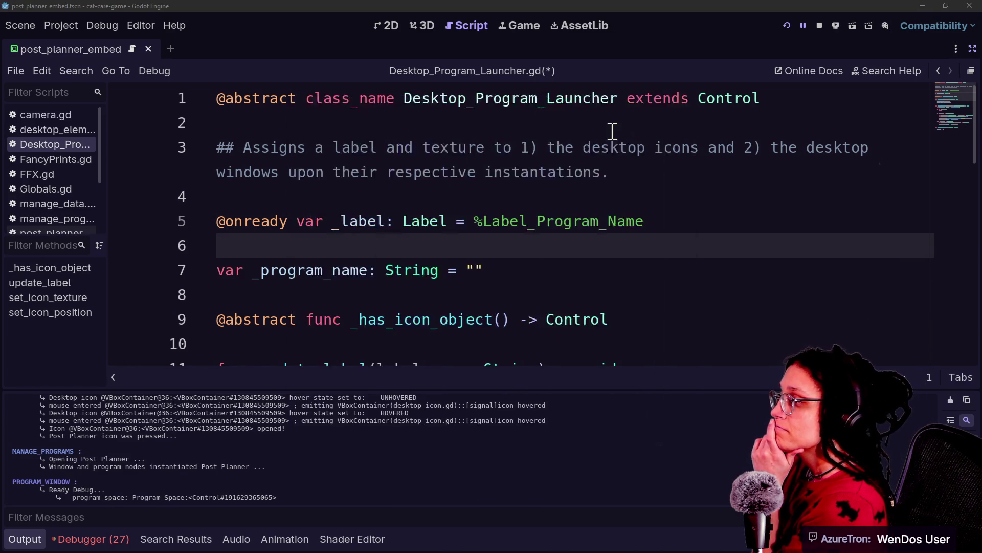
left_click(572, 197)
key("Up")
key("Up")
key("Up")
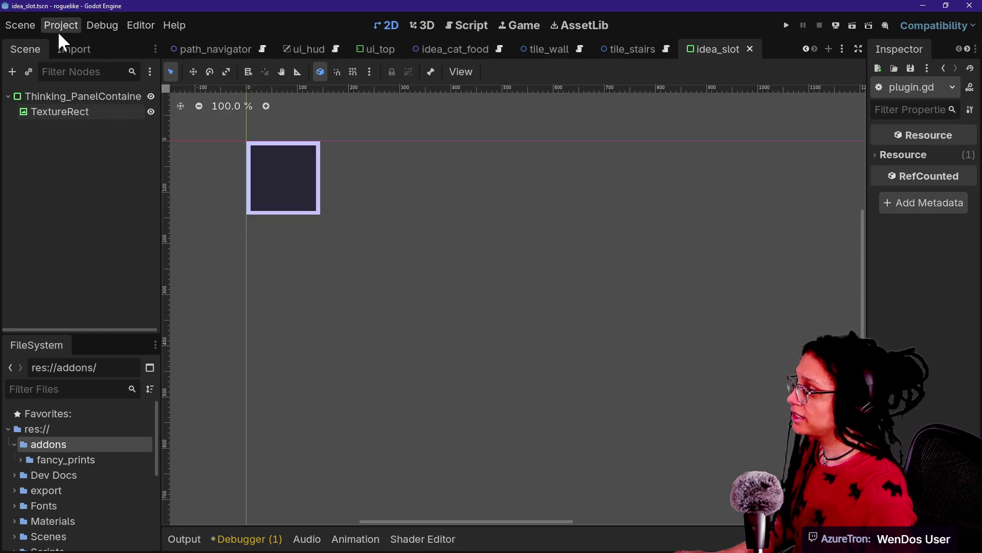
Add a Windows Desktop export preset beside Web (Runnable), cancelling the full project export
left_click(61, 25)
left_click(95, 100)
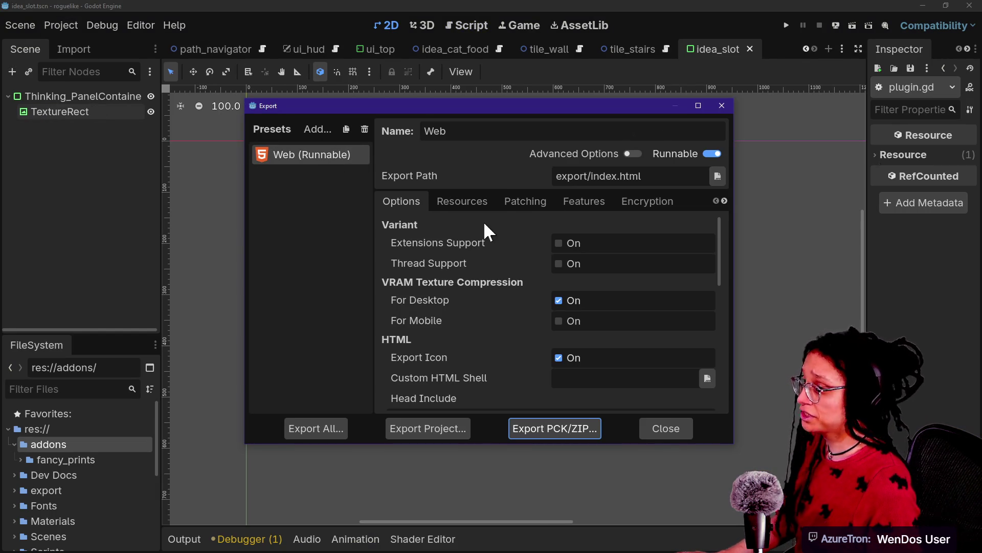
left_click(320, 130)
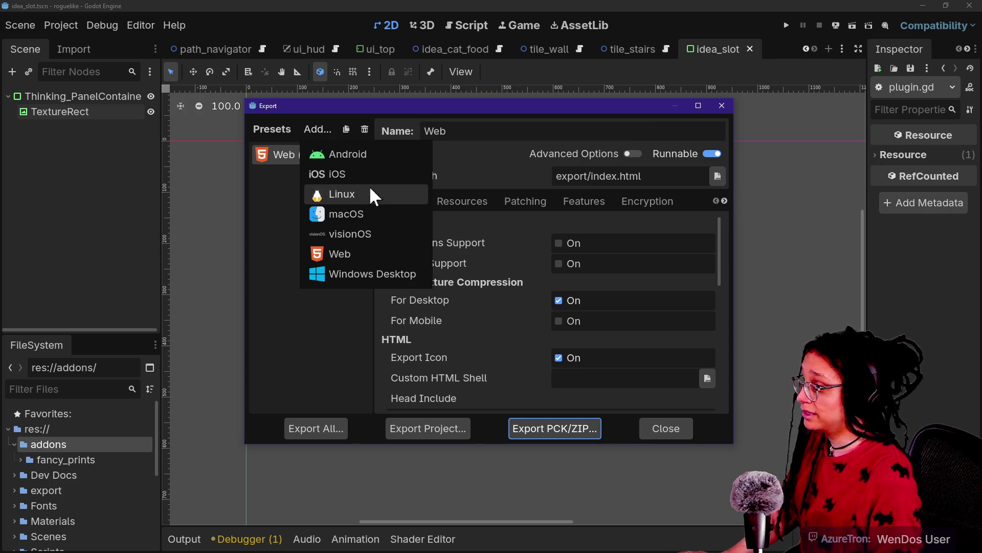
left_click(391, 274)
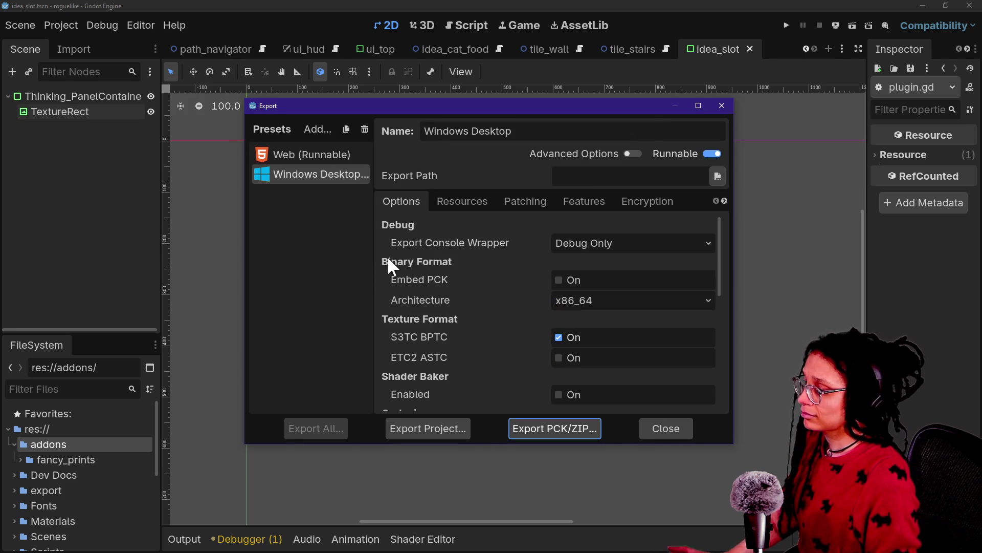
left_click(415, 425)
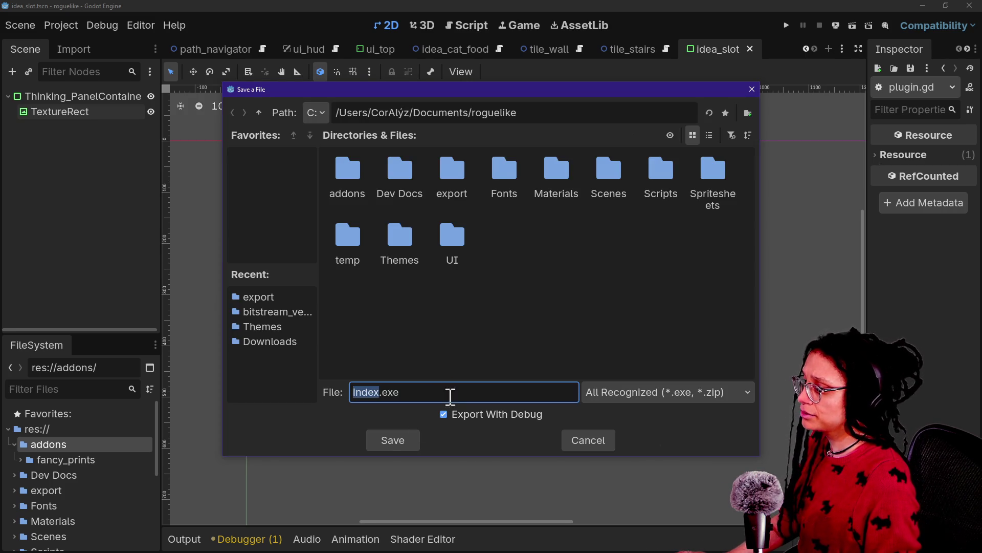
left_click(582, 441)
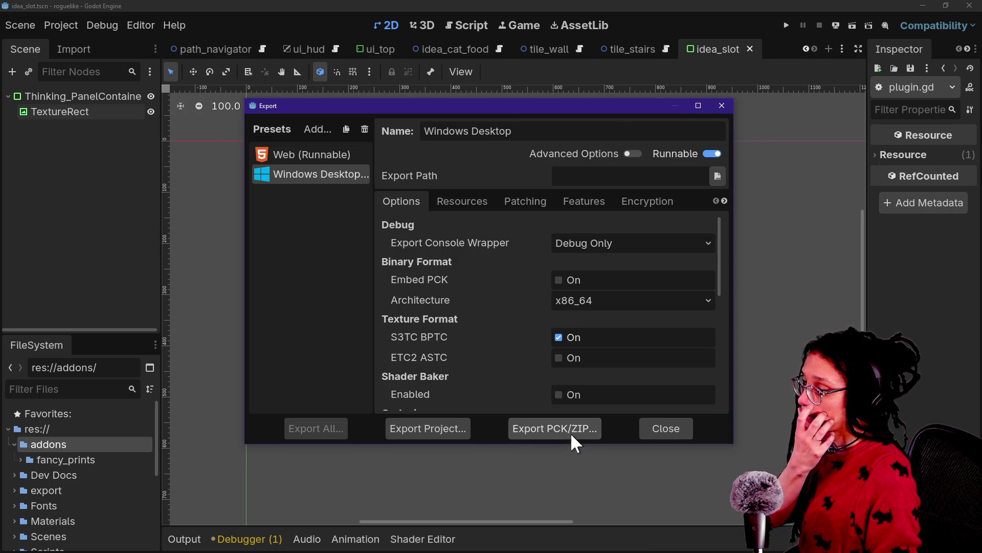
Start a PCK/ZIP export and change its path from Documents/roguelike to AppData
left_click(538, 432)
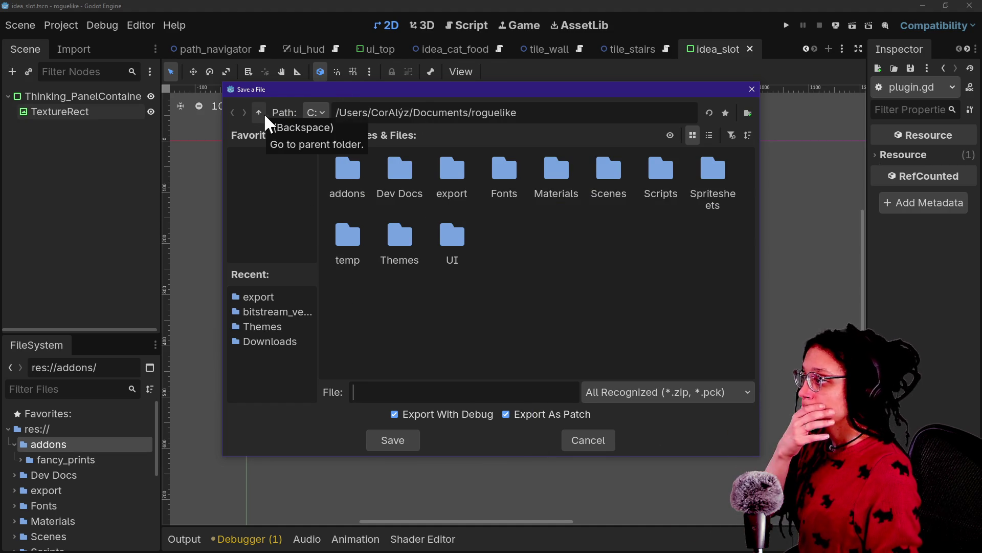
left_click_drag(441, 112, 750, 103)
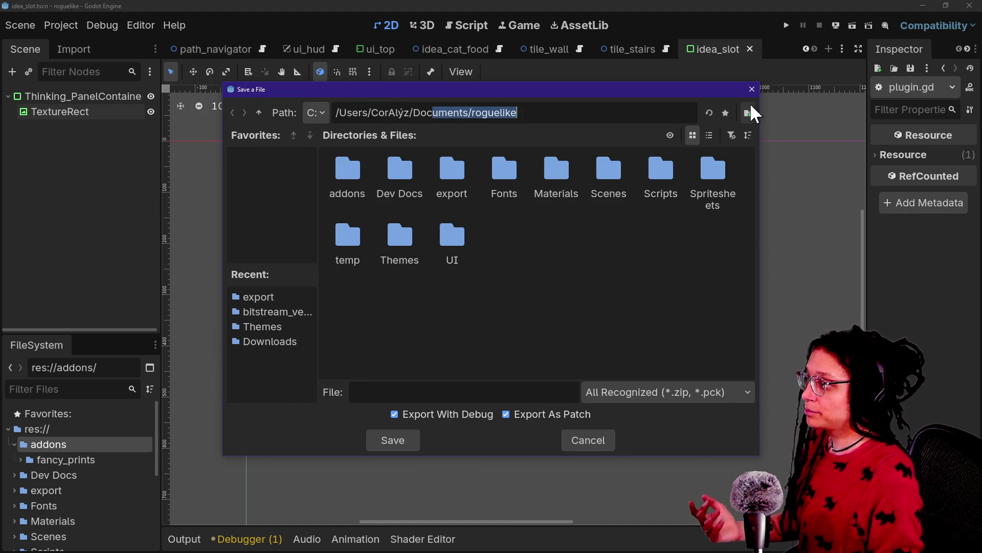
key("BackSpace")
type("DATA")
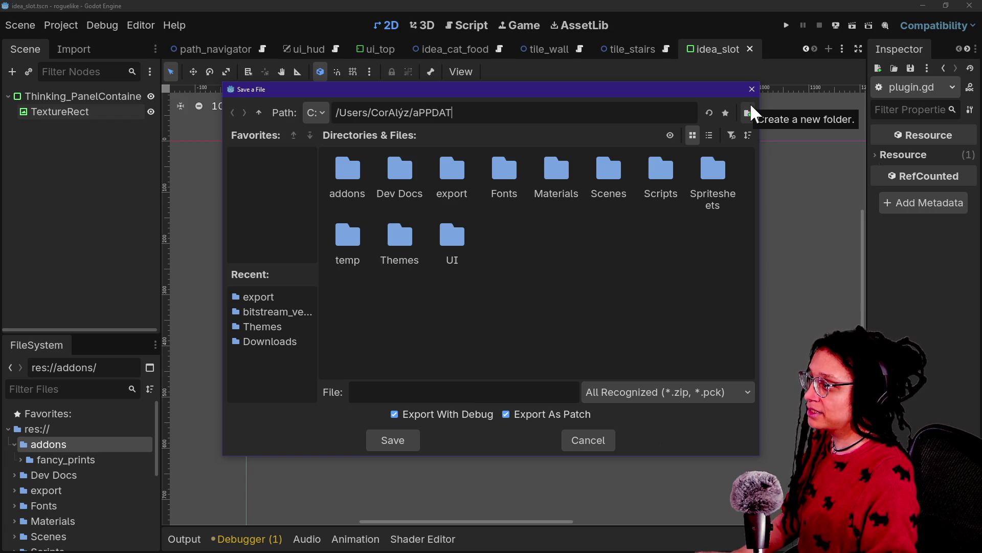
key("Return")
key("Caps_Lock")
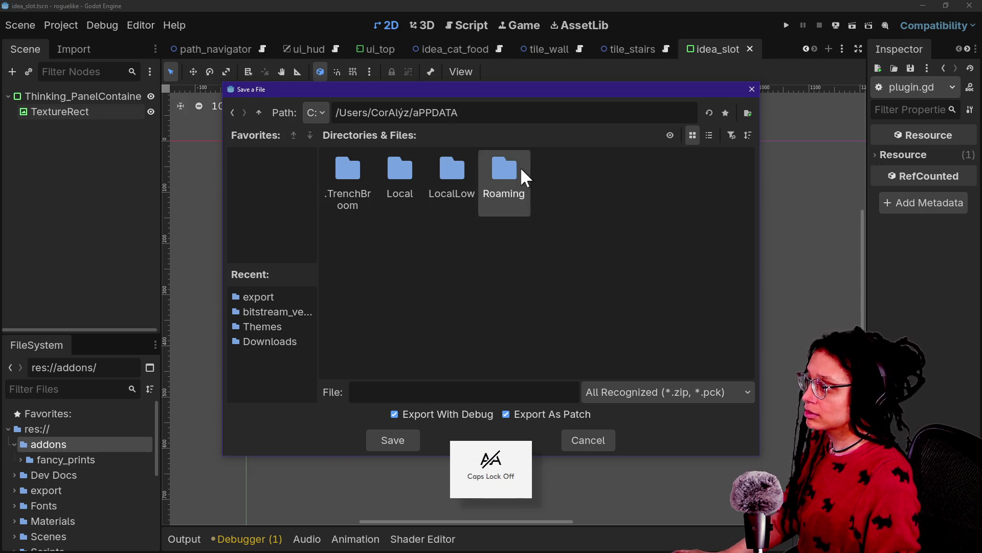
Browse to Roaming > Godot > app_userdata > cat-care-game > embedded_minigames > post_planner for the pack file
double_click(519, 169)
scroll(584, 230, "down", 2)
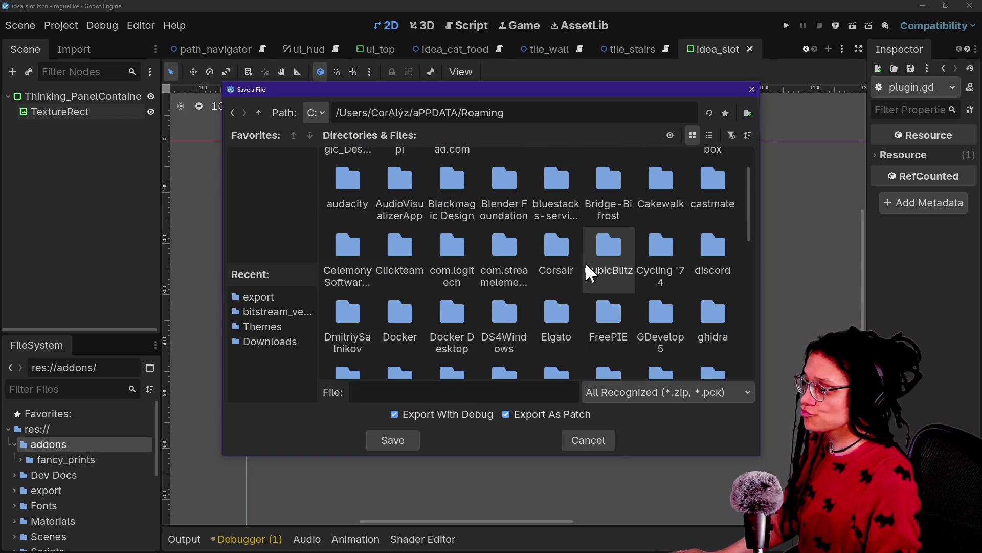
scroll(586, 262, "down", 1)
scroll(475, 310, "up", 2)
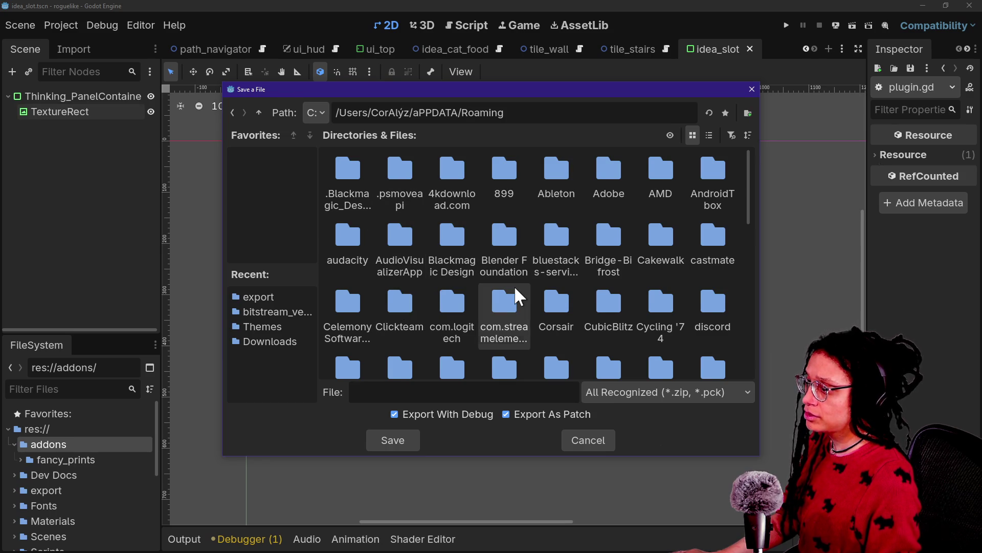
scroll(515, 286, "down", 2)
scroll(618, 318, "down", 1)
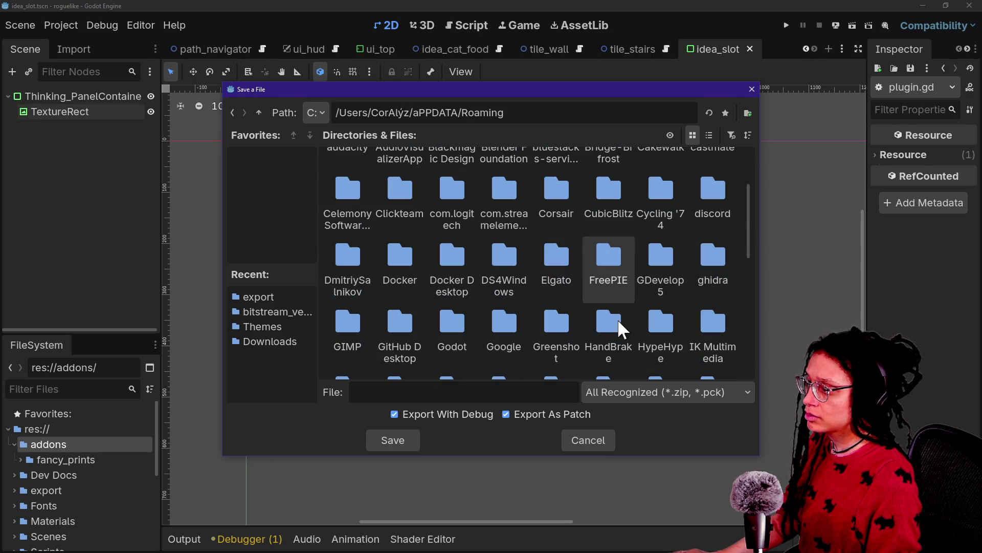
double_click(454, 333)
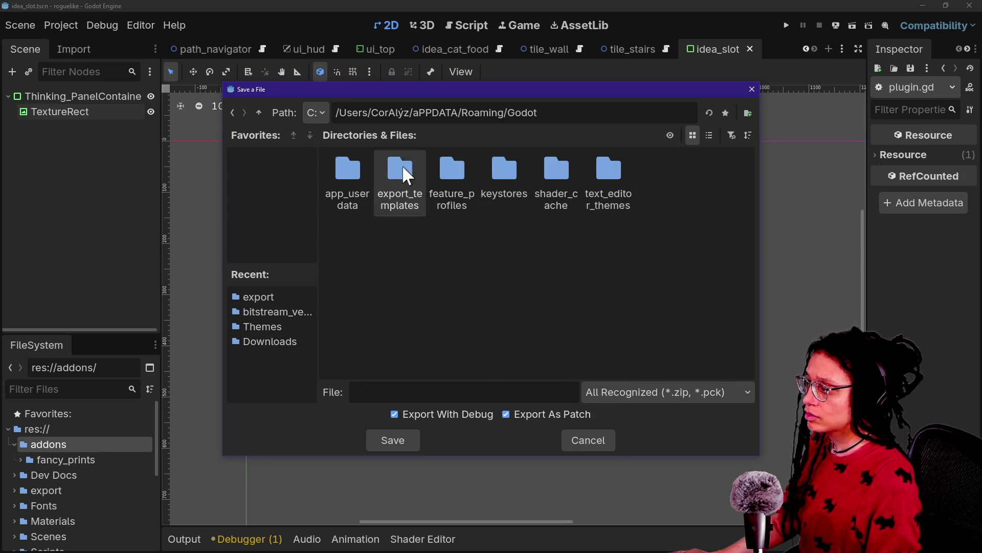
double_click(361, 176)
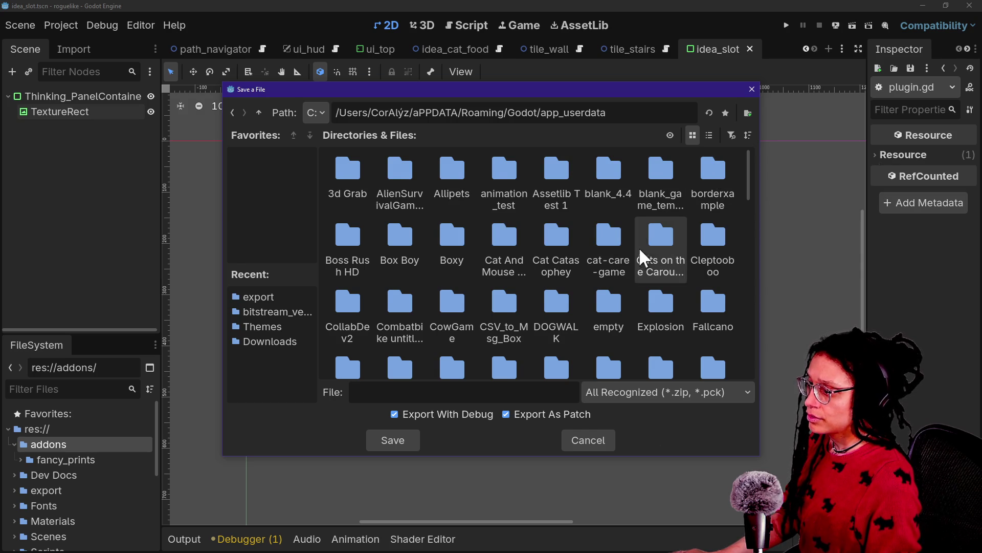
double_click(611, 262)
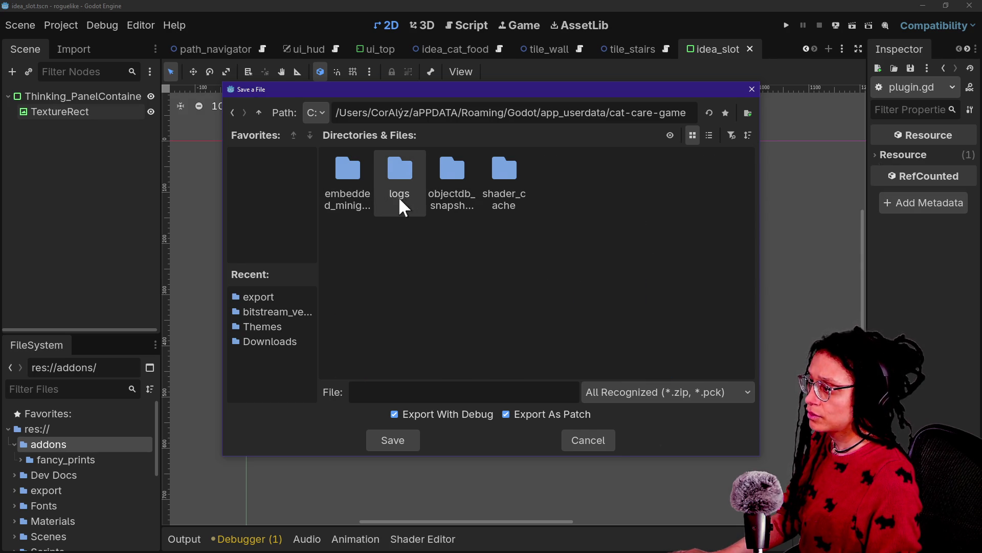
double_click(337, 205)
double_click(363, 197)
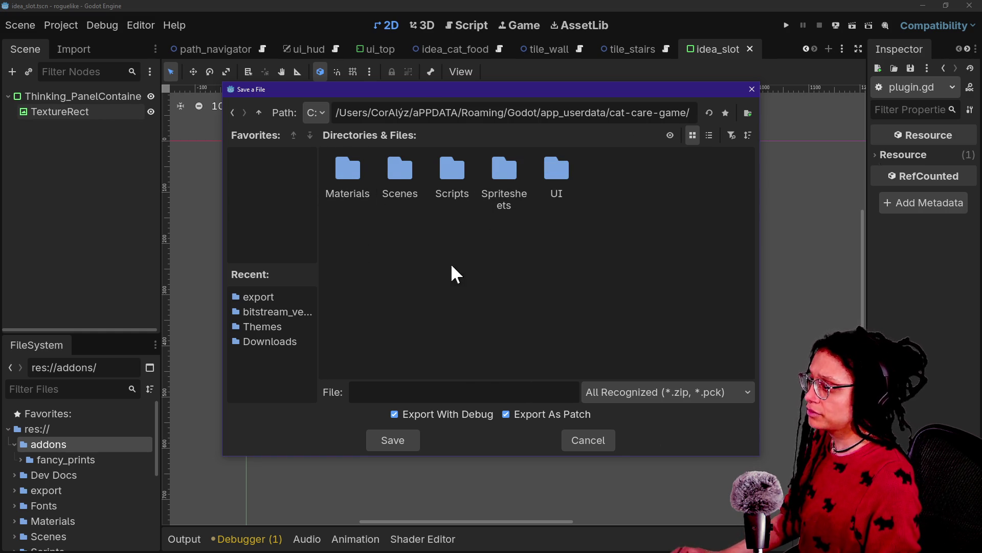
left_click(401, 388)
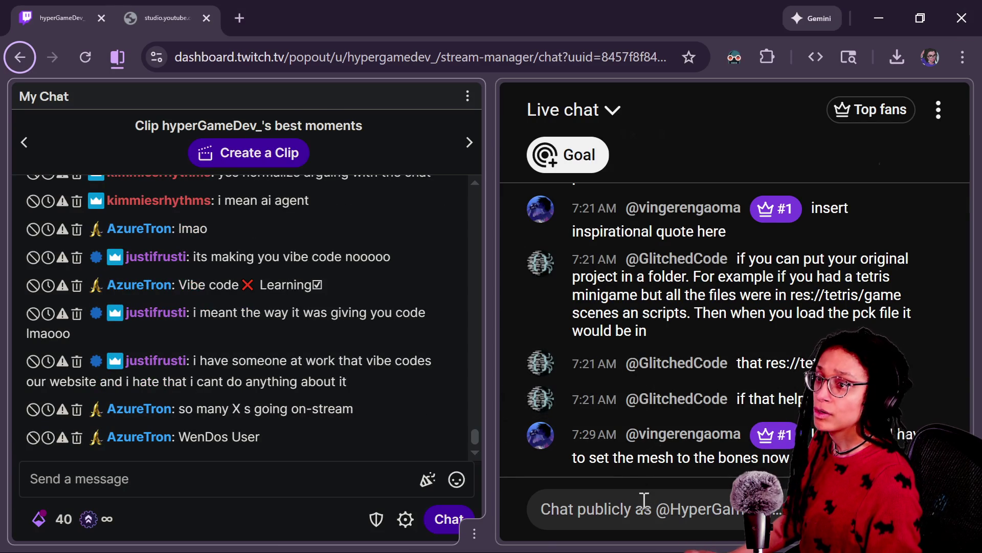
Ask Gemini, succinctly and without bullet points, what Export as Patch vs Export with Debug means
key("alt+Tab")
left_click(553, 423)
type("what")
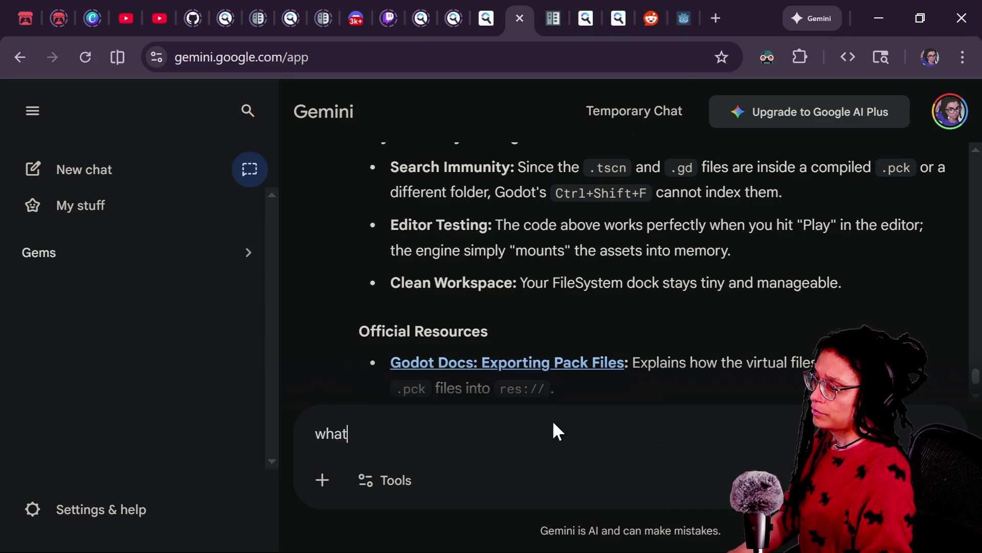
type(" does export ")
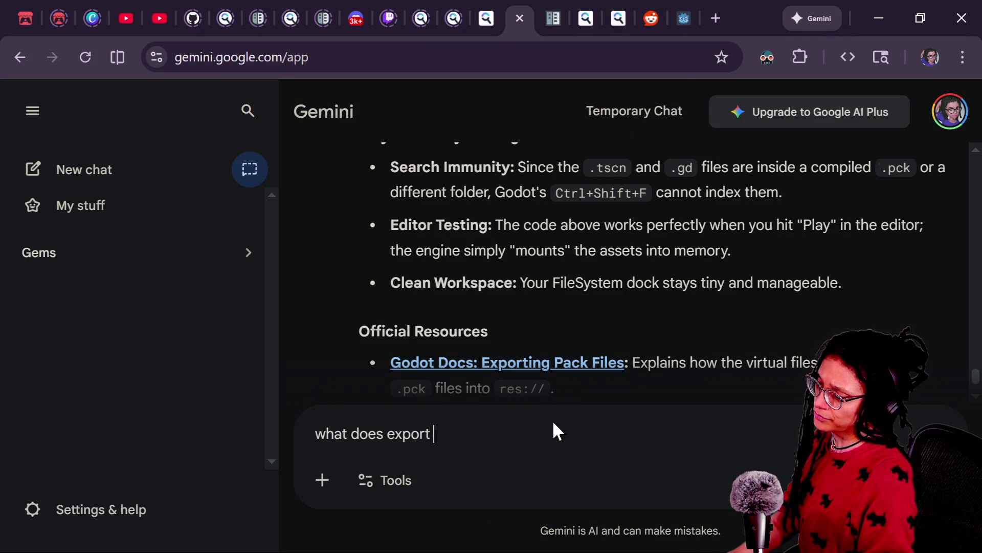
type("as patch v")
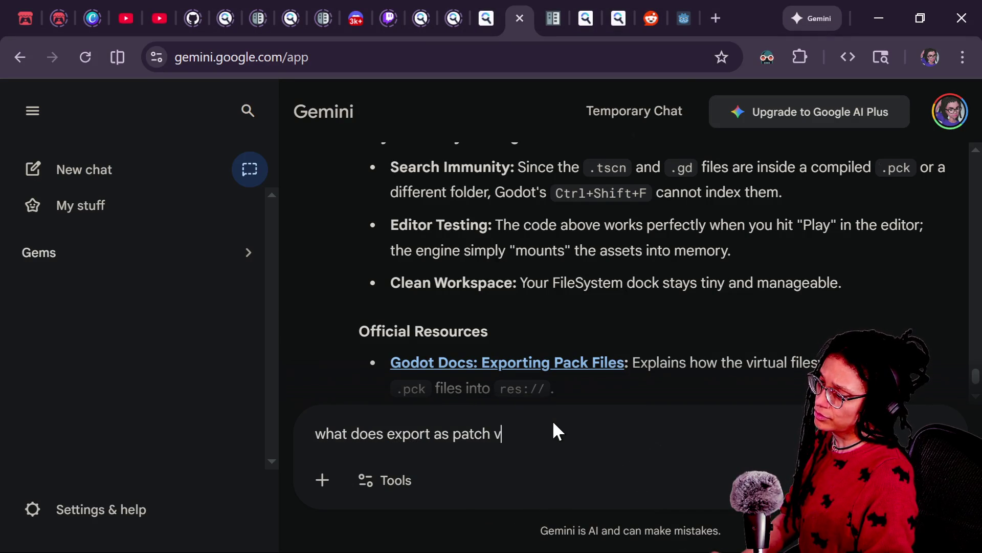
type("s export as d")
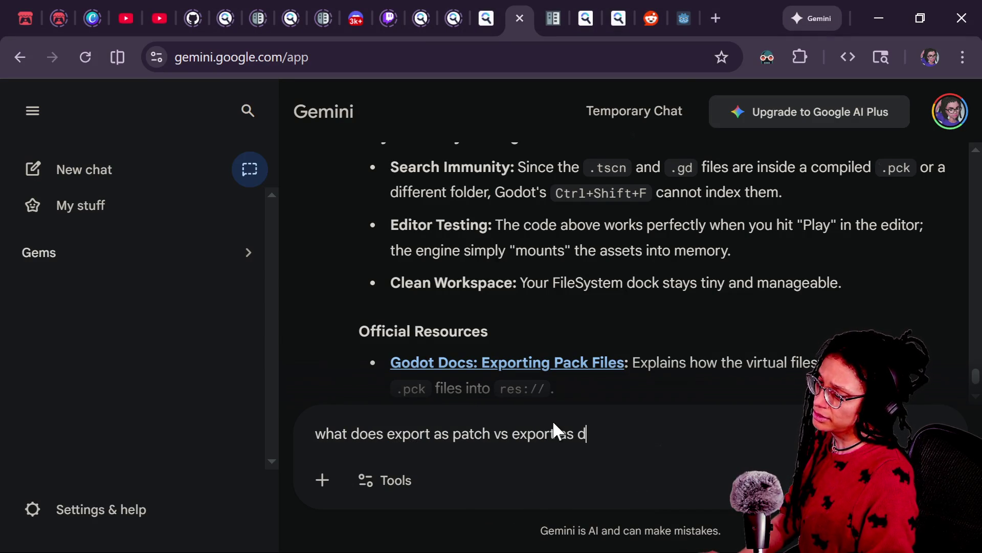
type("ebug mean be su")
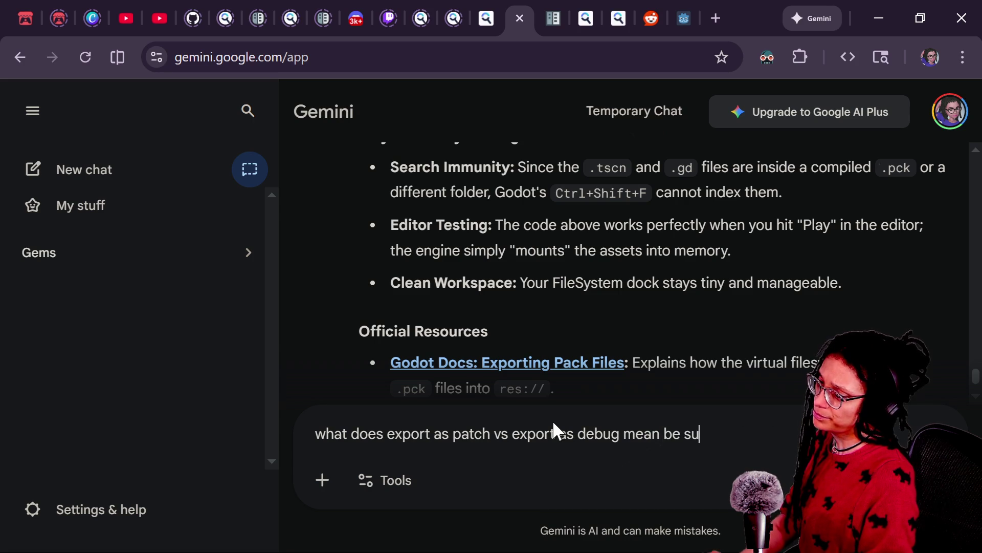
type("ccinct dont use")
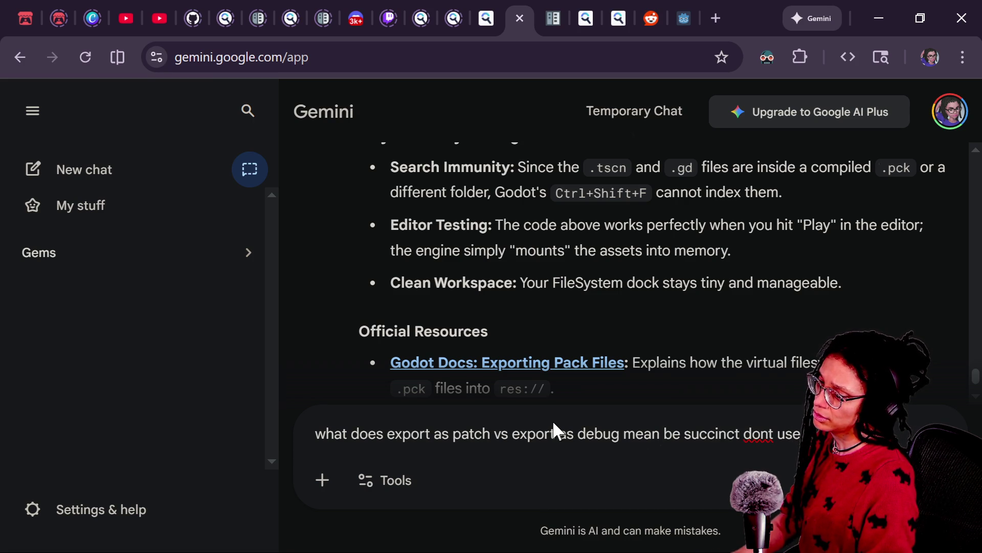
type(" buillet poitns i hate them")
key("Return")
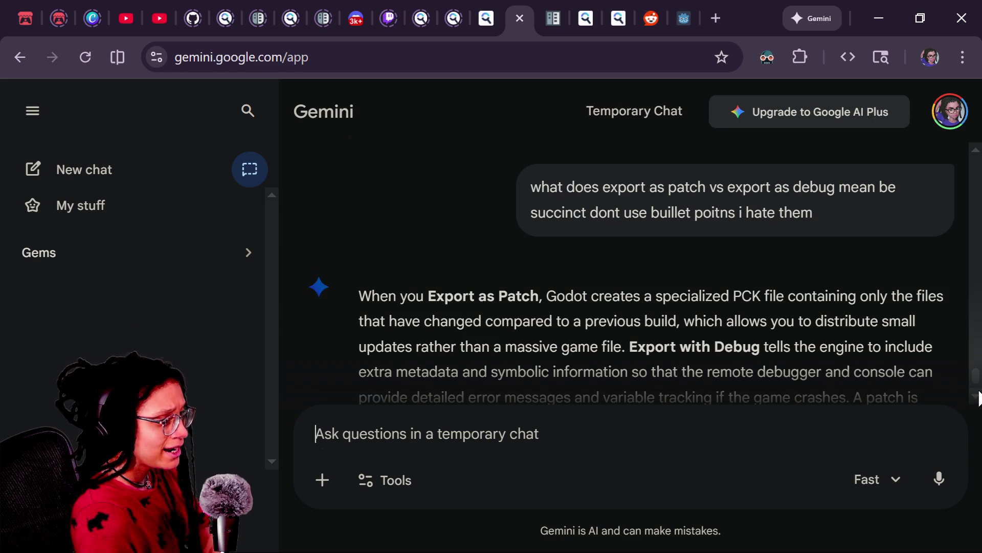
scroll(975, 388, "down", 2)
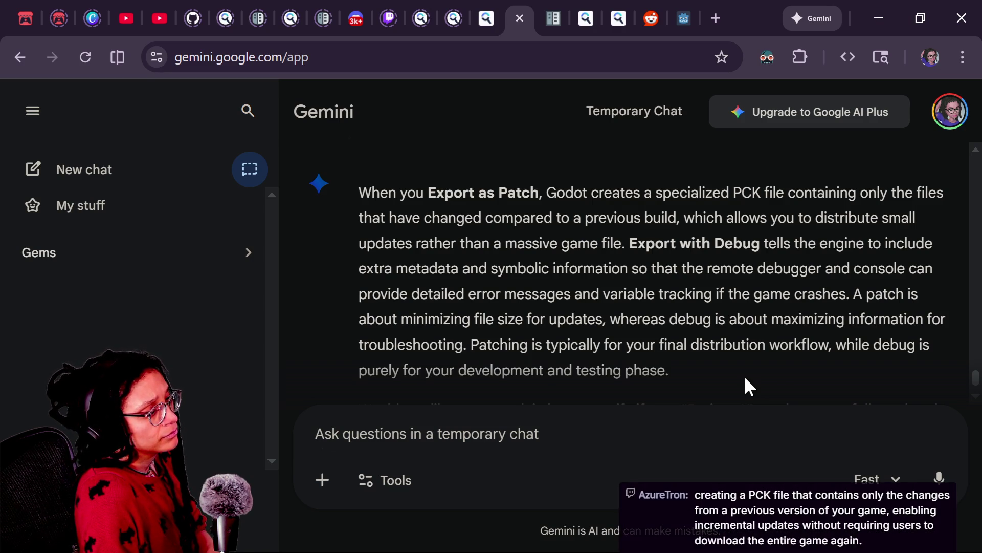
key("alt+Tab")
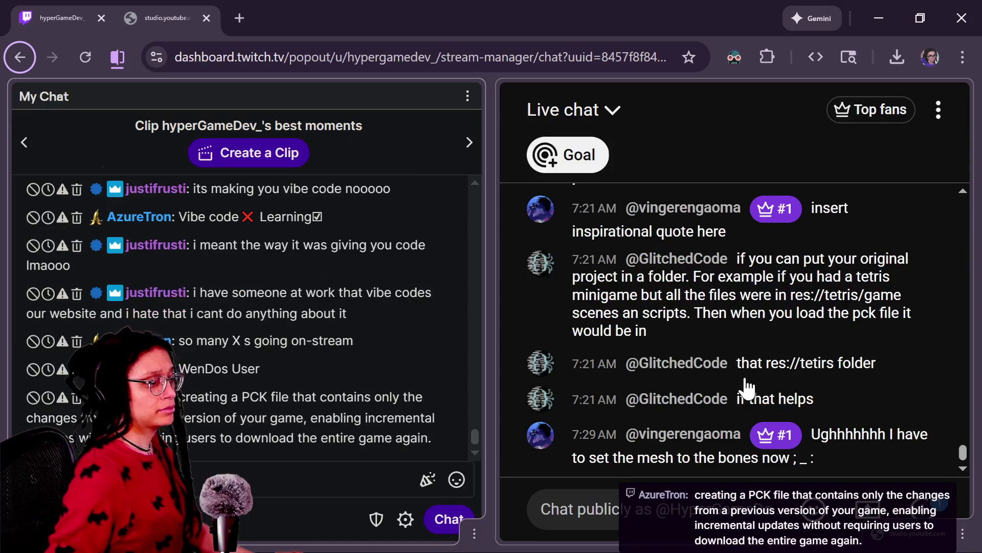
Add the missing pck extension to the pack file name after the invalid-extension warning
key("alt+Tab")
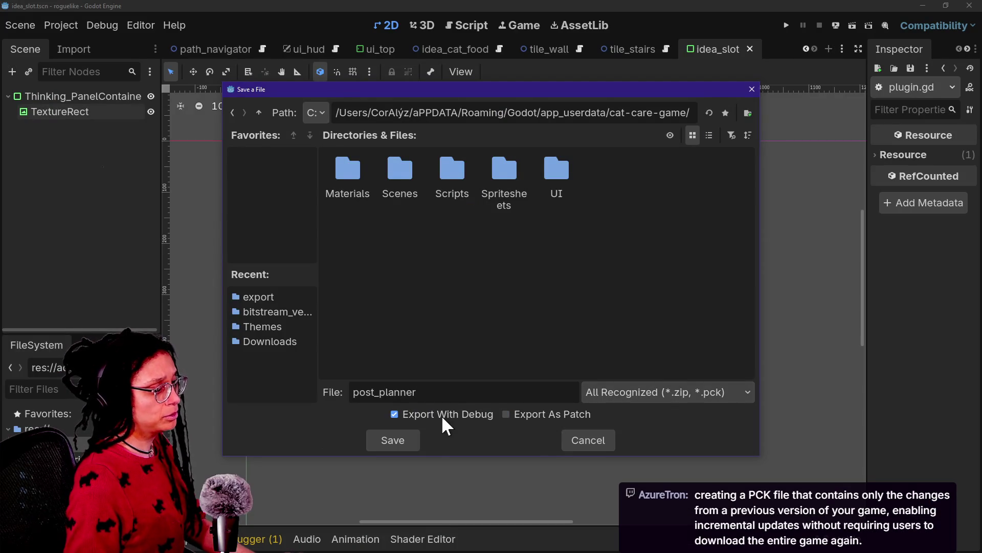
left_click(397, 441)
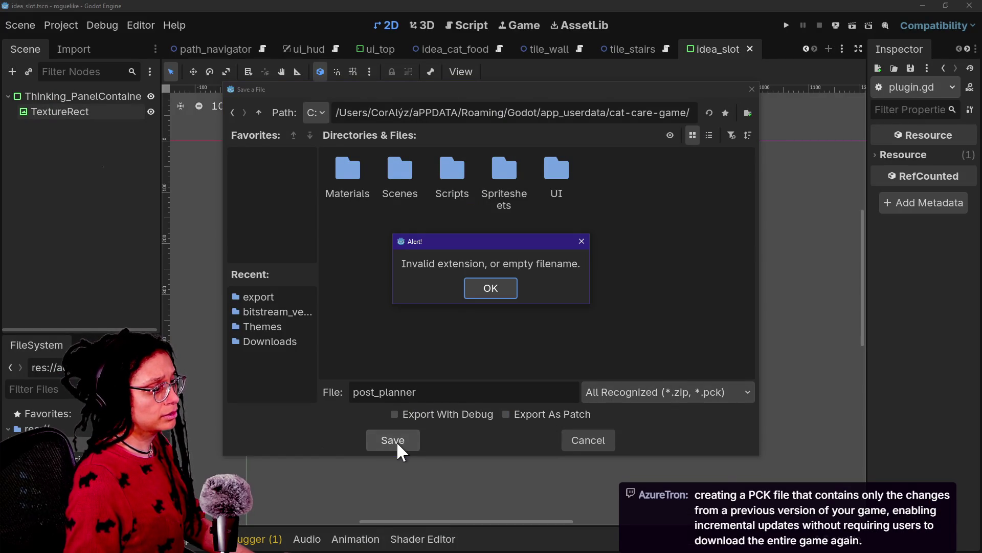
left_click(486, 287)
left_click(503, 390)
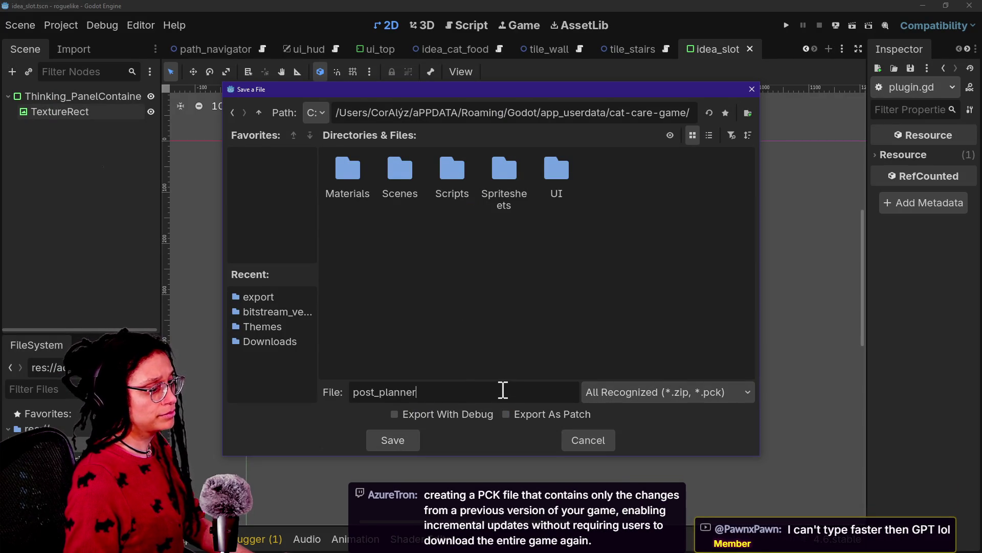
type(".pck")
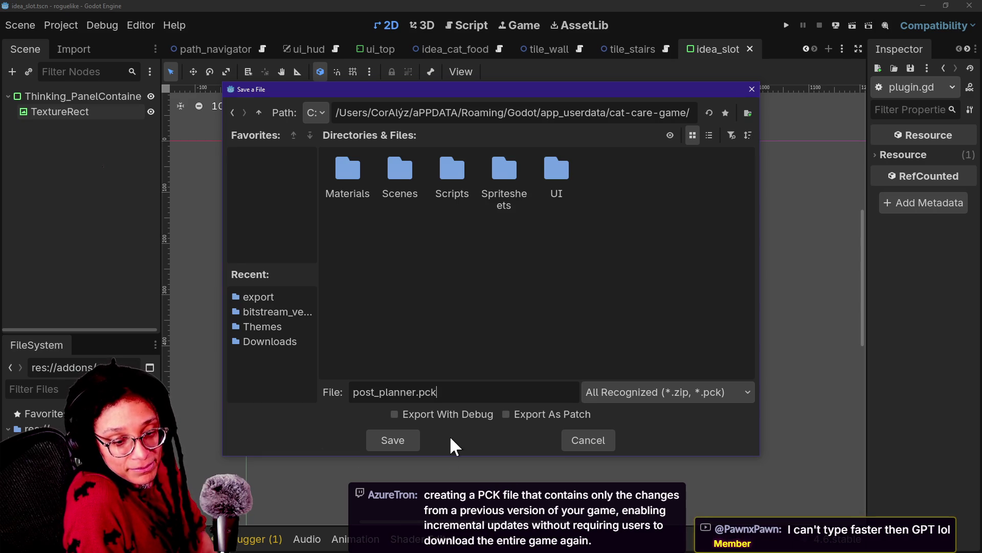
Save the pack as post_planner.pck and close the export window
left_click(392, 440)
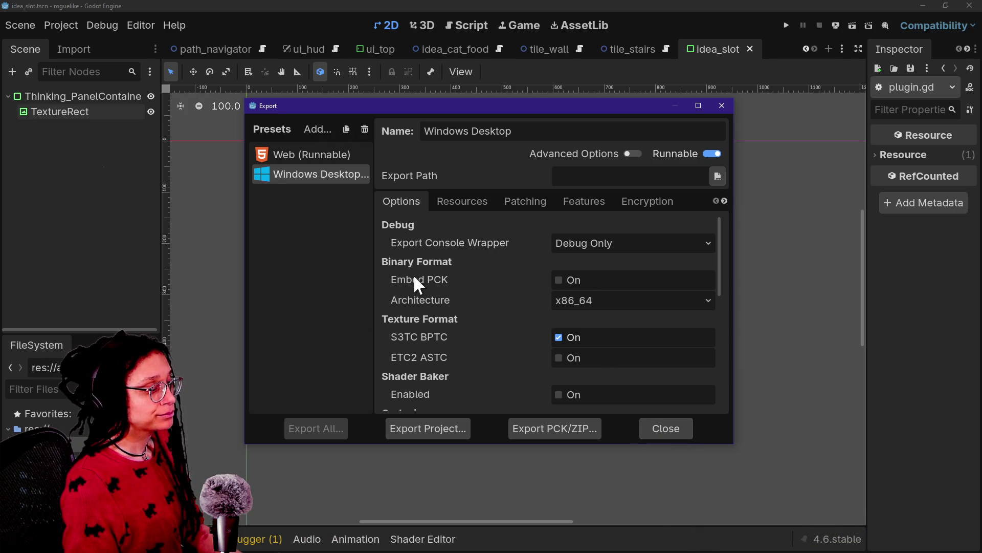
left_click(643, 427)
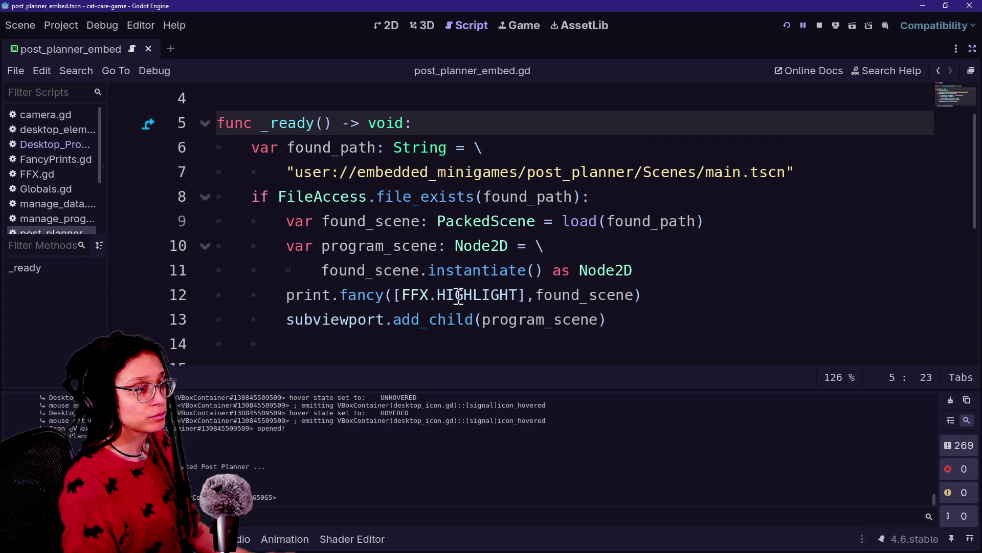
left_click(468, 270)
Stop the running game and review the scene-loading code in post_planner_embed.gd
left_click(330, 221)
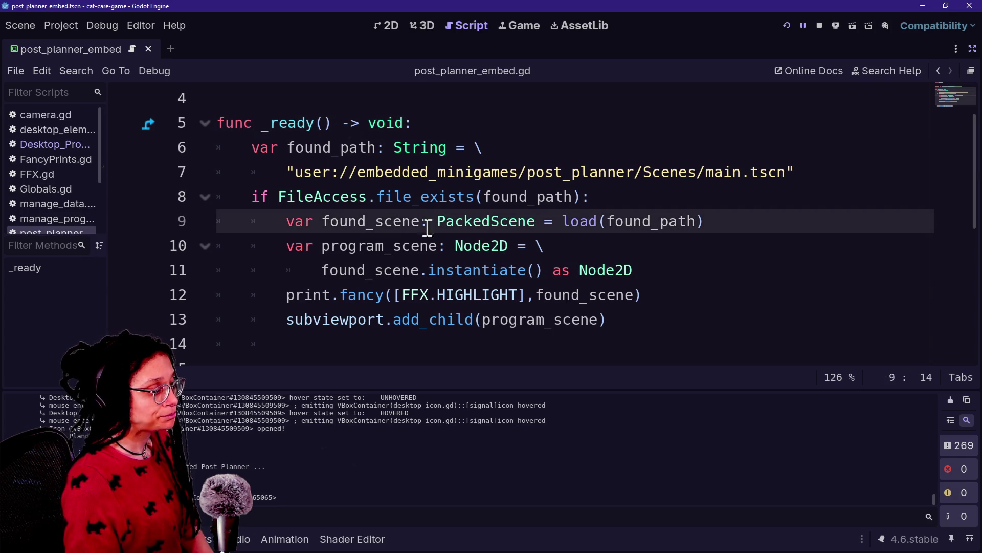
left_click_drag(240, 221, 295, 222)
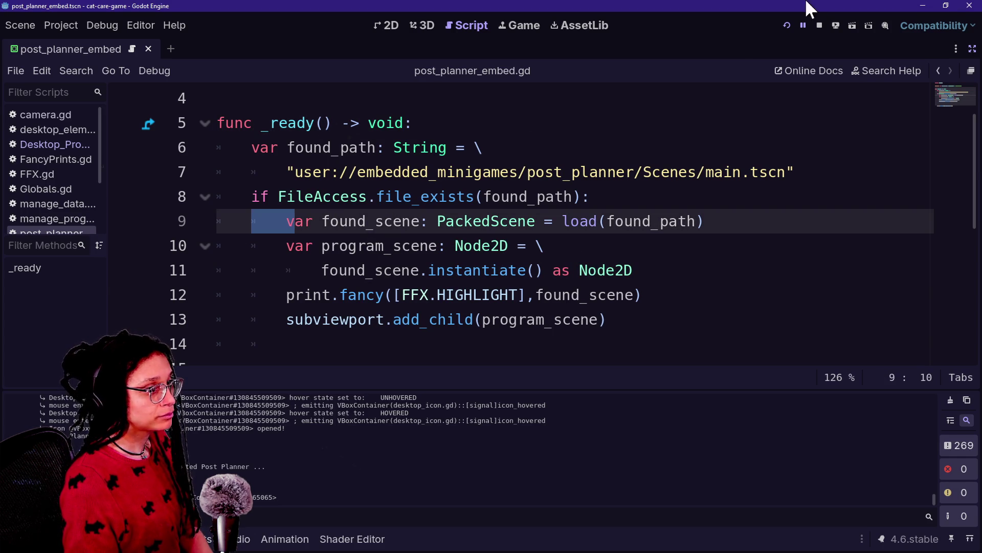
left_click(820, 25)
left_click(556, 169)
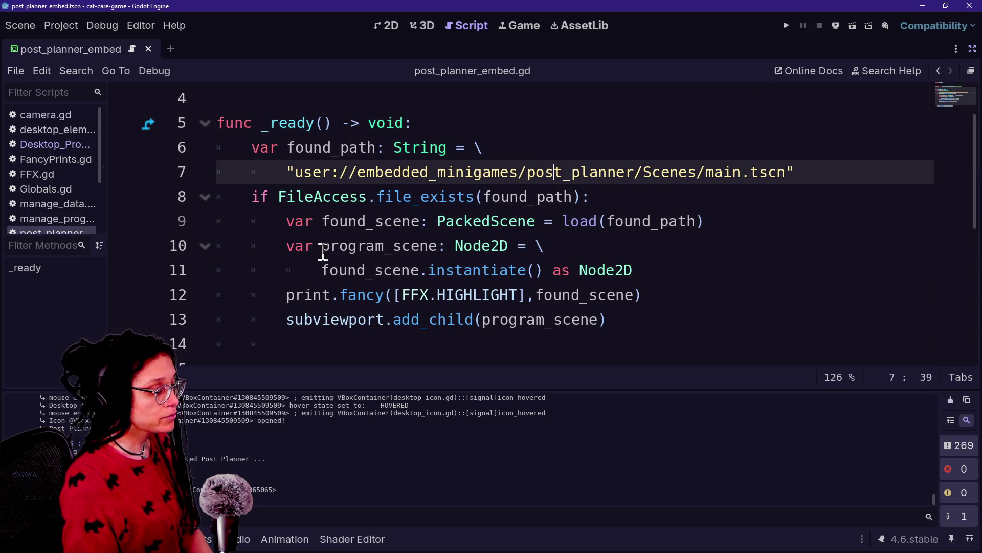
left_click(315, 270)
left_click(339, 247)
left_click(496, 294)
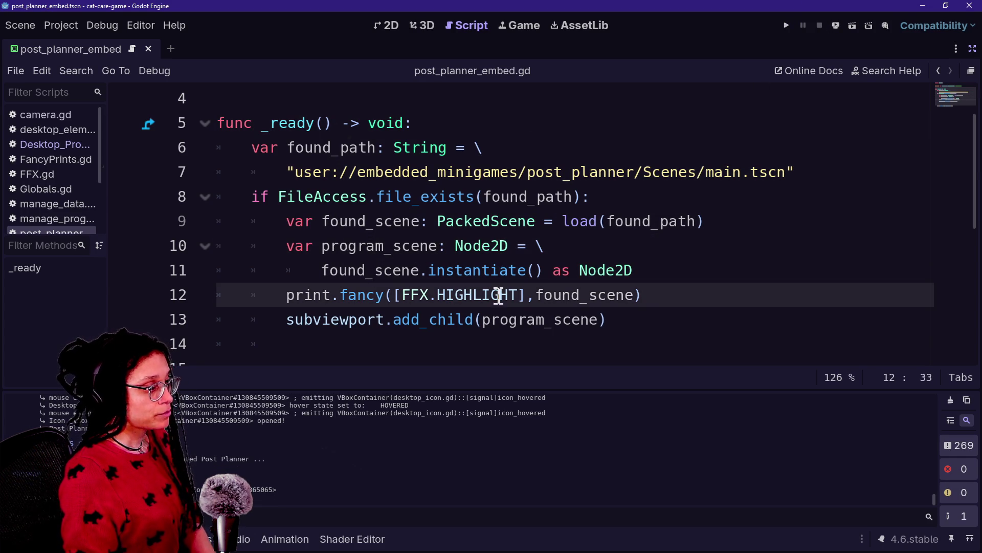
left_click(499, 270)
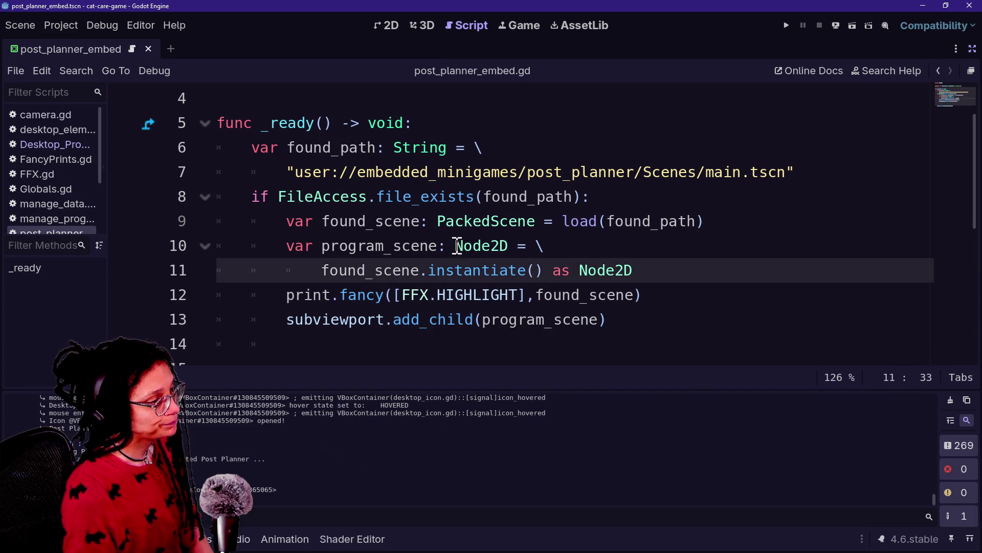
left_click(509, 197)
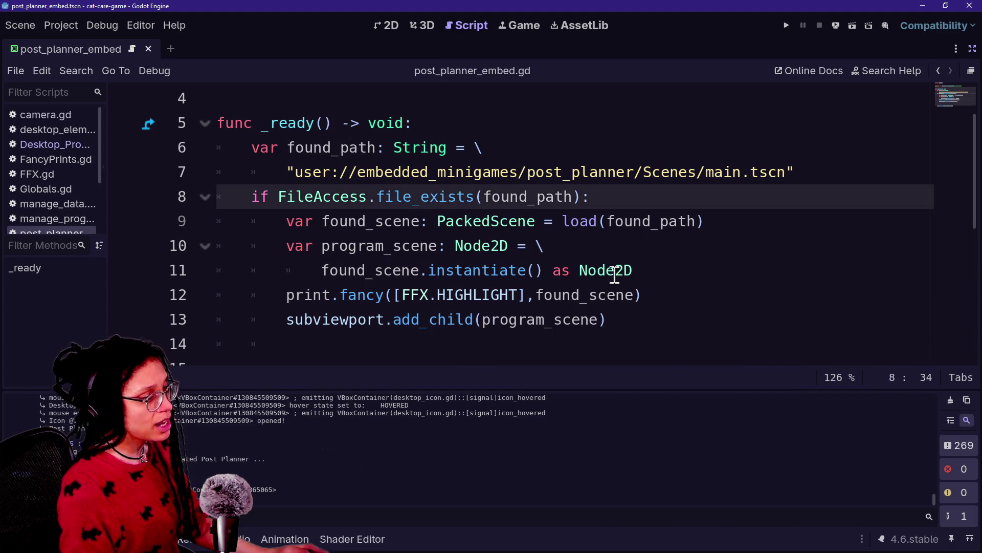
mouse_move(619, 301)
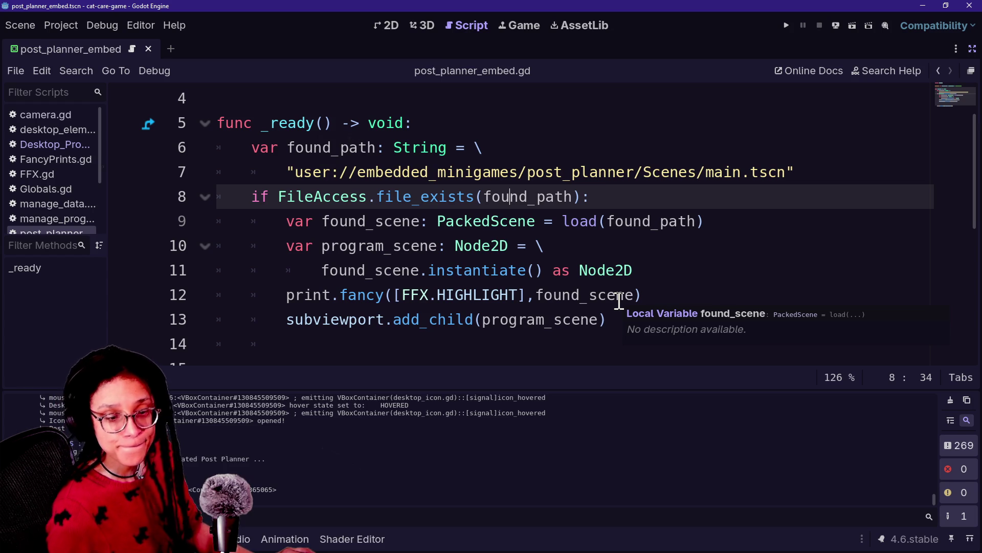
left_click(638, 311)
mouse_move(633, 321)
left_mouse_down()
mouse_move(511, 119)
mouse_move(517, 26)
mouse_move(507, 196)
mouse_move(550, 236)
mouse_move(402, 241)
mouse_move(506, 266)
left_mouse_up()
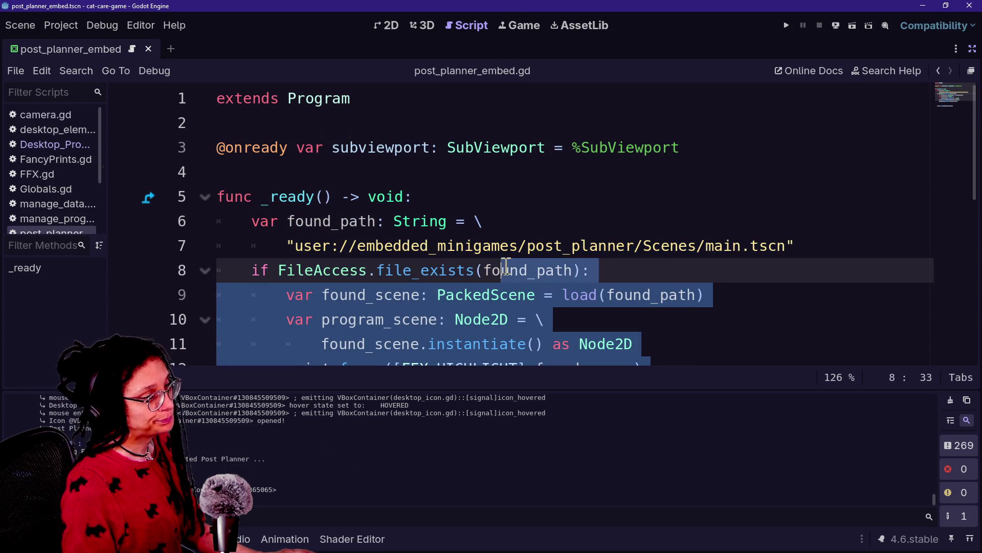
left_click(505, 266)
Replace Scenes/main.tscn in found_path with post_planner.pck and select the old lines 9–16
left_click_drag(646, 246, 788, 246)
key("BackSpace")
type("post_pla")
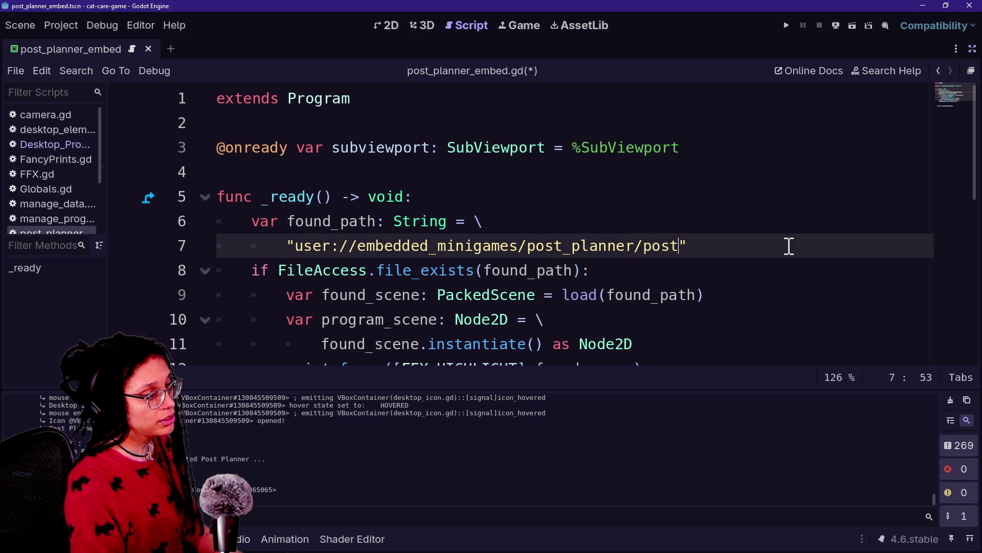
type("nner.pck")
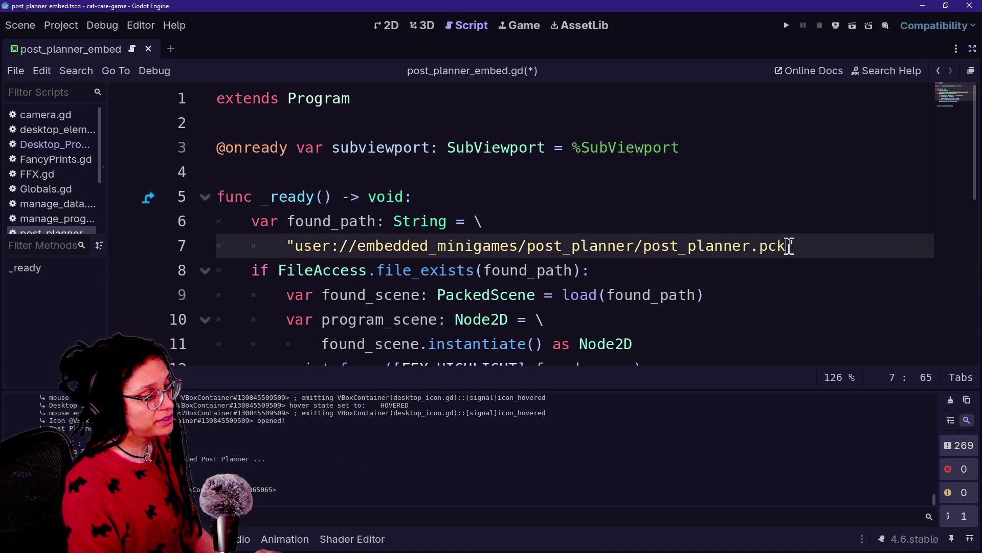
left_click_drag(510, 245, 777, 247)
left_click(794, 247)
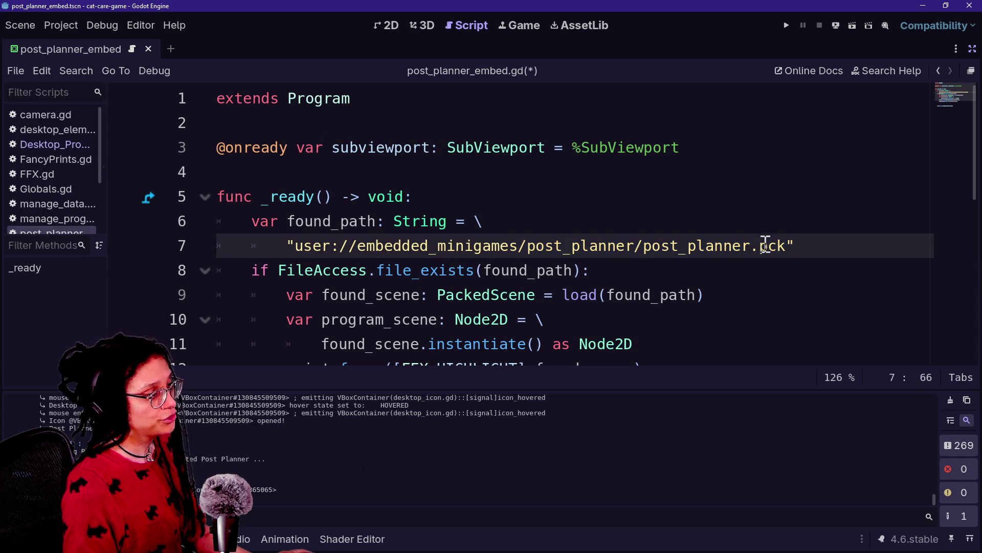
scroll(530, 276, "down", 2)
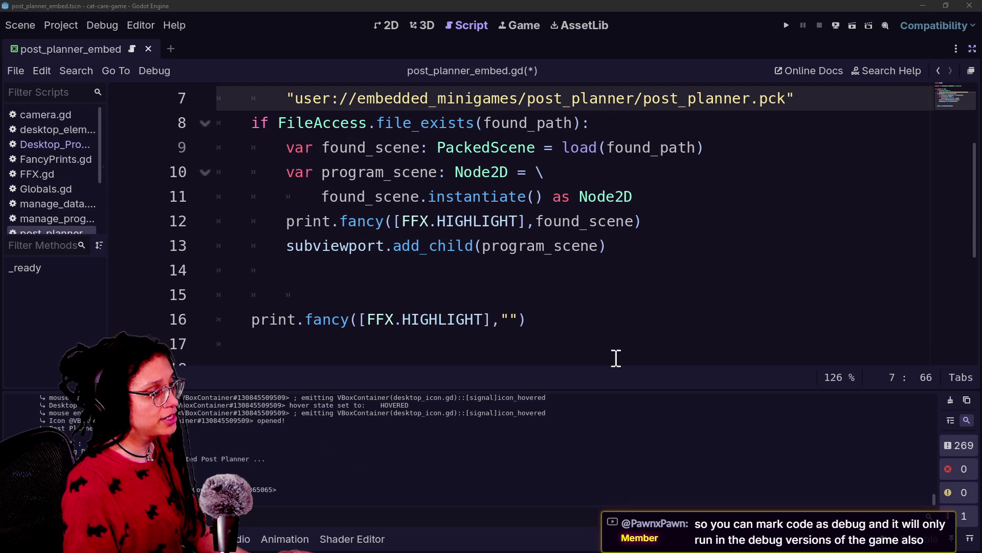
mouse_move(608, 320)
left_mouse_down()
mouse_move(599, 147)
mouse_move(563, 147)
mouse_move(595, 125)
left_mouse_up()
Delete the old scene-loading lines and start an indented ProjectSettings call inside the if block
key("BackSpace")
key("Return")
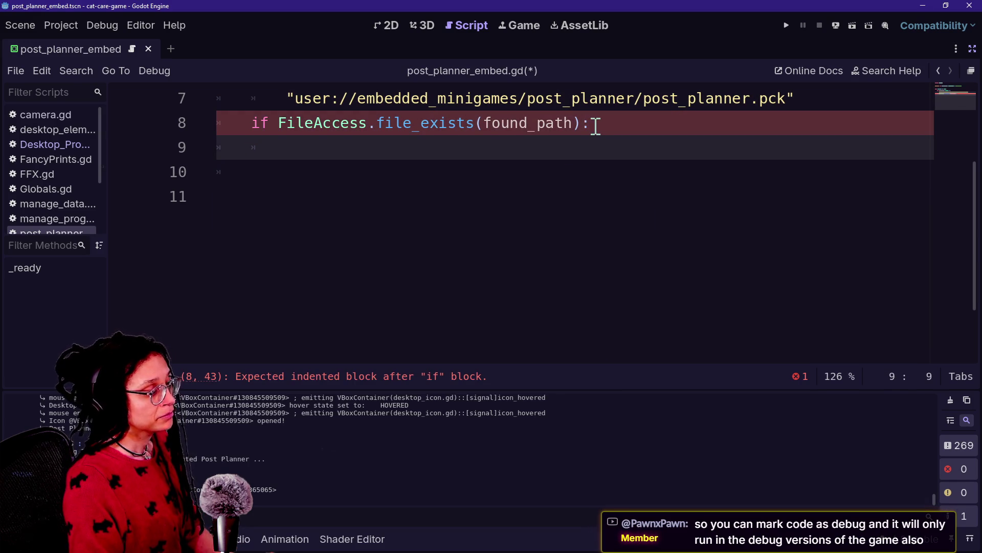
type("l")
key("BackSpace")
type("lo")
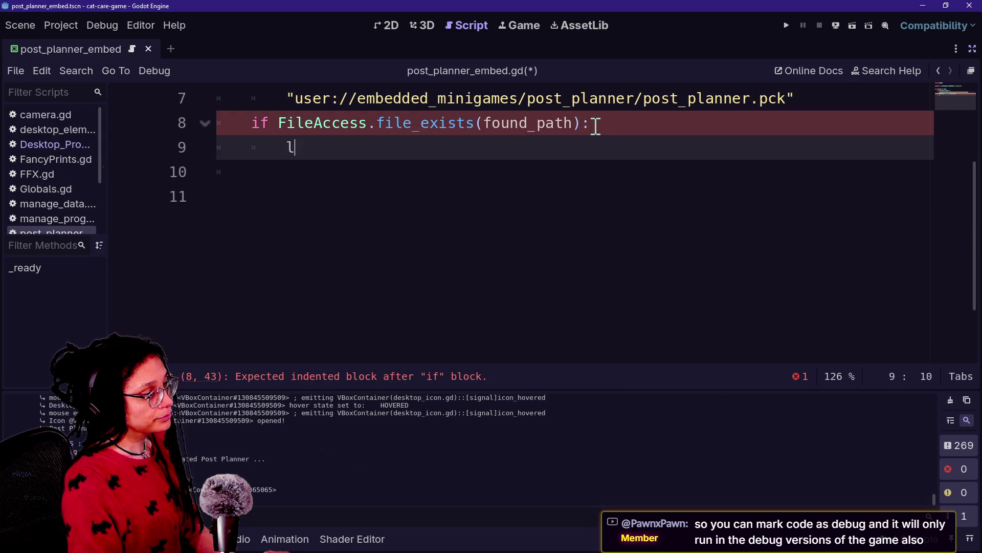
key("BackSpace")
key("BackSpace")
key("BackSpace")
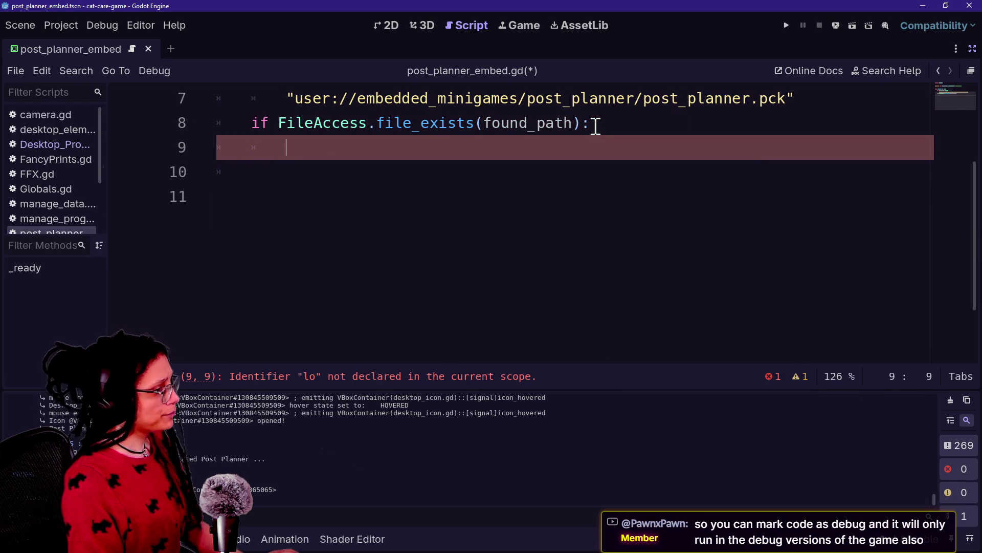
key("Tab")
type("Project")
key("Return")
key("BackSpace")
key("BackSpace")
type("e")
key("Return")
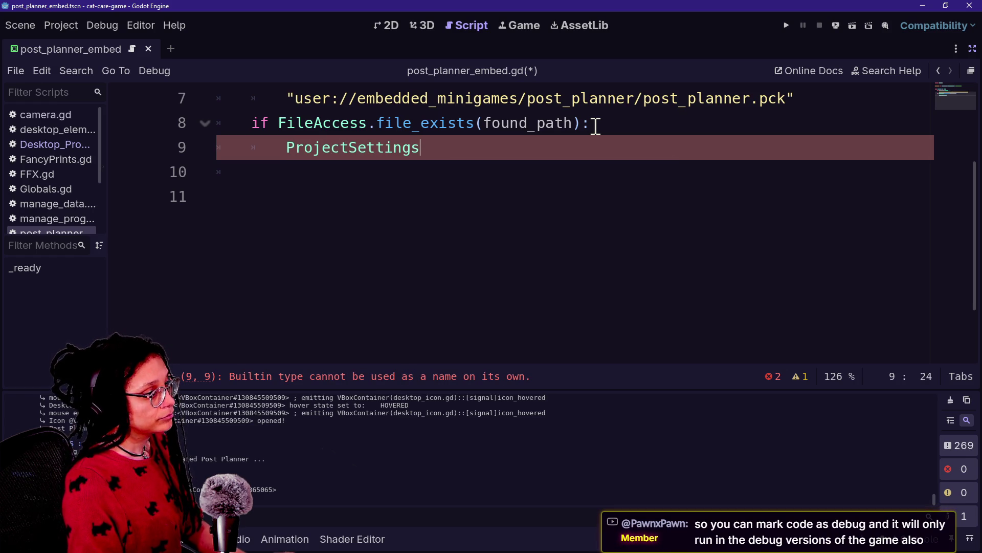
Complete the call as load_resource_pack(found_path,false) using autocomplete
type("r")
key("BackSpace")
type("load_")
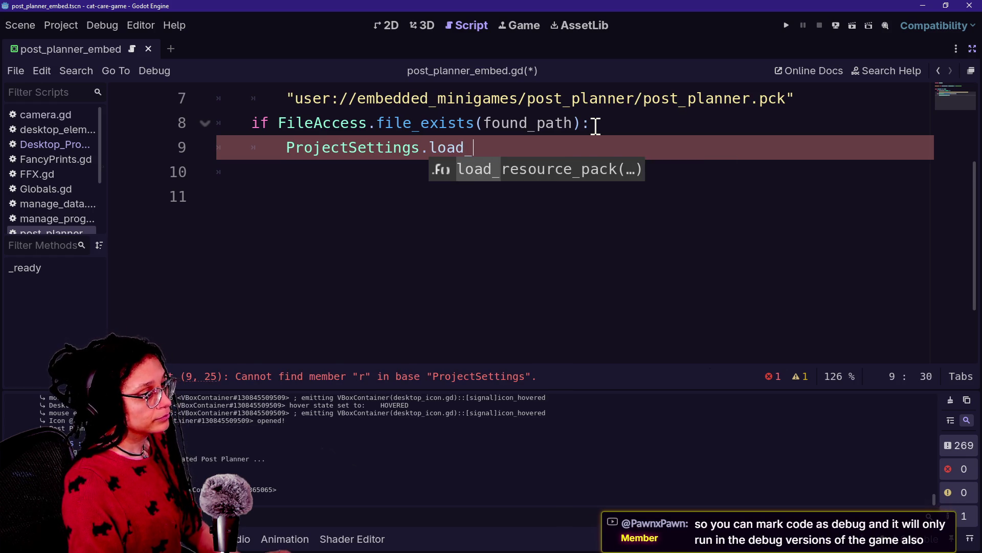
key("Return")
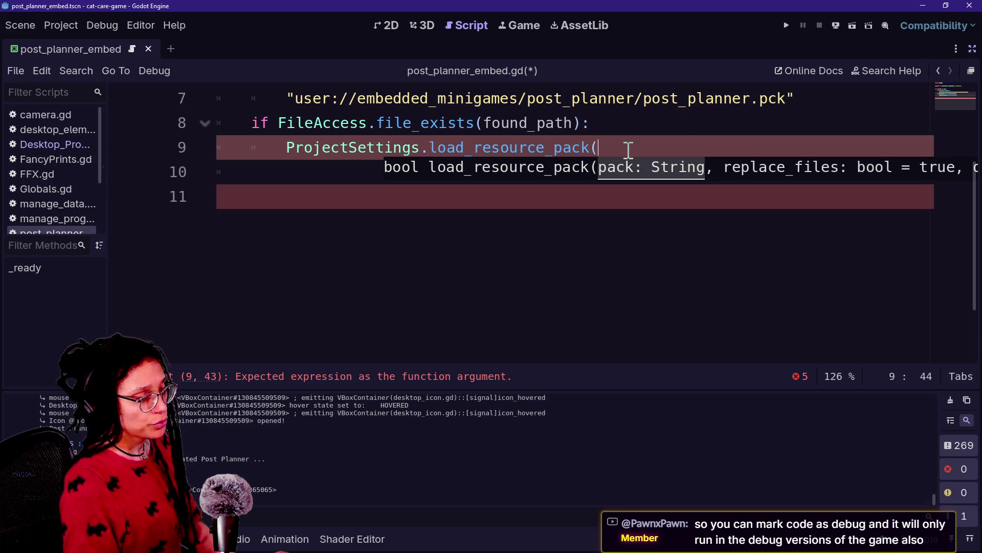
scroll(629, 151, "up", 1)
type("f")
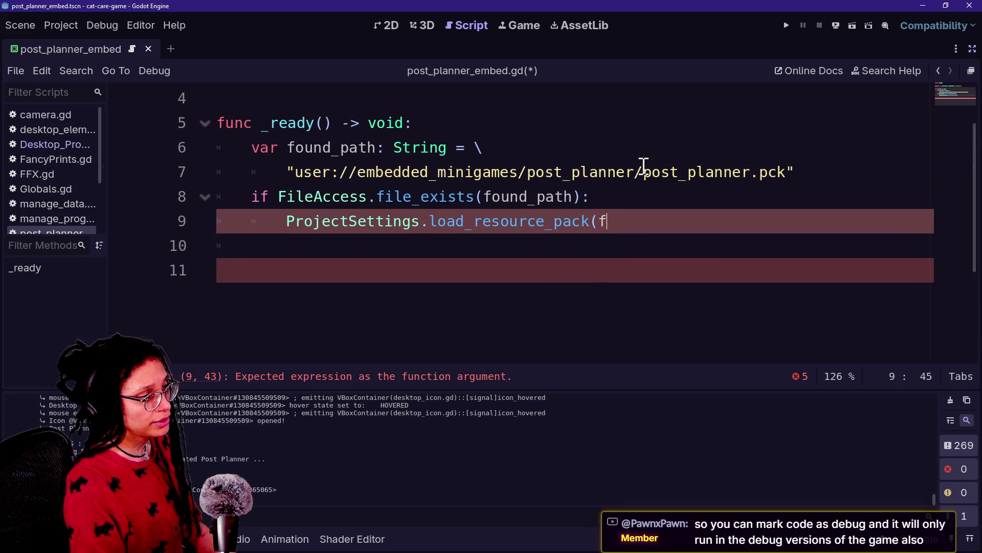
type("ound_path,")
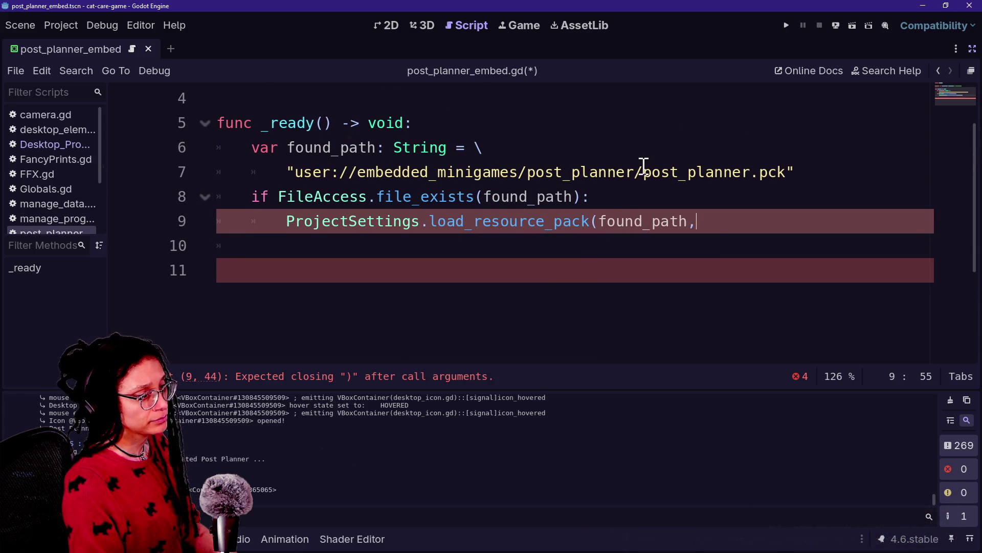
type("false")
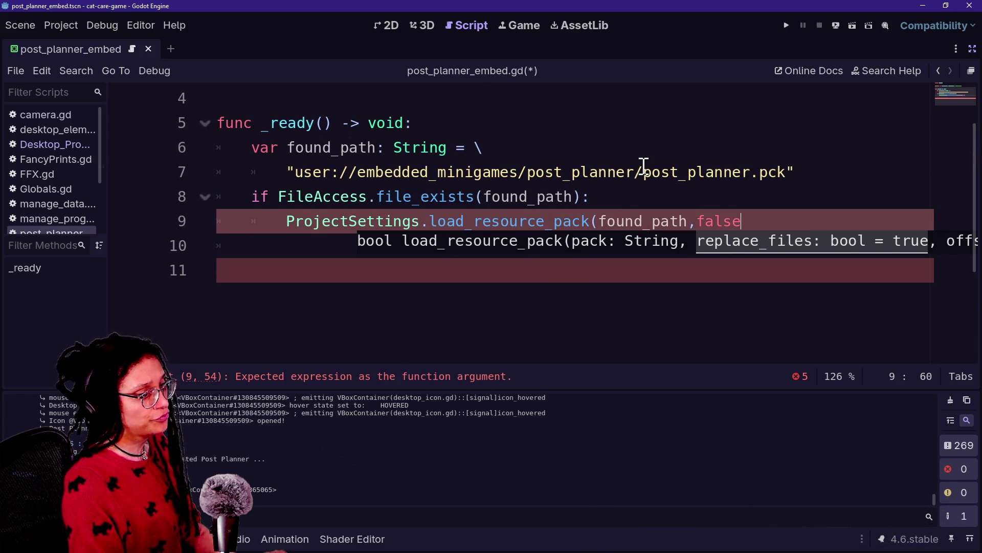
type(")")
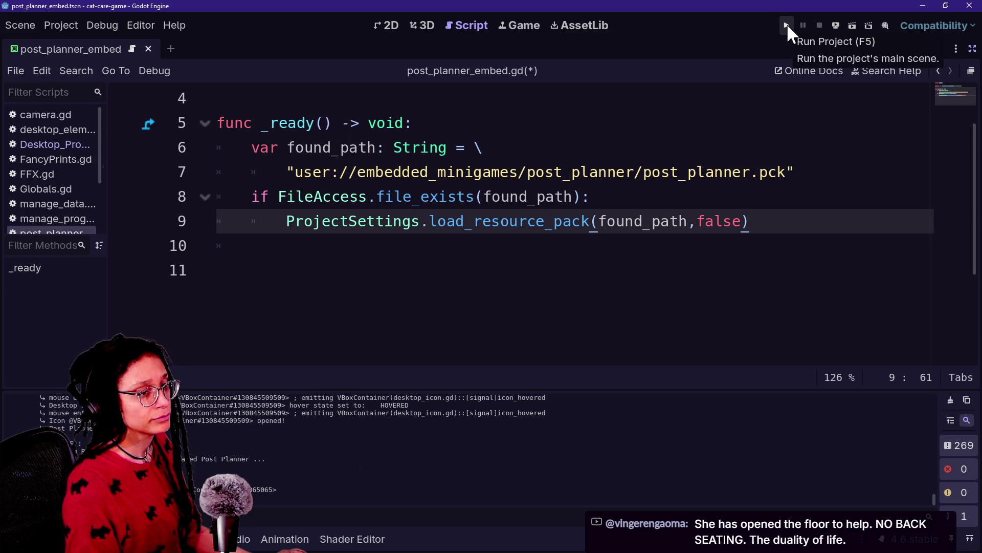
left_click(675, 194)
Review the found_path declaration, the file_exists check and the load_resource_pack line in _ready
left_click(606, 145)
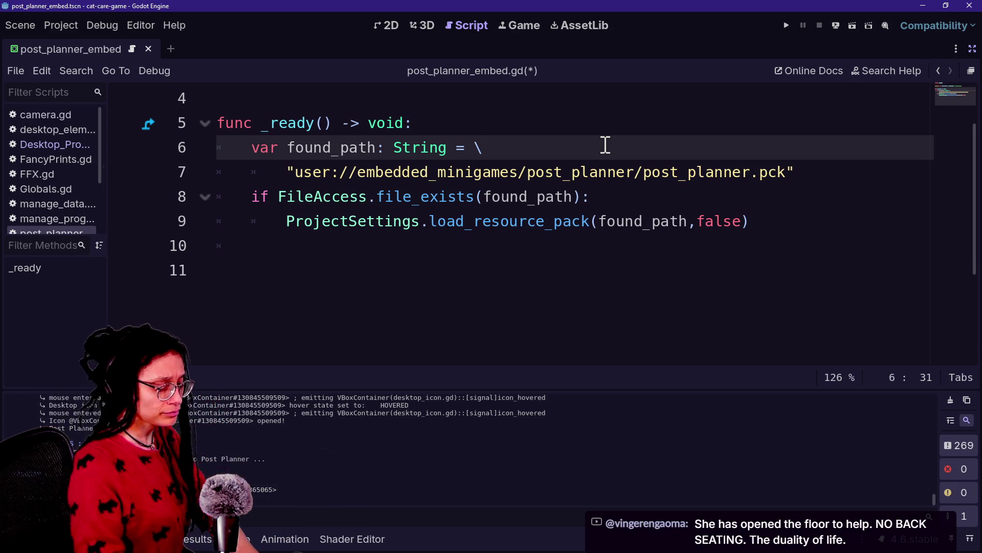
left_click(617, 228)
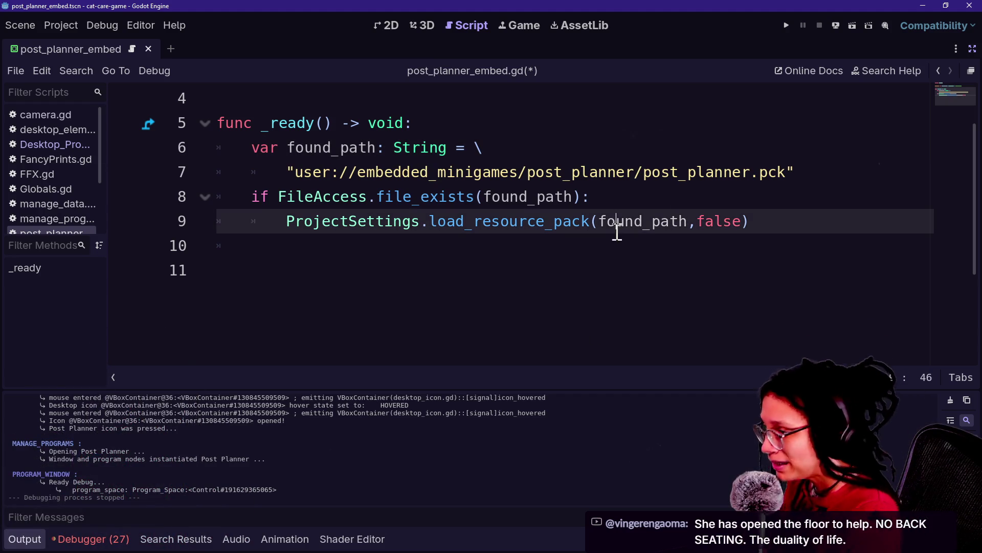
left_click(761, 216)
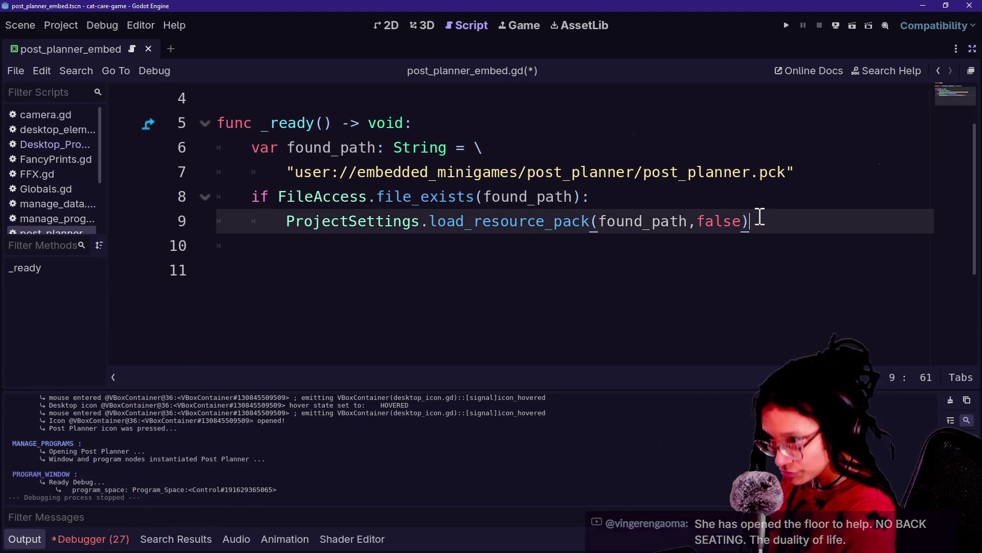
left_click(752, 196)
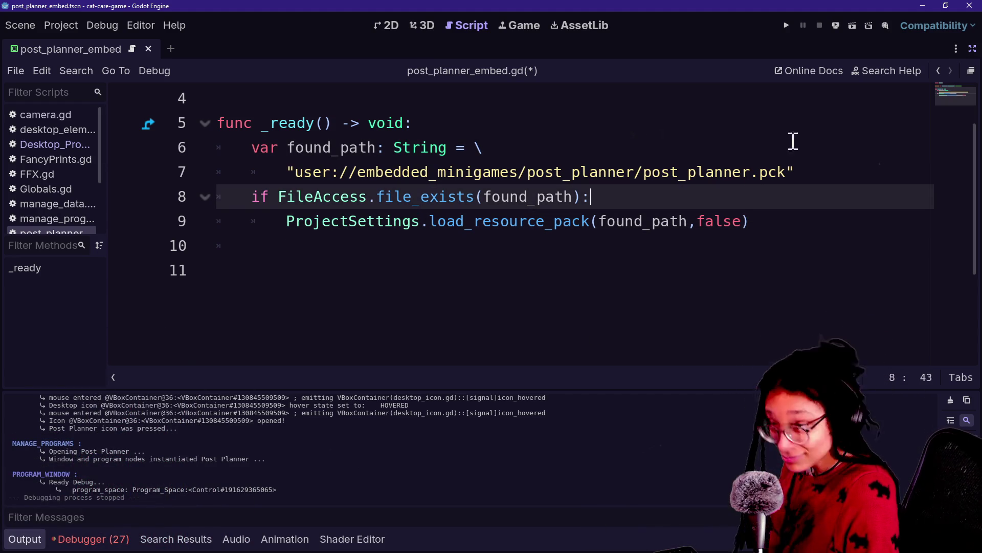
left_click(971, 71)
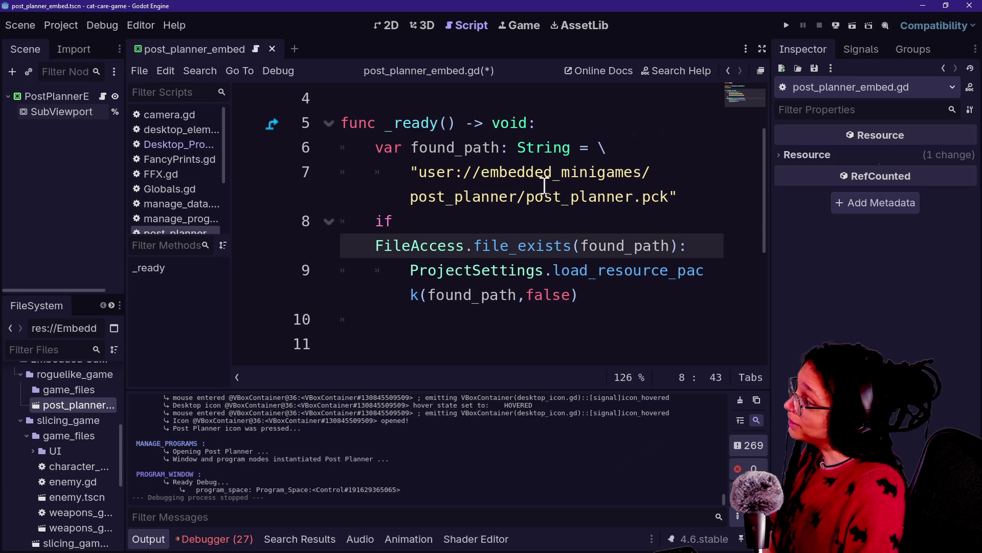
Widen the scene and FileSystem docks and scroll the file tree to the Embedded Games folders
left_click_drag(126, 367, 193, 368)
mouse_move(189, 433)
left_mouse_down()
mouse_move(198, 419)
mouse_move(199, 432)
left_mouse_up()
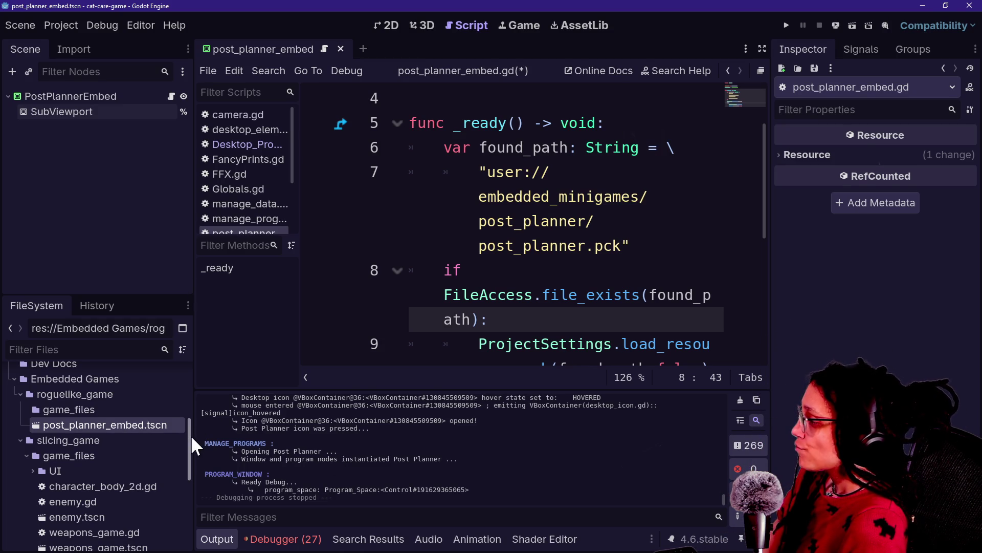
scroll(186, 438, "down", 1)
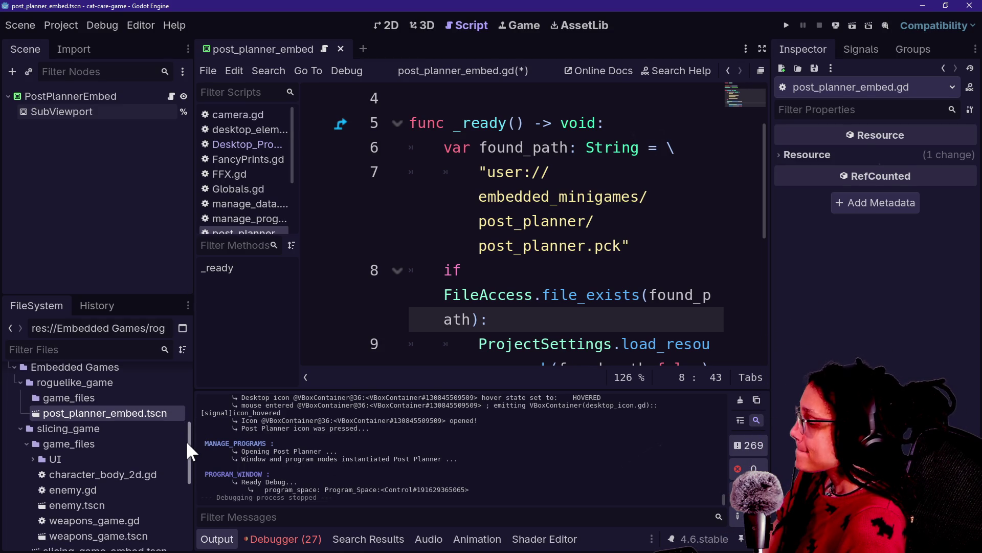
scroll(187, 442, "down", 3)
scroll(192, 459, "up", 1)
scroll(192, 459, "up", 2)
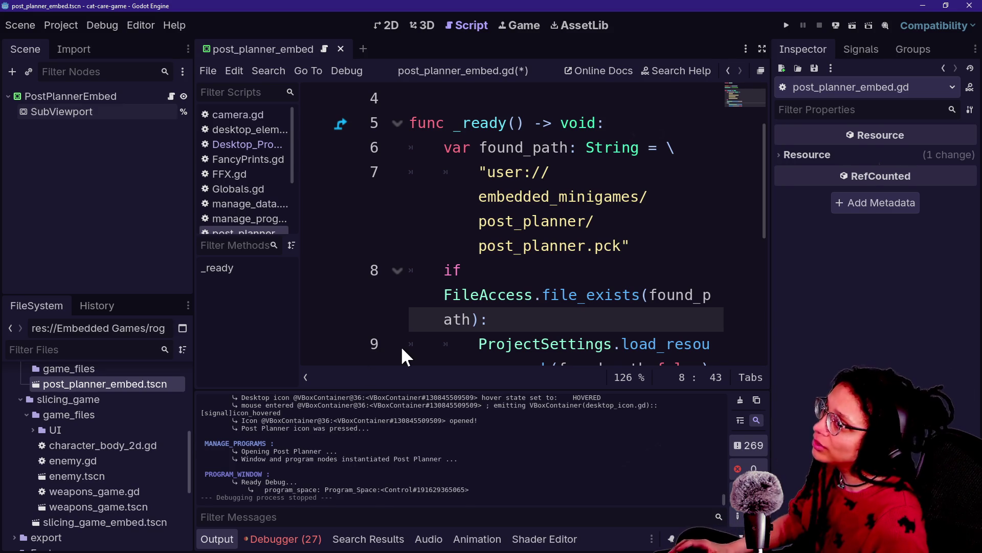
key("alt+Tab")
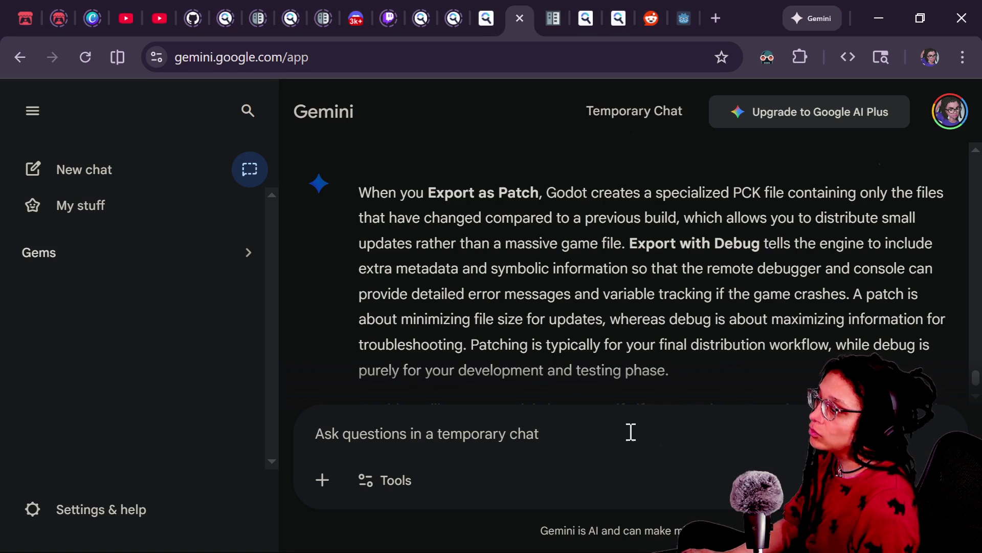
Ask Gemini, without code, where a loaded resource pack's scene lives, and read the res:// answer
type("okay but where is this stuff? like i ")
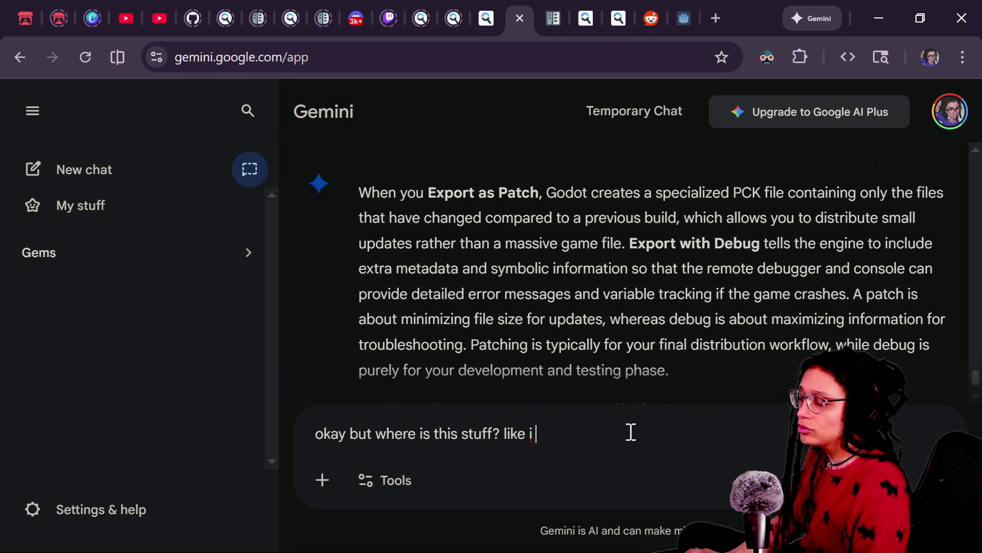
type("load the resource (")
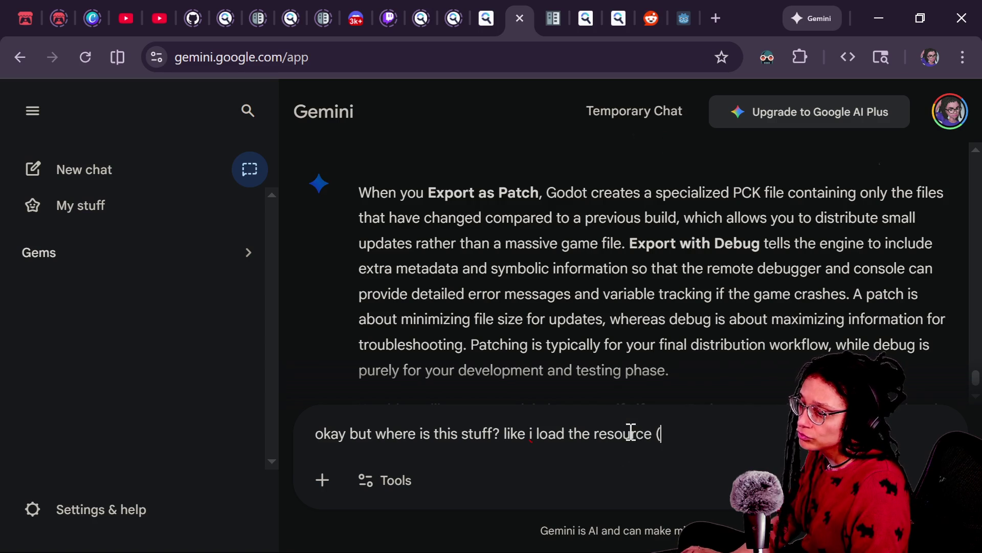
type("DONT GIVE CODE)")
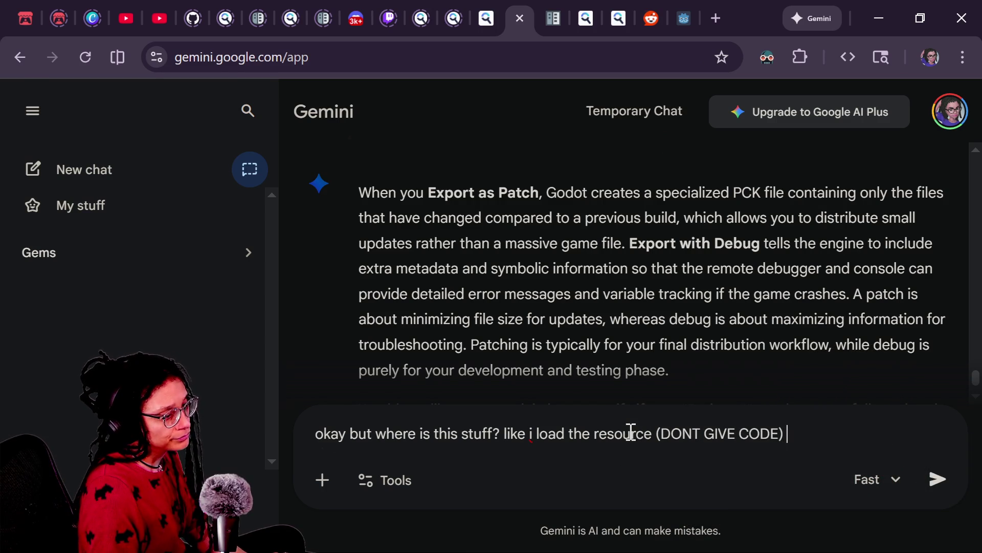
type(" pack and ")
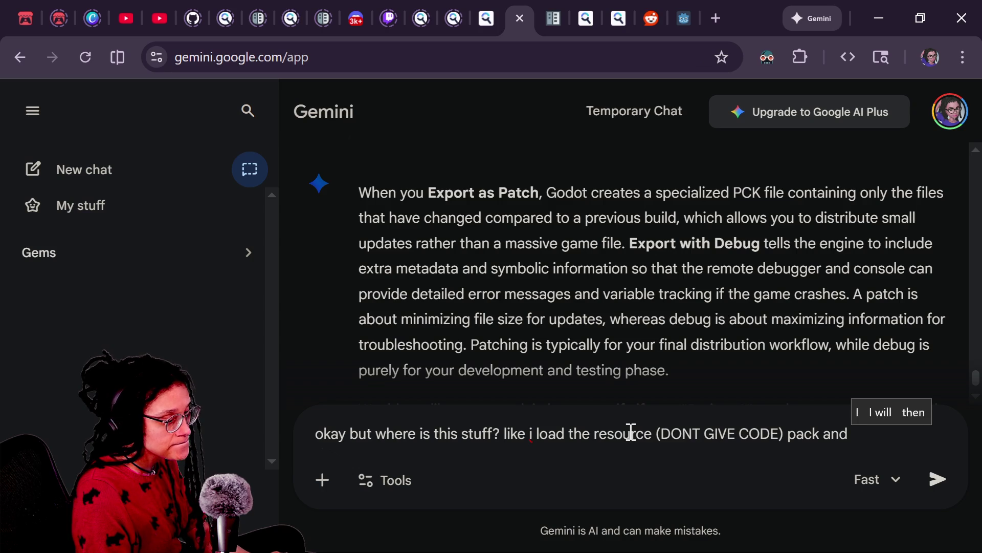
type("i need to instant")
type("iate a scene in ther")
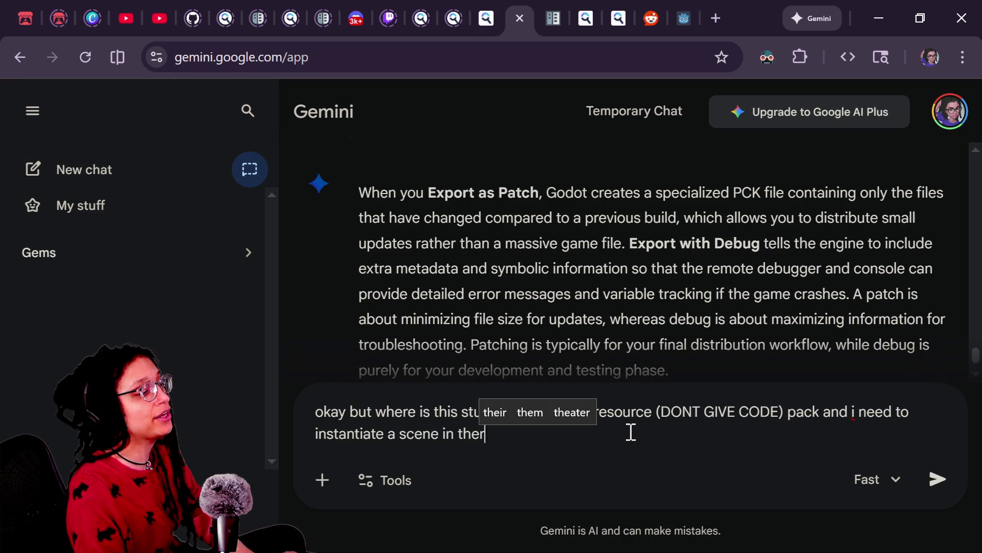
type("e somewhere. how do")
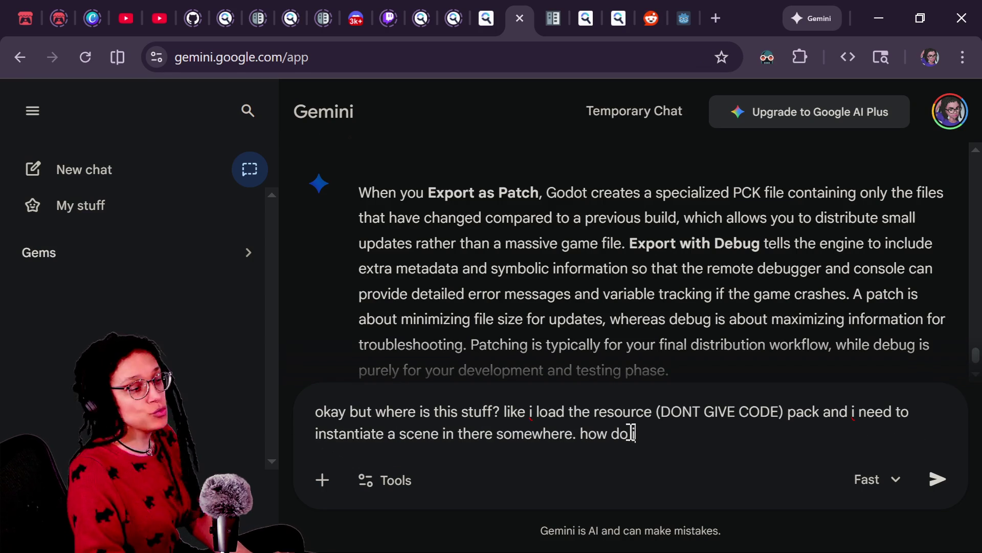
type(" i know where it is?")
key("shift+Return")
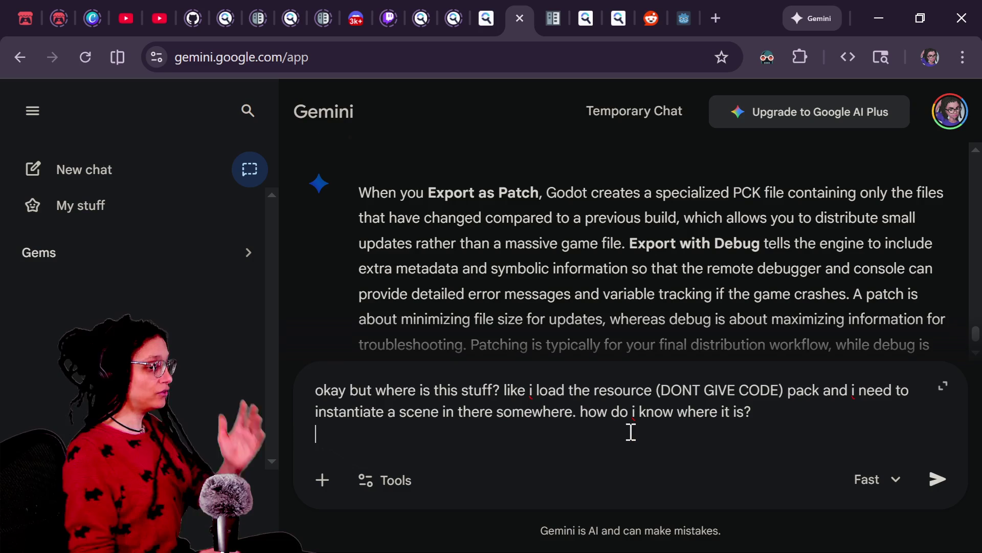
key("Return")
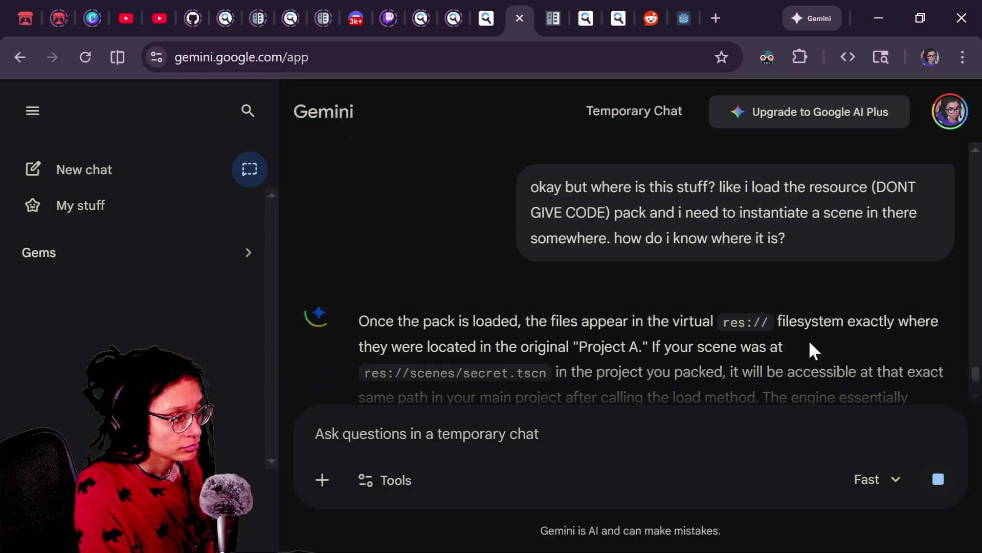
scroll(830, 335, "down", 2)
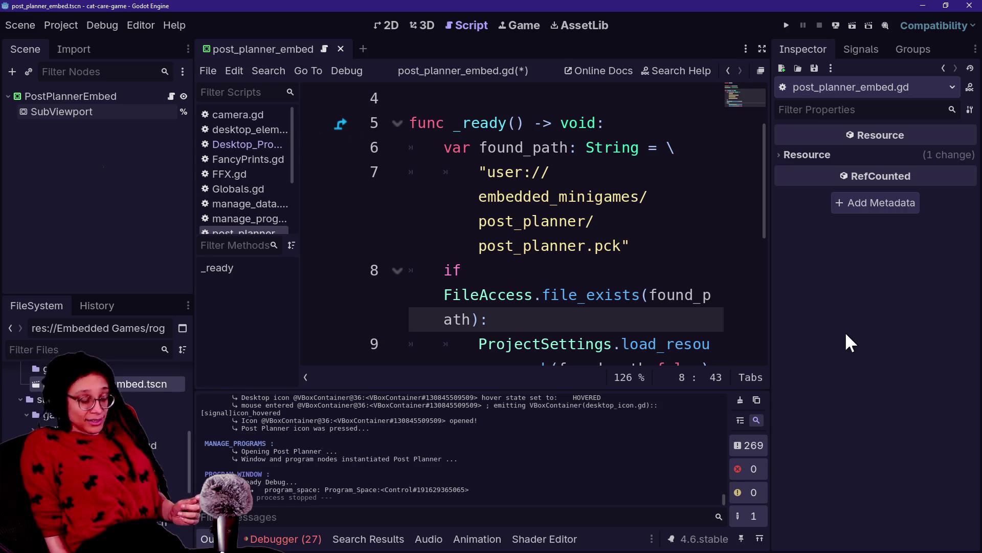
Hide the side docks and open a new line below the load_resource_pack call
left_click(541, 293)
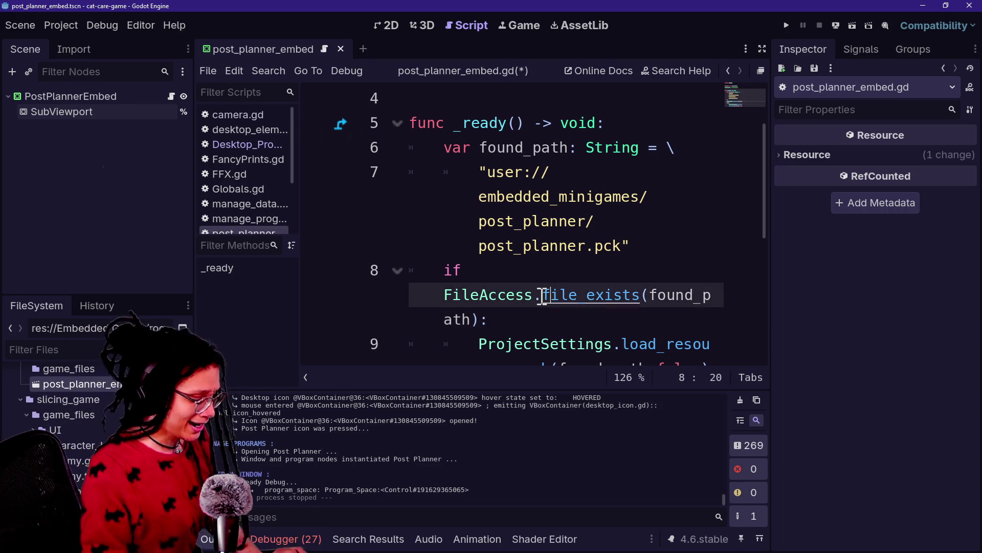
key("ctrl+shift+F11")
left_click(536, 292)
left_click(770, 222)
key("Return")
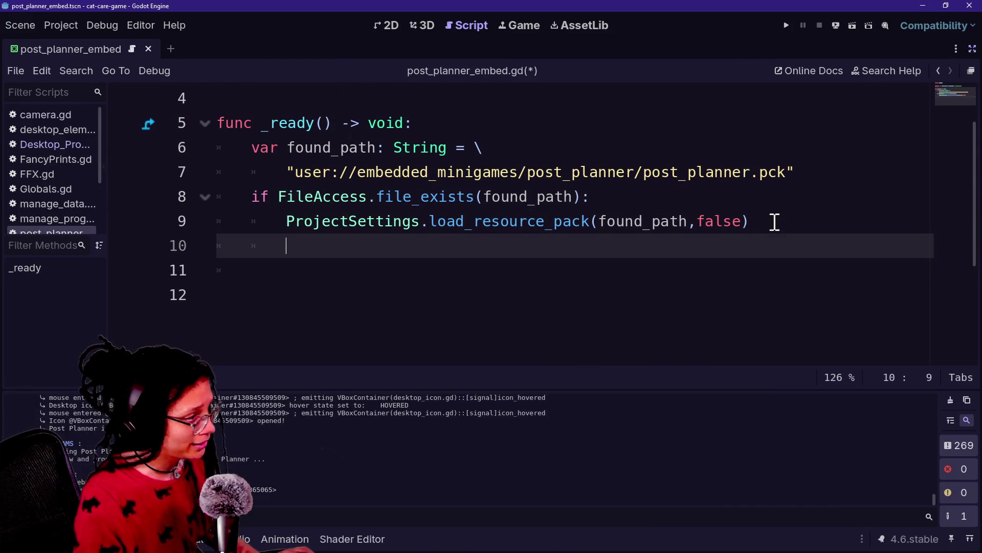
key("BackSpace")
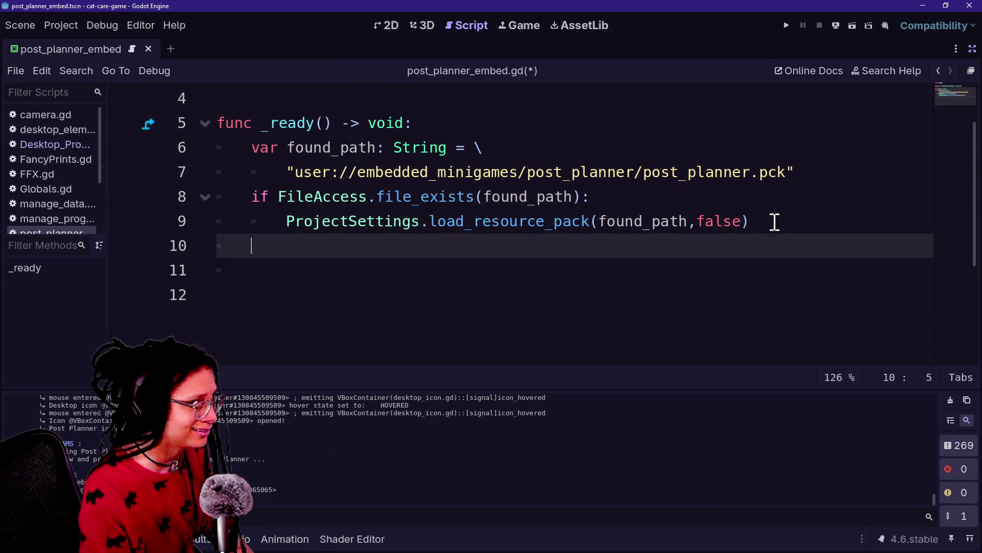
scroll(774, 221, "up", 2)
scroll(775, 221, "down", 5)
scroll(774, 221, "up", 5)
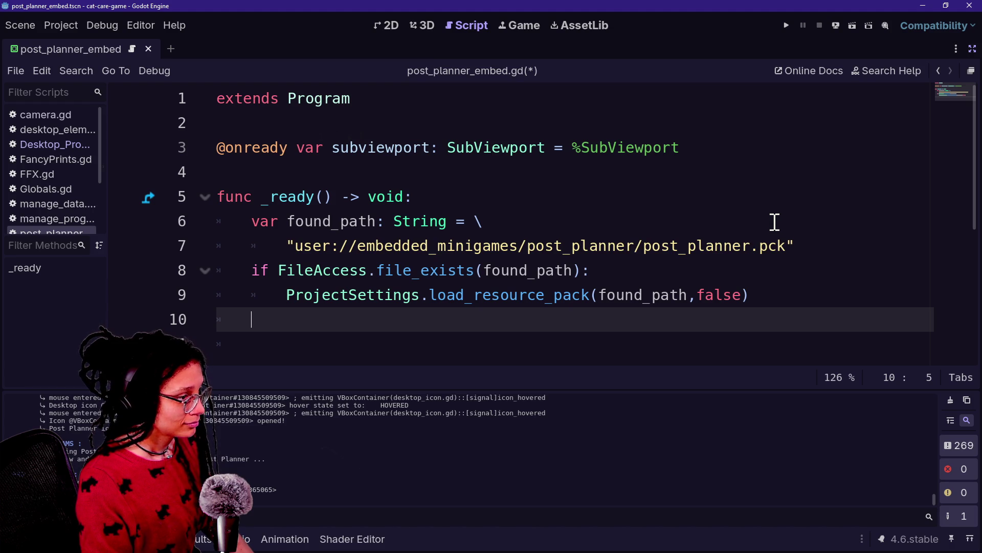
Declare var program_scene: PackedScene = load("res://Scenes/main.tscn") on line 10
type("var found")
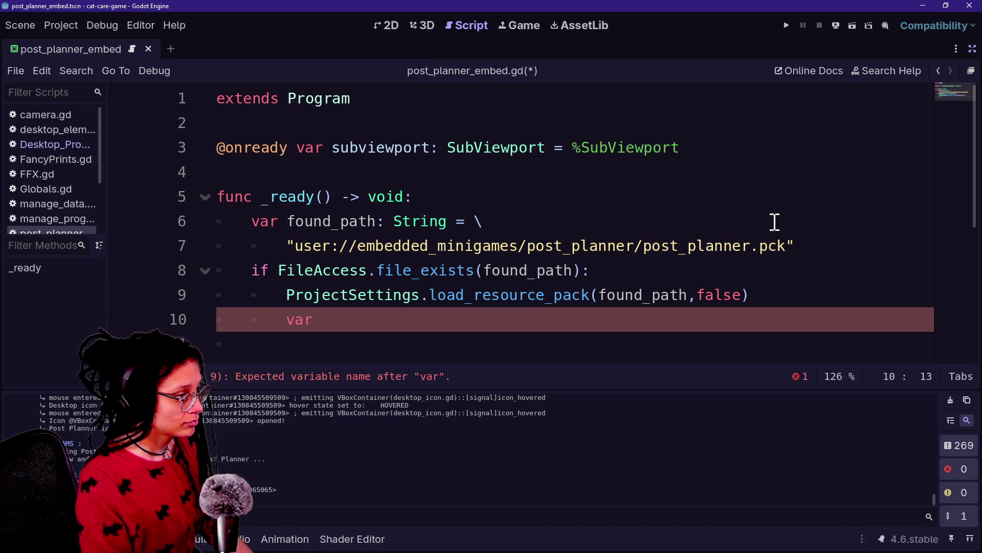
key("BackSpace")
key("BackSpace")
key("BackSpace")
key("BackSpace")
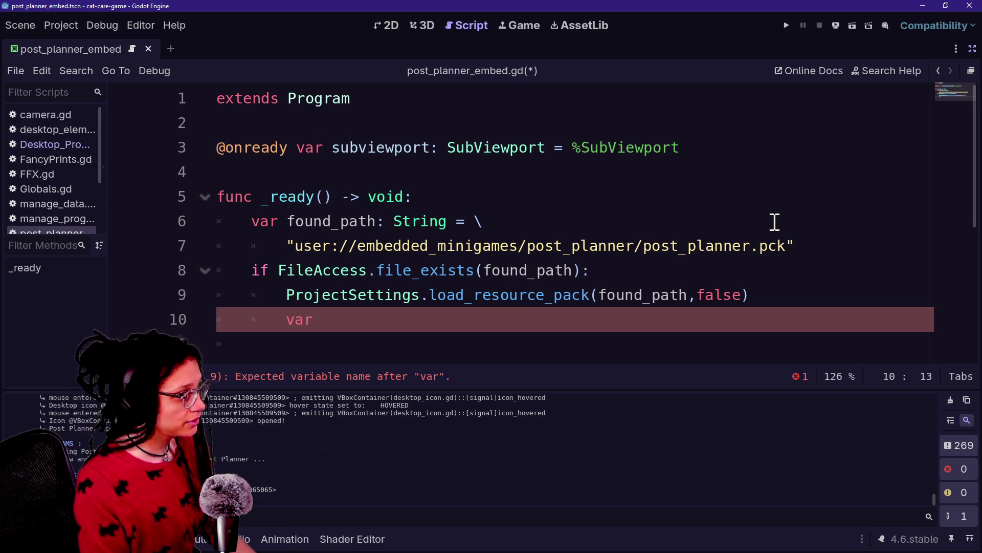
type("program_scene: ")
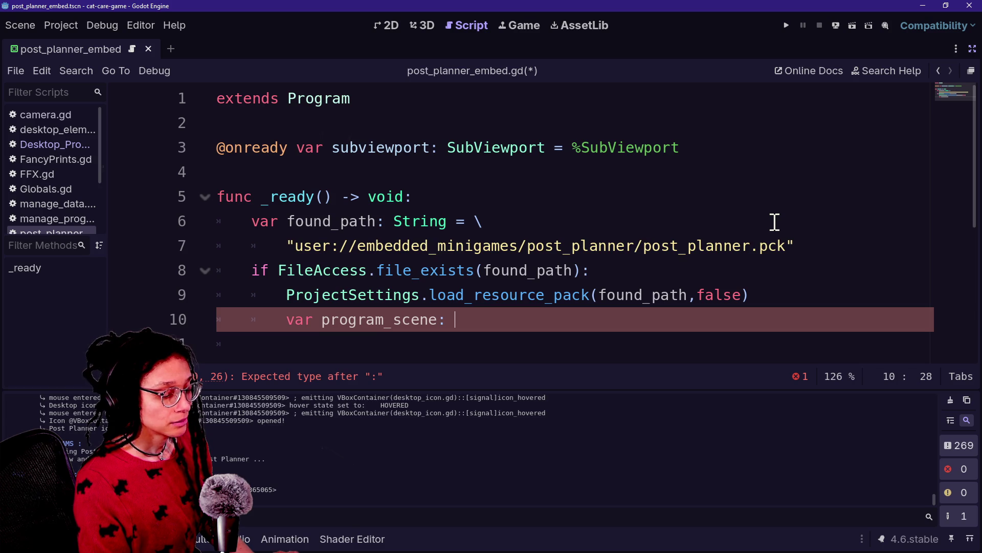
type("PackedScene =")
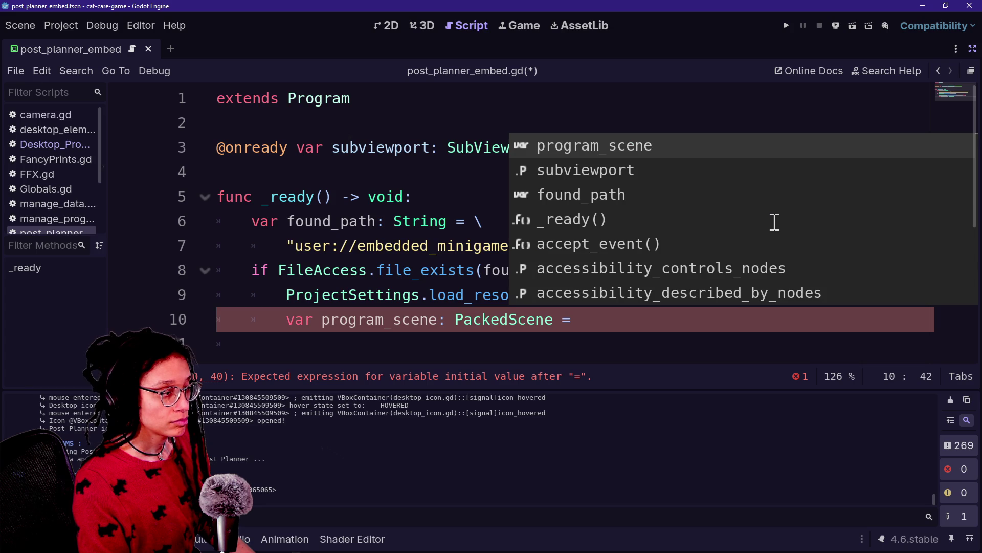
type("\"")
key("BackSpace")
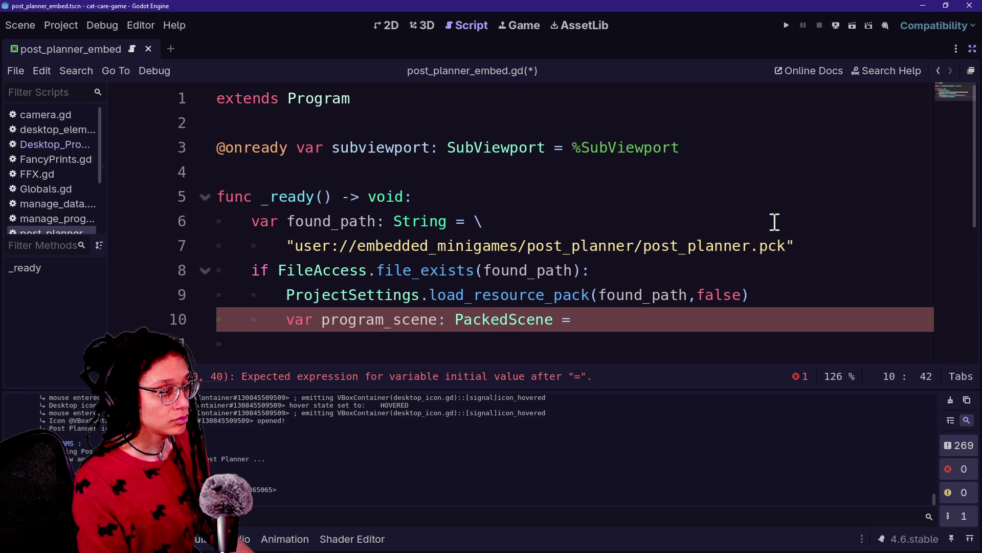
type("load(")
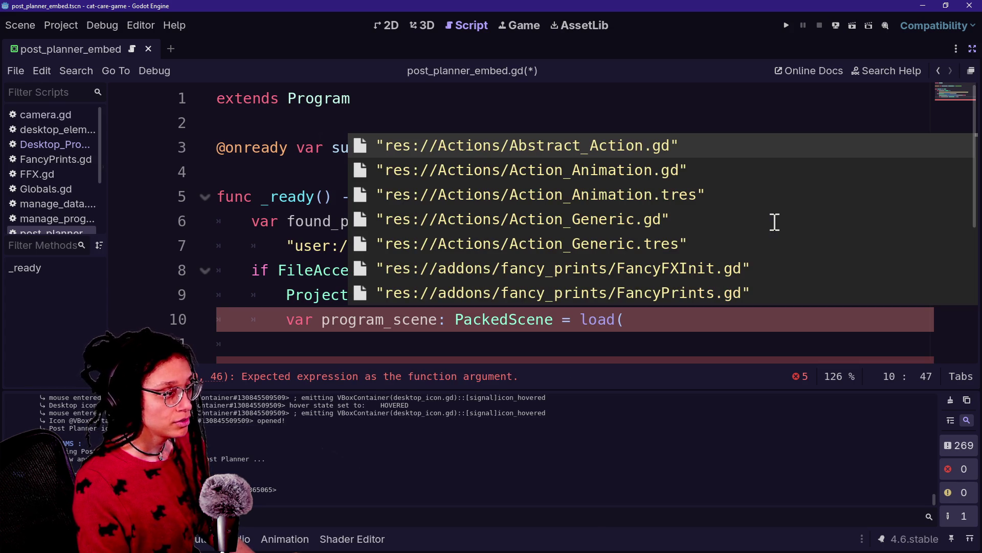
key("Escape")
type("res")
key("BackSpace")
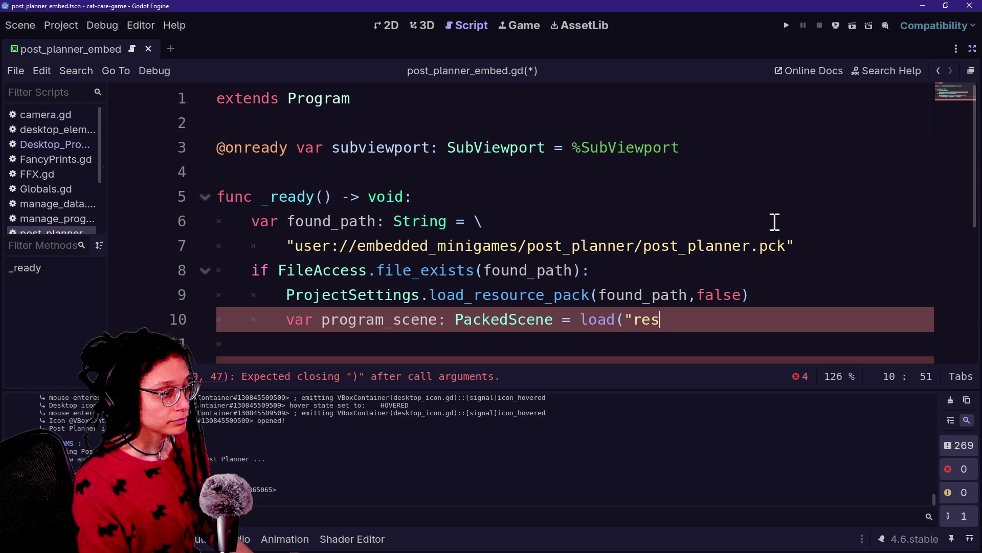
type("Sce")
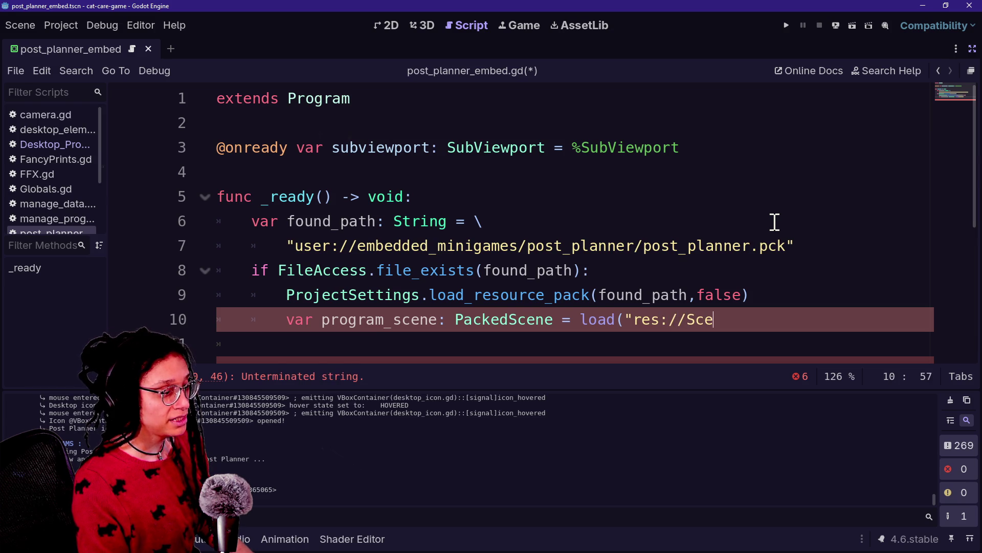
type("nes/main.tscn")
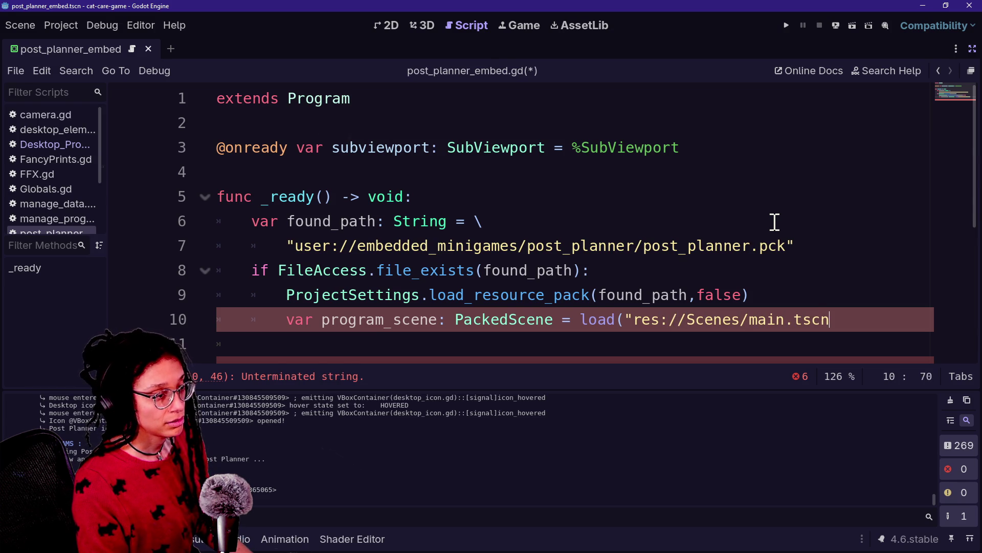
type("\")")
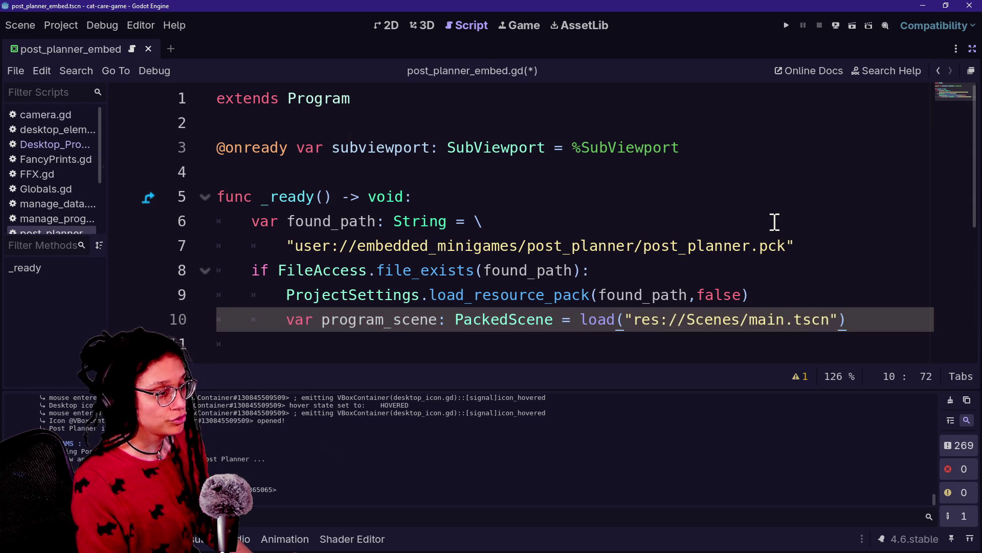
key("Return")
type("o")
key("BackSpace")
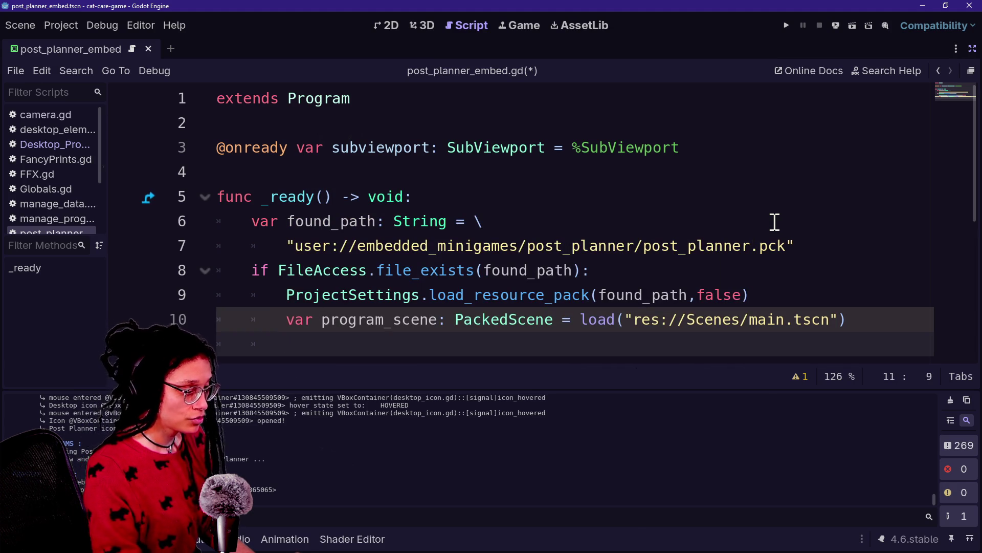